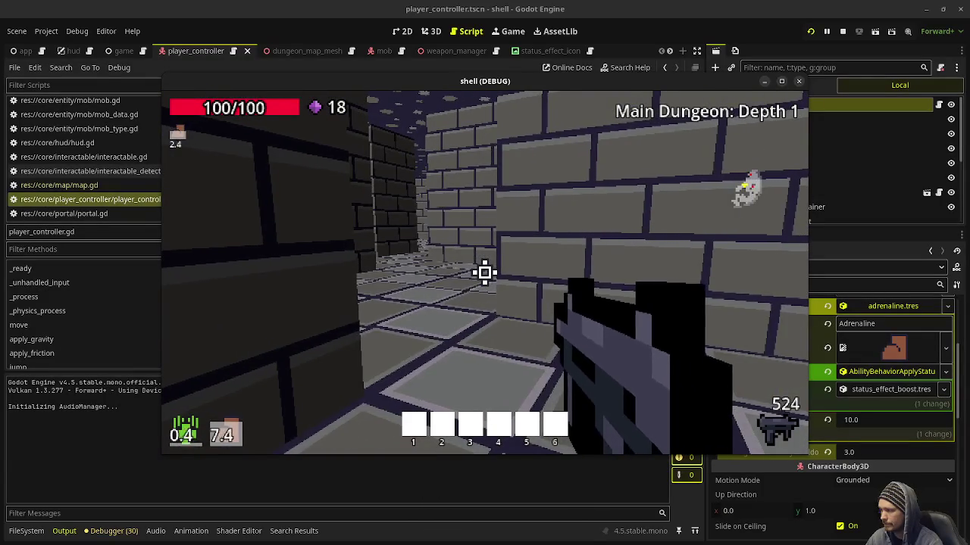
# Trigger the ability with Q, shoot the zombie down the corridor, and stop the debug run with F8
pyautogui.press('q')
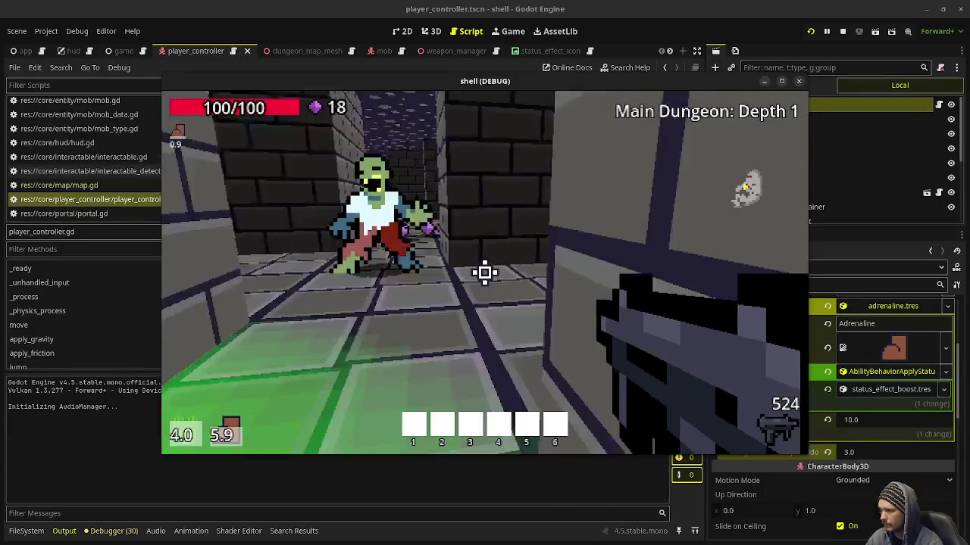
pyautogui.click(485, 272)
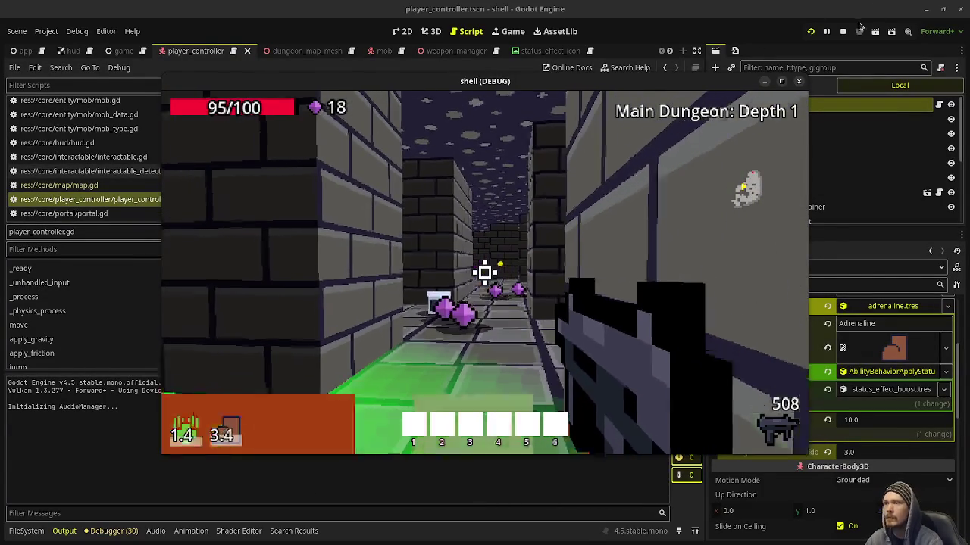
pyautogui.press('F8')
# Undo the Cooldown Duration reset, set Starting Global Ability Cooldown to 1.0, and save the scene
pyautogui.click(828, 421)
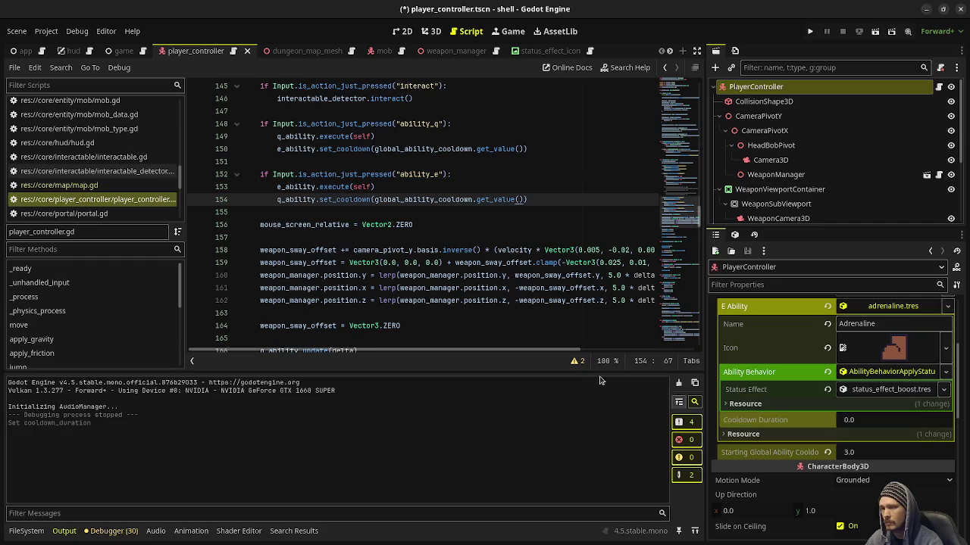
pyautogui.hotkey('ctrl', 'z')
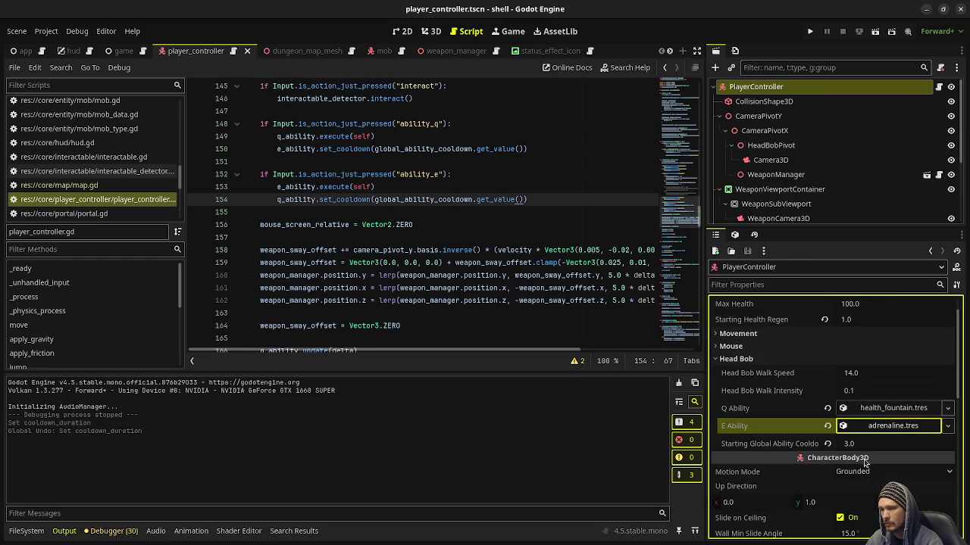
pyautogui.click(858, 446)
pyautogui.write('1')
pyautogui.press('Return')
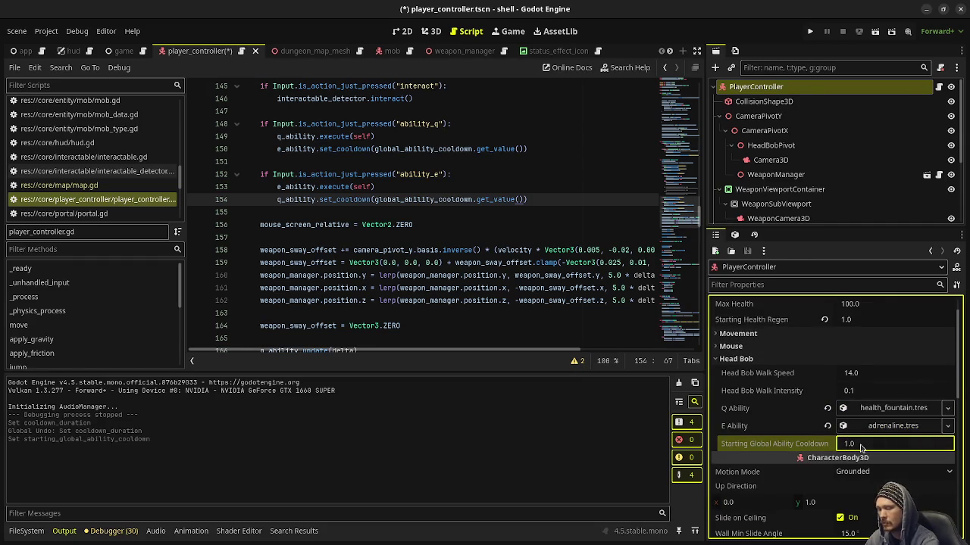
pyautogui.hotkey('ctrl', 's')
pyautogui.click(485, 288)
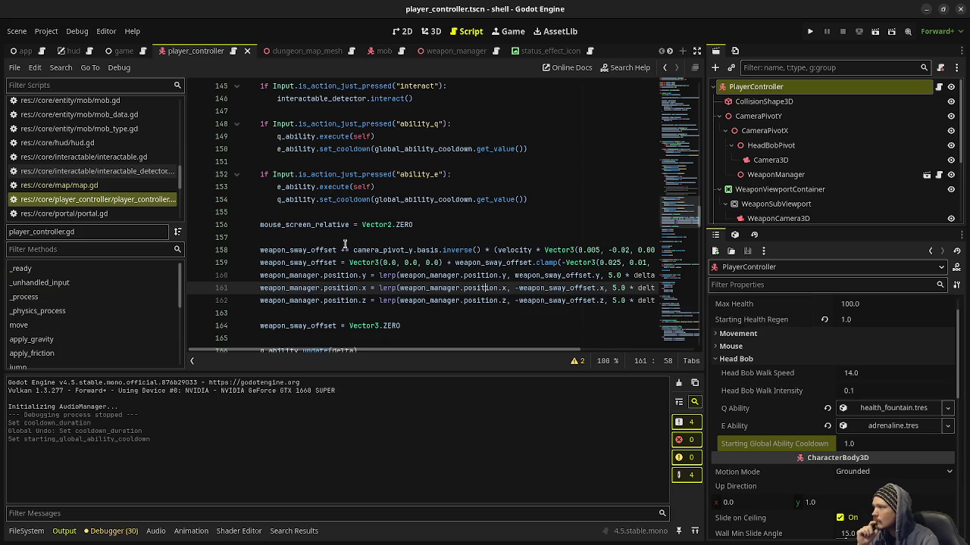
# Insert an empty line below the global_ability_cooldown declaration on line 72
pyautogui.scroll(10, 347, 238)
pyautogui.scroll(17, 348, 238)
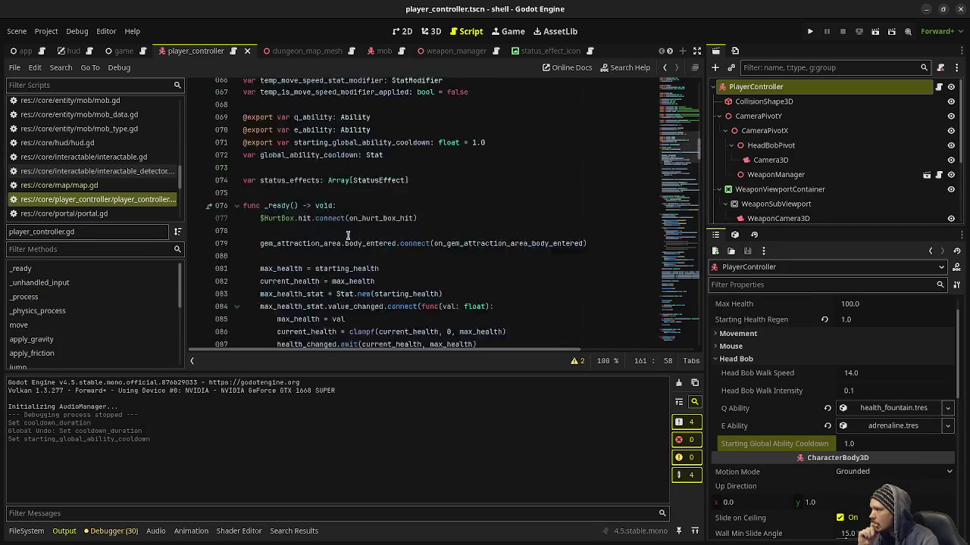
pyautogui.click(393, 225)
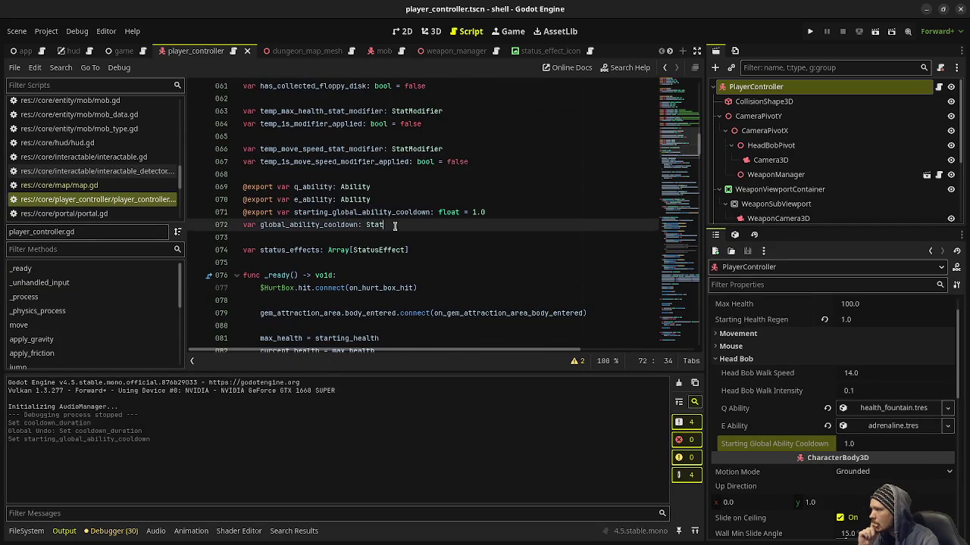
pyautogui.click(454, 235)
pyautogui.press('Return')
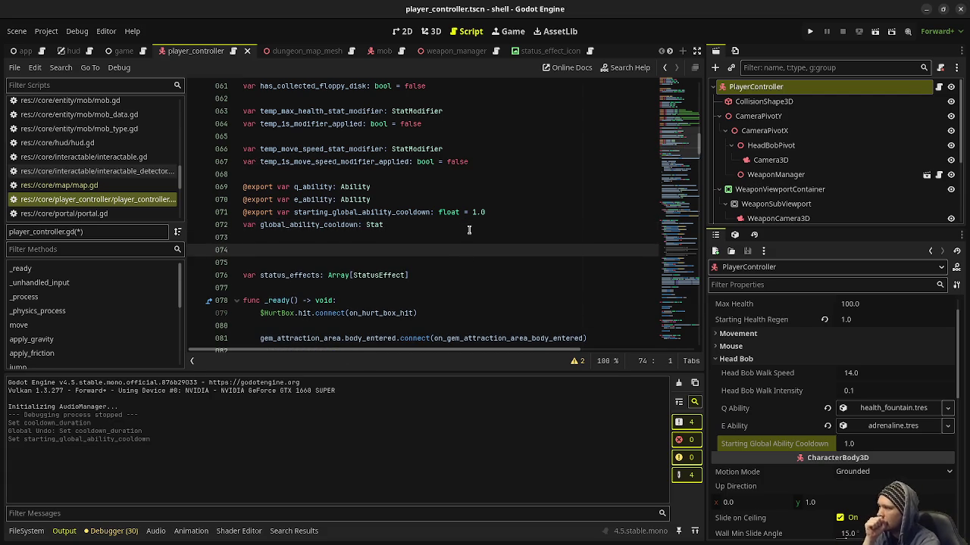
# Search player_controller.gd for q_ability and step to where it is executed on line 151
pyautogui.scroll(-14, 469, 230)
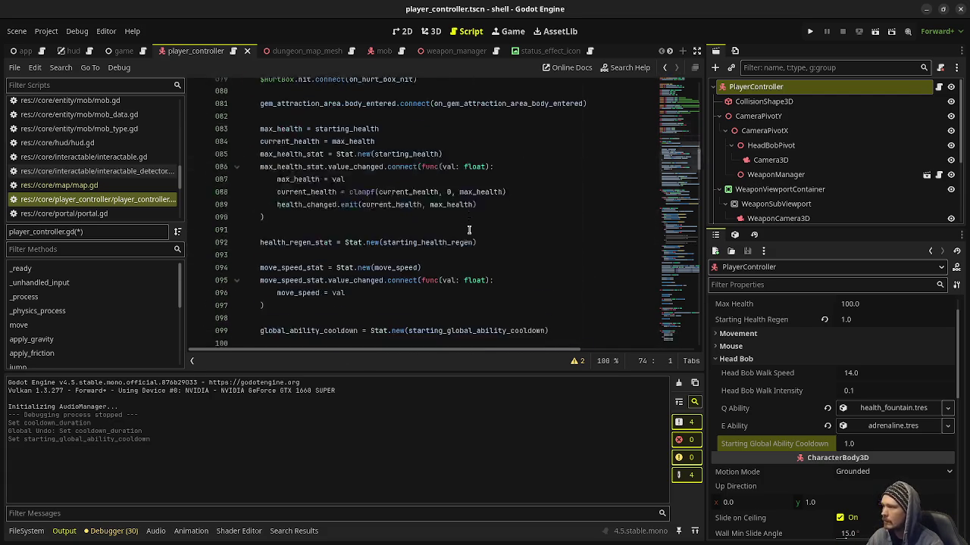
pyautogui.scroll(-9, 469, 231)
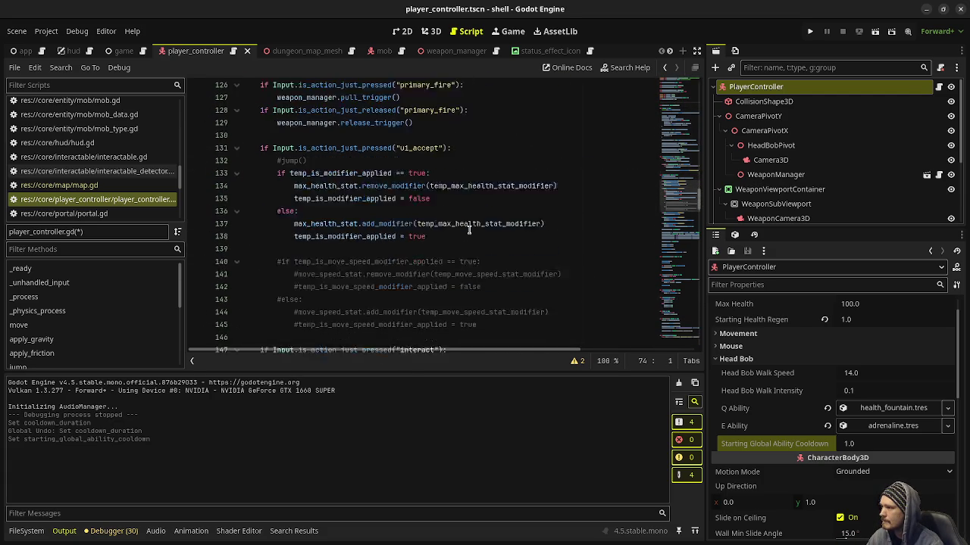
pyautogui.scroll(-3, 469, 231)
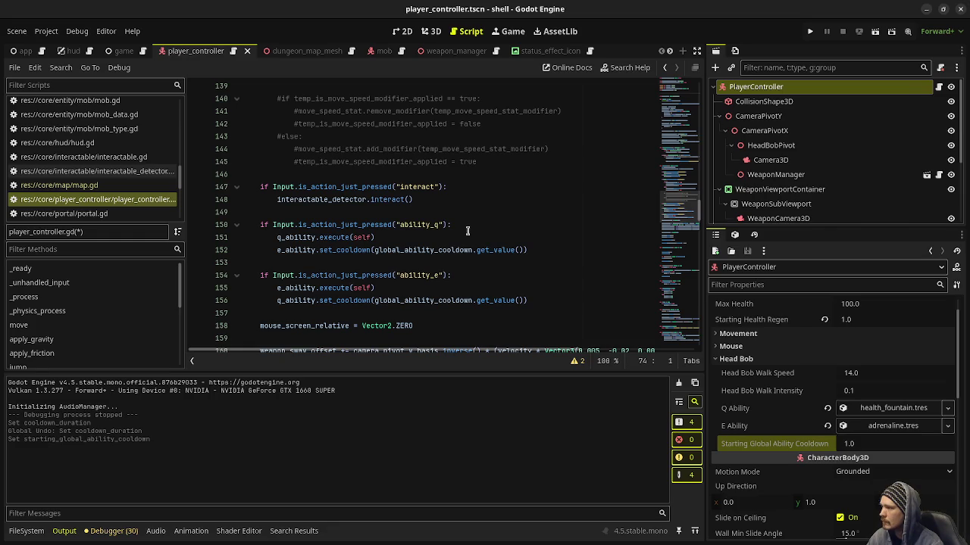
pyautogui.scroll(6, 328, 237)
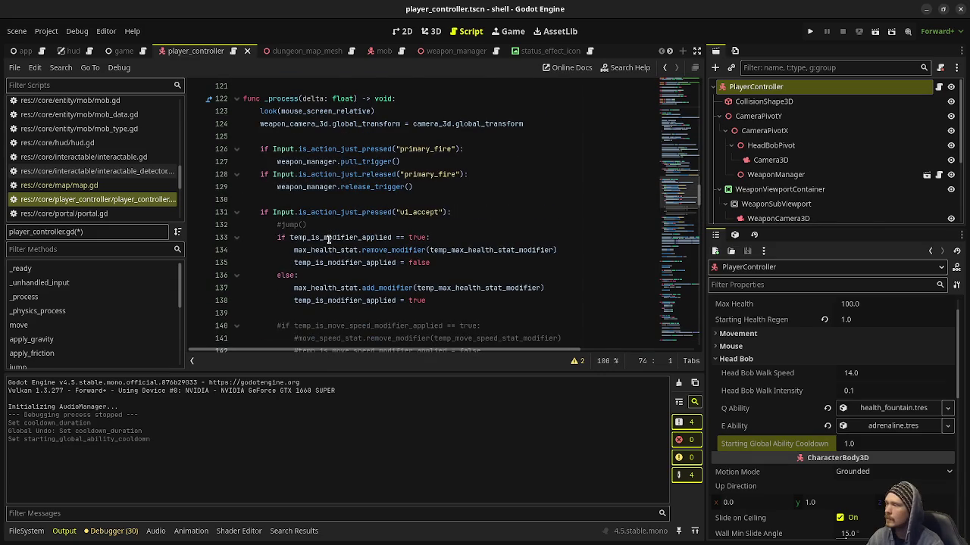
pyautogui.scroll(5, 393, 259)
pyautogui.scroll(5, 393, 260)
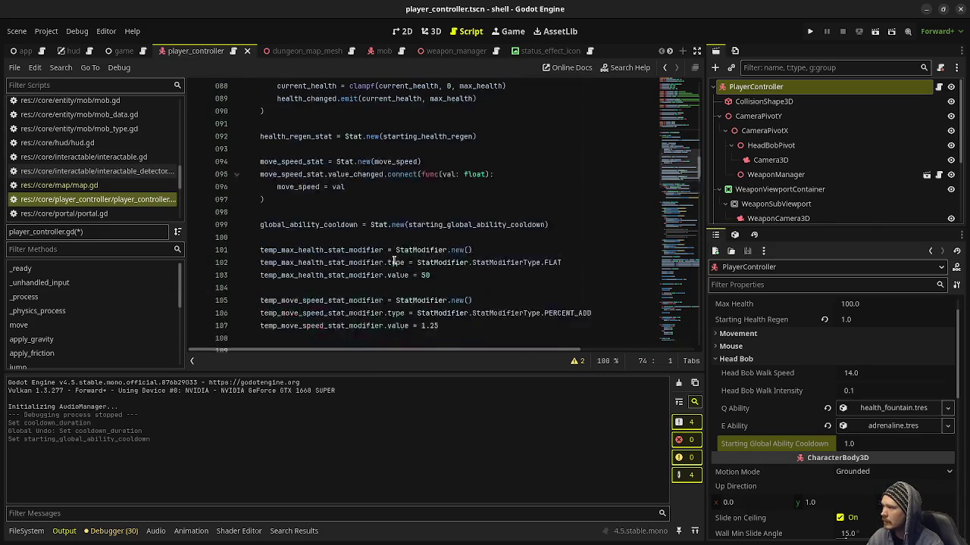
pyautogui.scroll(-3, 393, 260)
pyautogui.scroll(3, 393, 260)
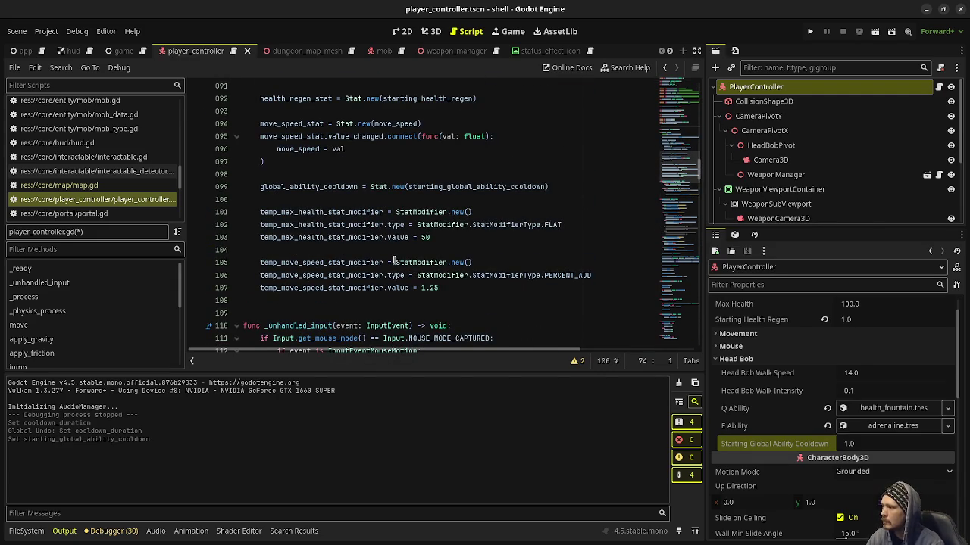
pyautogui.scroll(4, 393, 259)
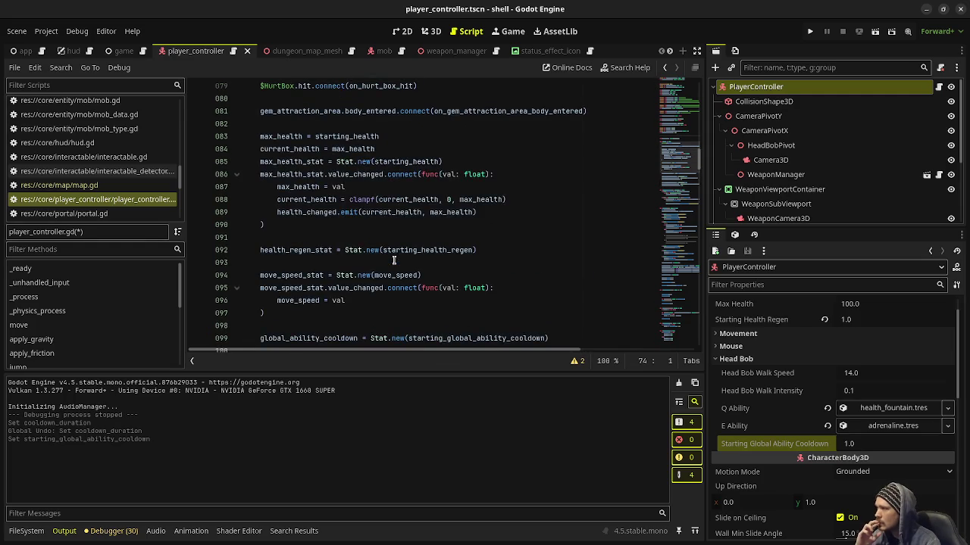
pyautogui.scroll(8, 393, 260)
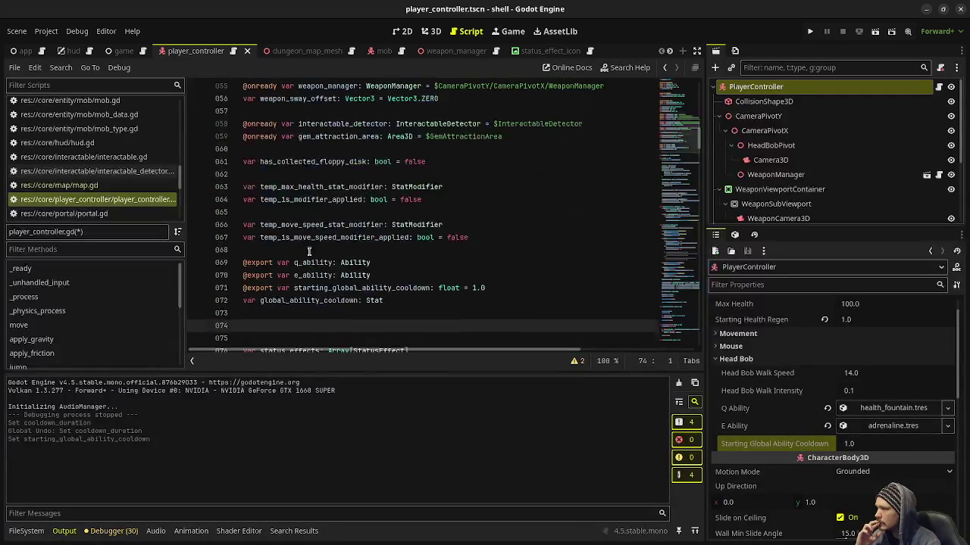
pyautogui.doubleClick(306, 264)
pyautogui.hotkey('ctrl', 'f')
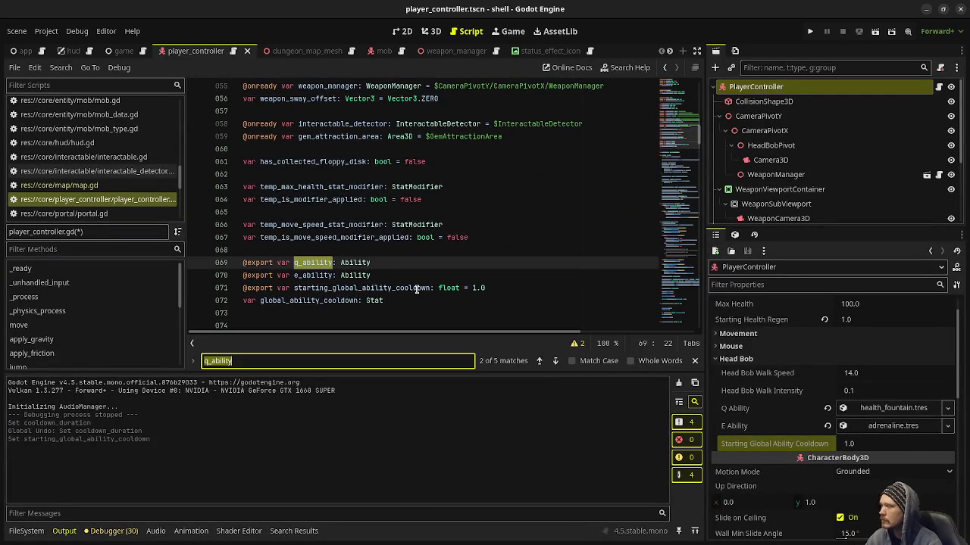
pyautogui.click(555, 361)
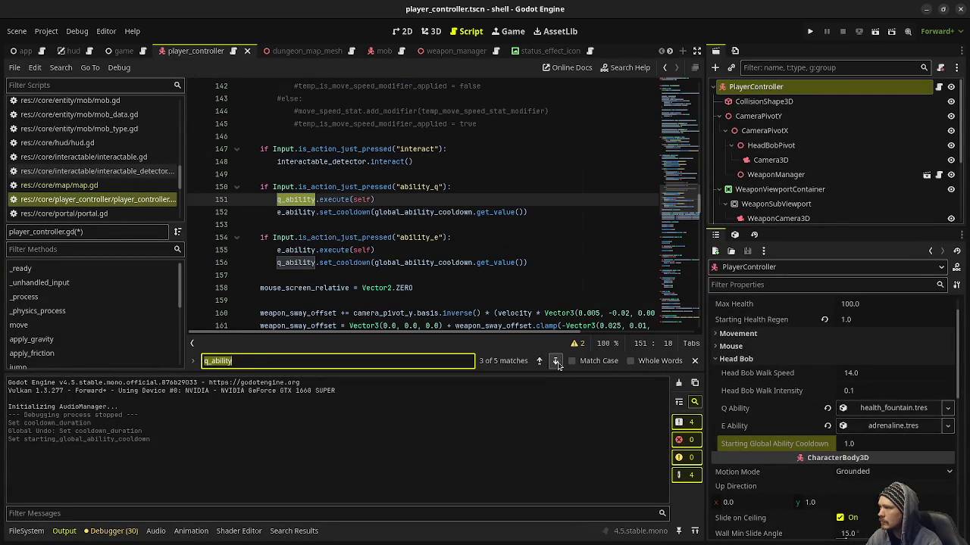
pyautogui.moveTo(321, 201)
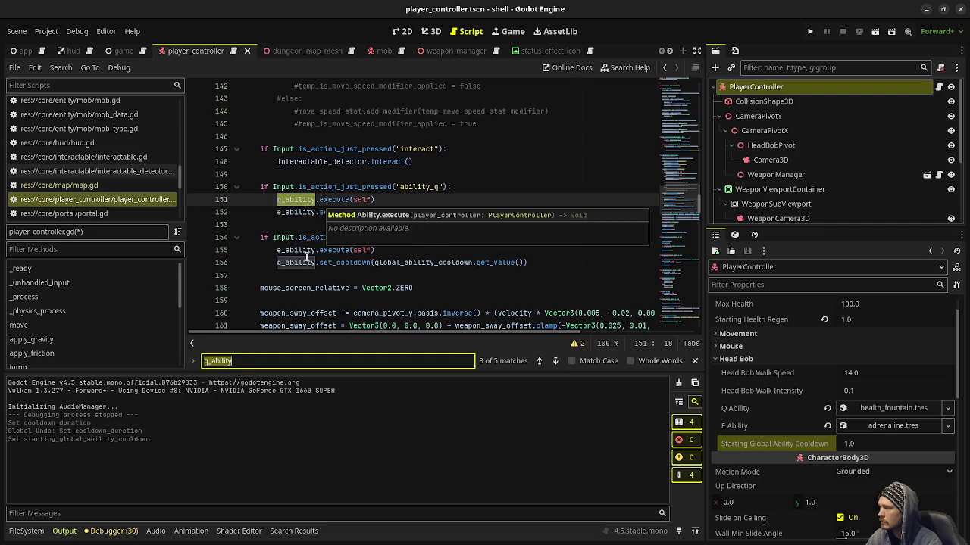
pyautogui.scroll(-3, 91, 185)
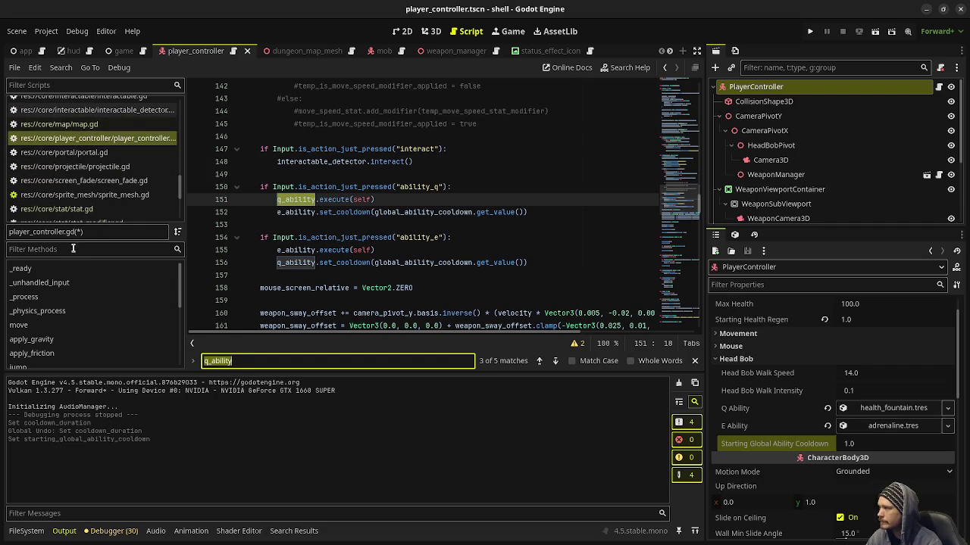
pyautogui.scroll(5, 113, 167)
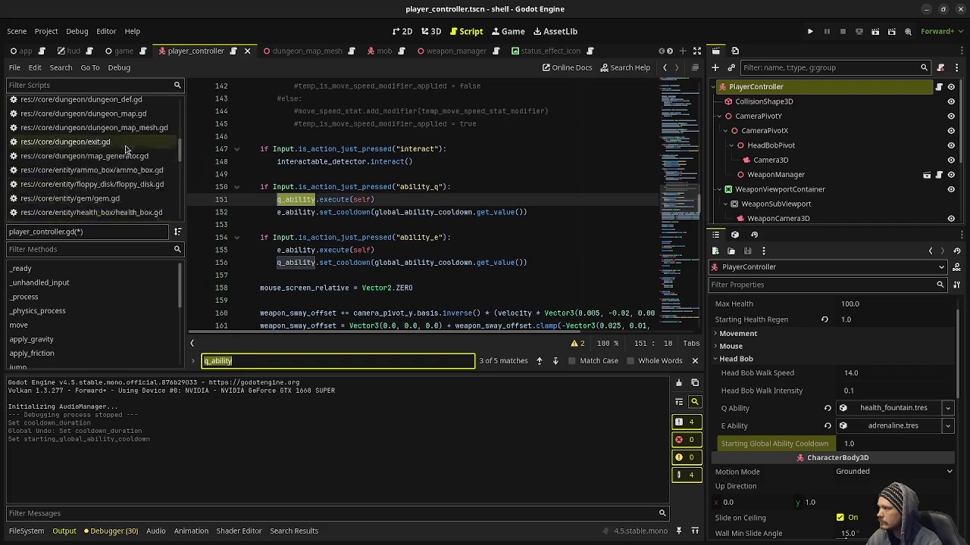
pyautogui.scroll(5, 113, 151)
# In ability.gd line 33, multiply cooldown_duration by player_controller.ability_cooldown_factor.get_value() and save
pyautogui.click(117, 119)
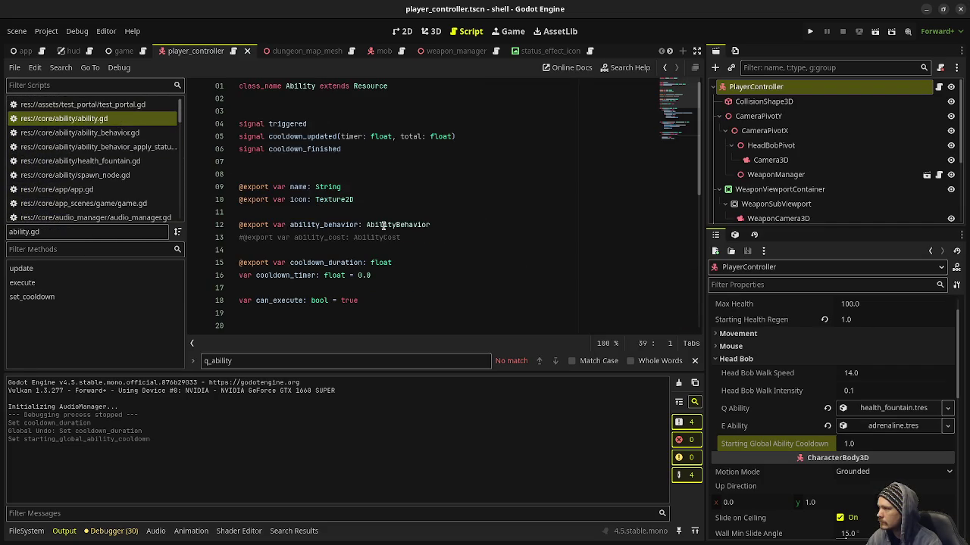
pyautogui.scroll(-6, 384, 226)
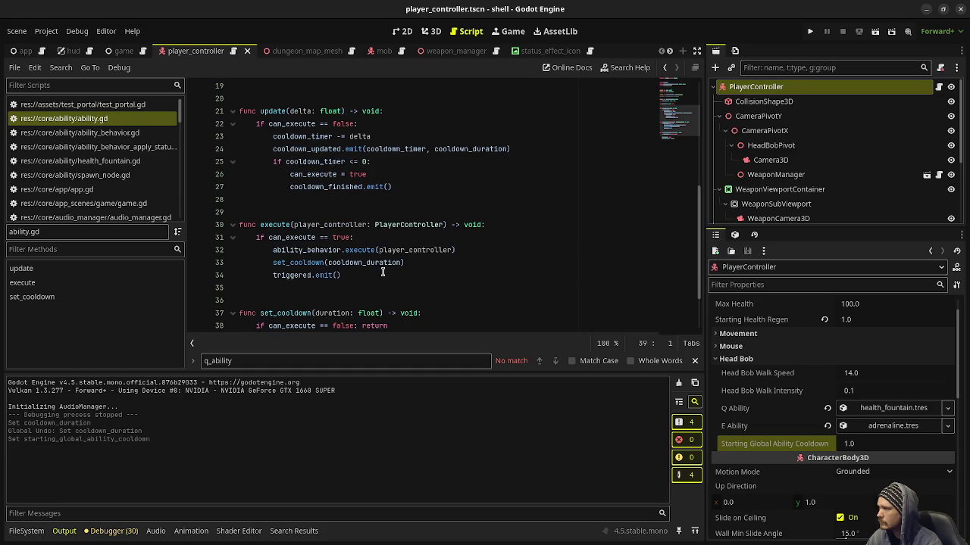
pyautogui.scroll(-2, 382, 272)
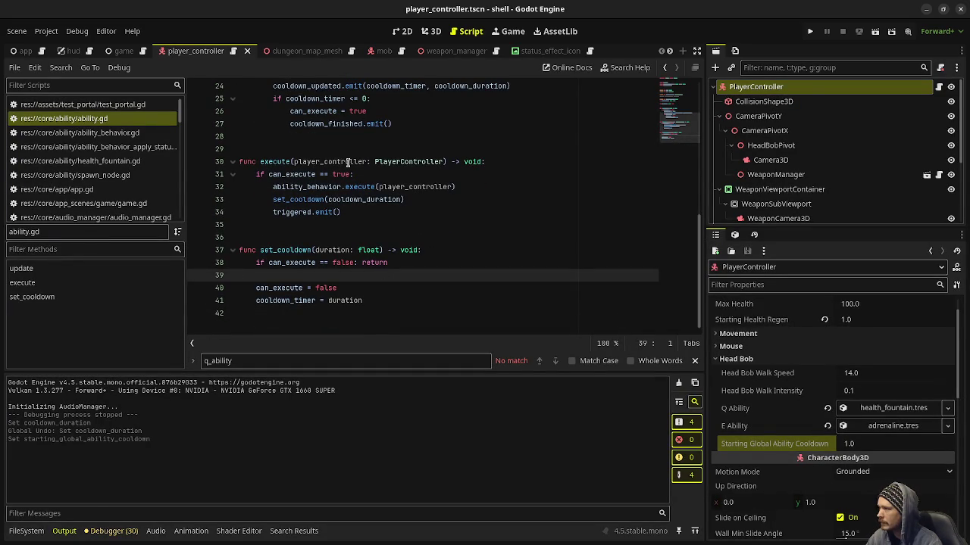
pyautogui.moveTo(452, 187)
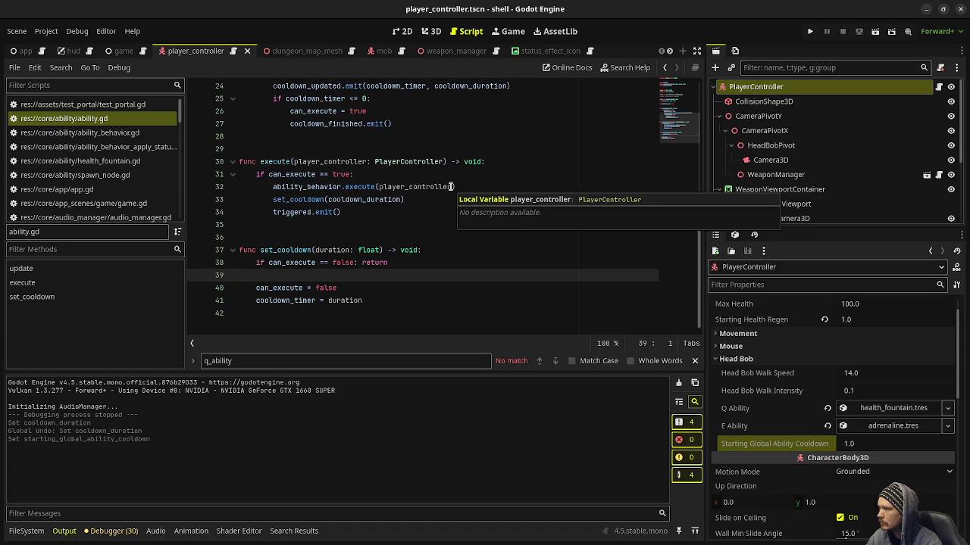
pyautogui.click(401, 199)
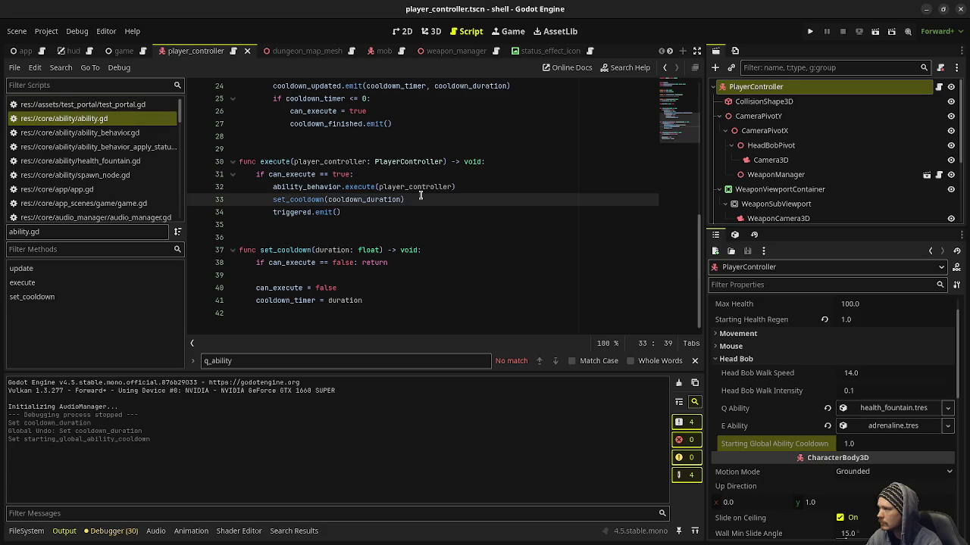
pyautogui.write('* player')
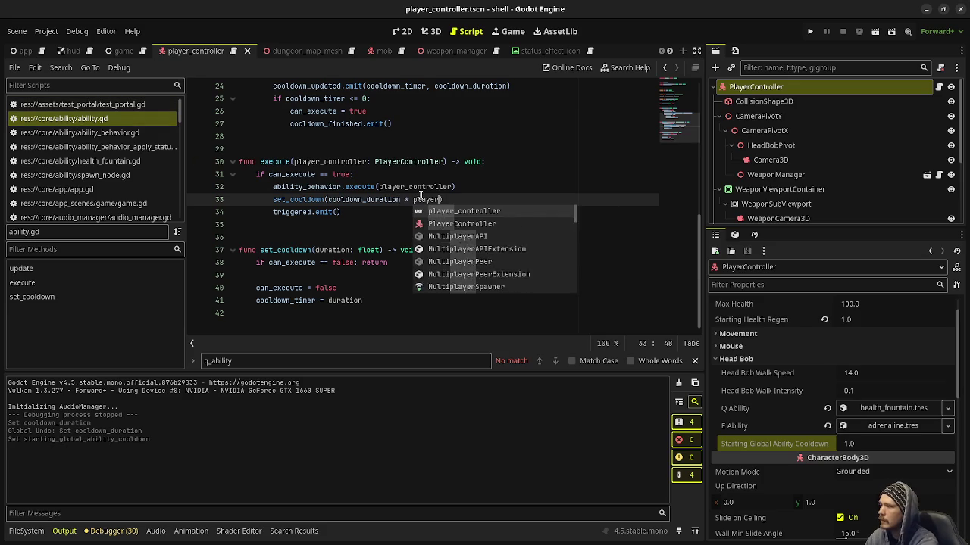
pyautogui.write('_controller.')
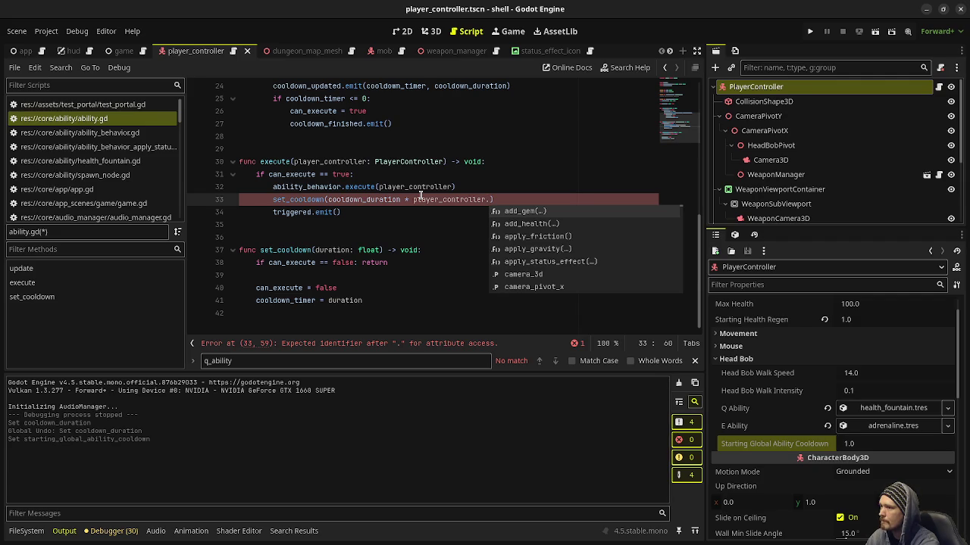
pyautogui.write('ability_')
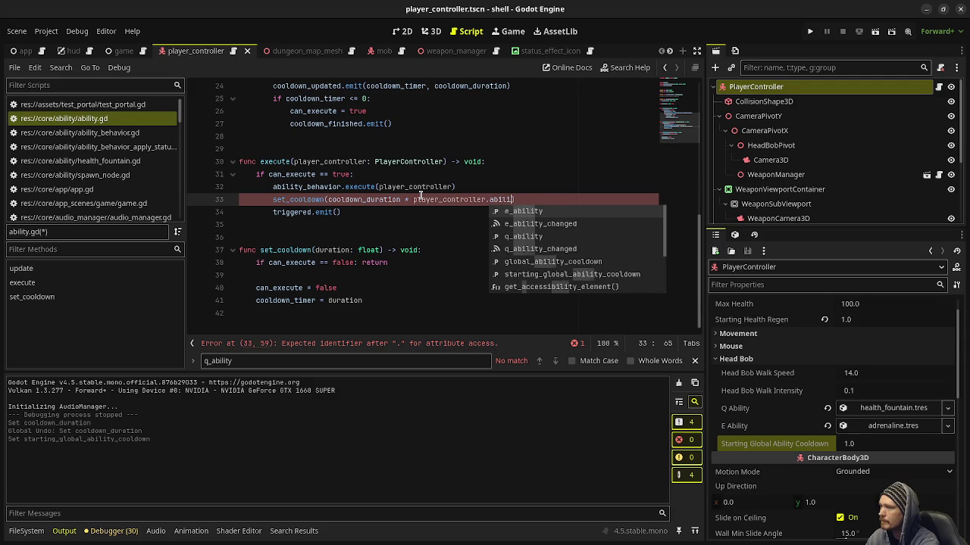
pyautogui.write('cooldown_fac')
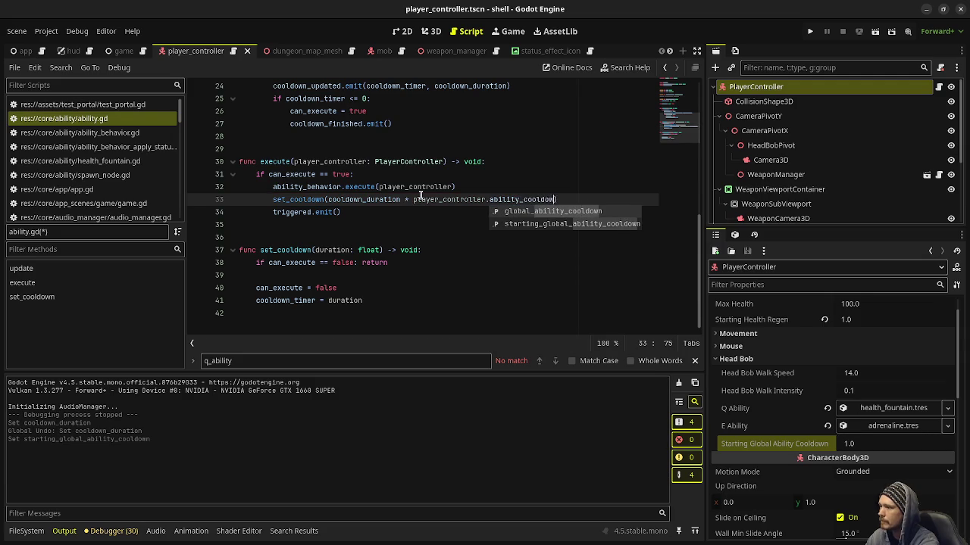
pyautogui.write('tor')
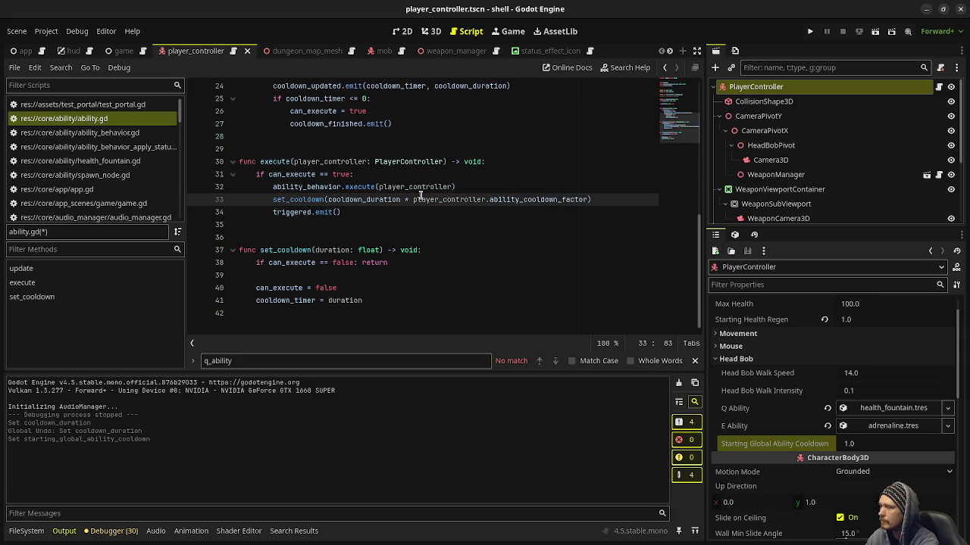
pyautogui.write('.get_valuue(')
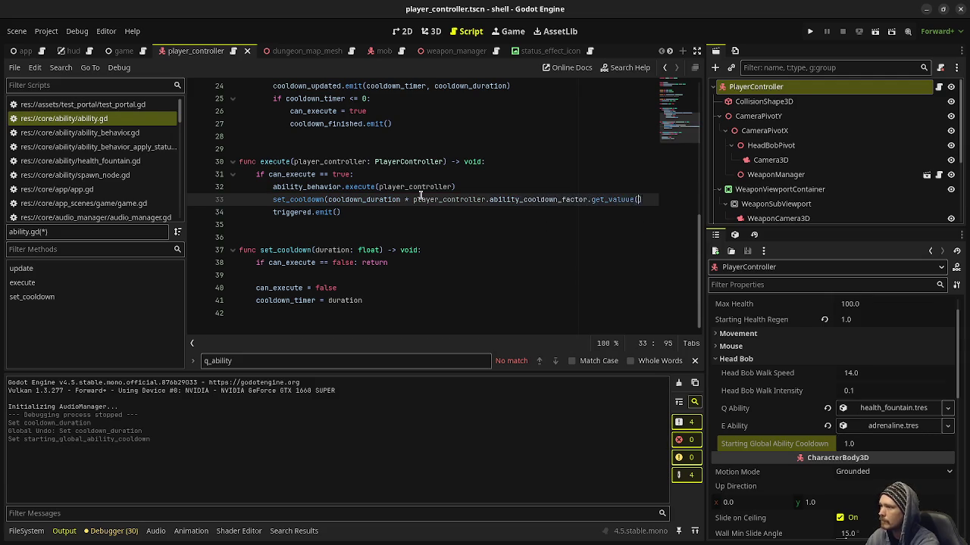
pyautogui.press('BackSpace')
pyautogui.press('BackSpace')
pyautogui.press('BackSpace')
pyautogui.write('e()')
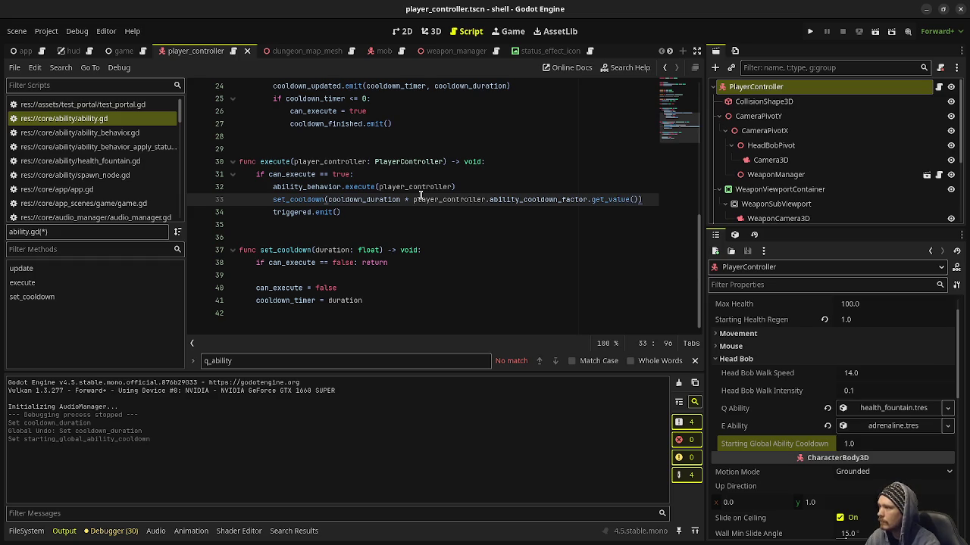
pyautogui.hotkey('ctrl', 's')
# In player_controller.gd, declare 'var ability_cooldown_factor: Stat' on line 74
pyautogui.click(526, 200)
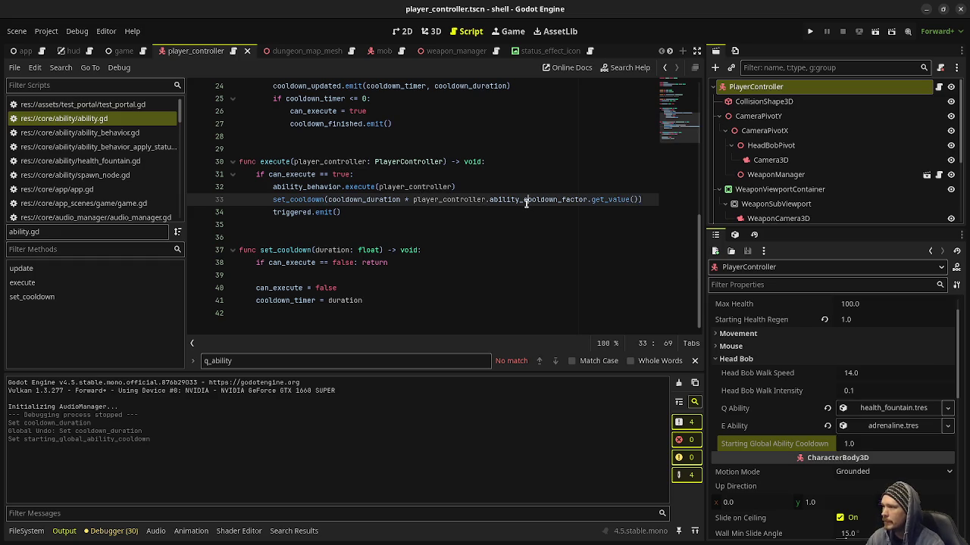
pyautogui.doubleClick(526, 200)
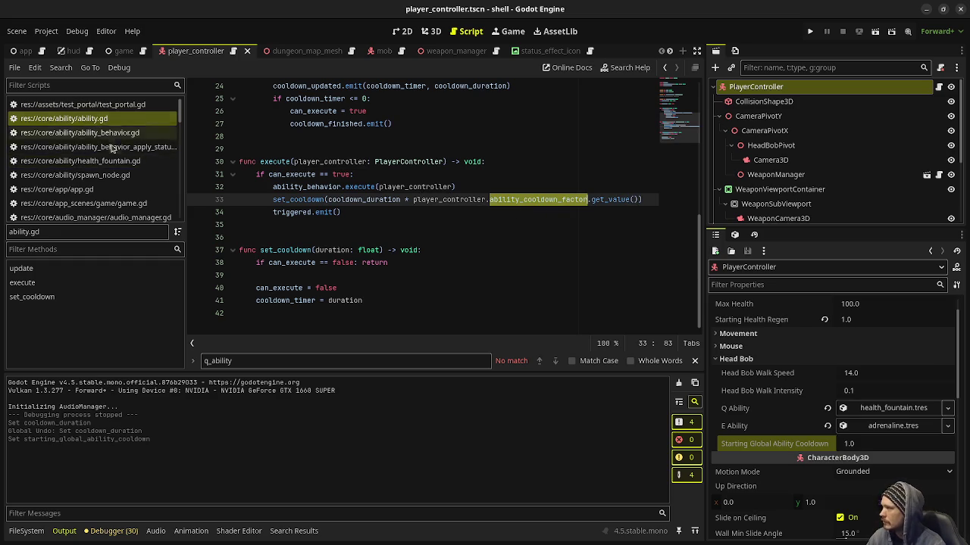
pyautogui.scroll(-10, 114, 151)
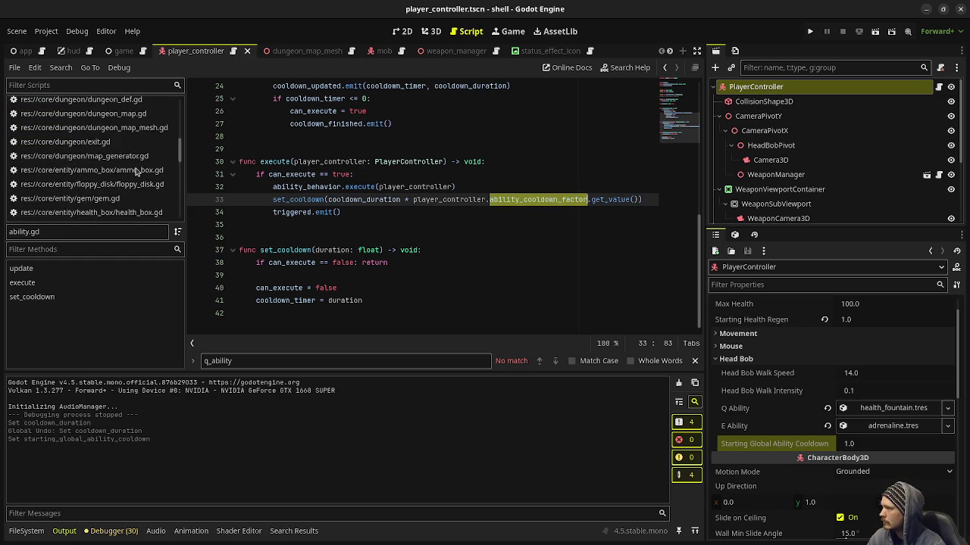
pyautogui.scroll(-1, 136, 171)
pyautogui.scroll(-5, 136, 171)
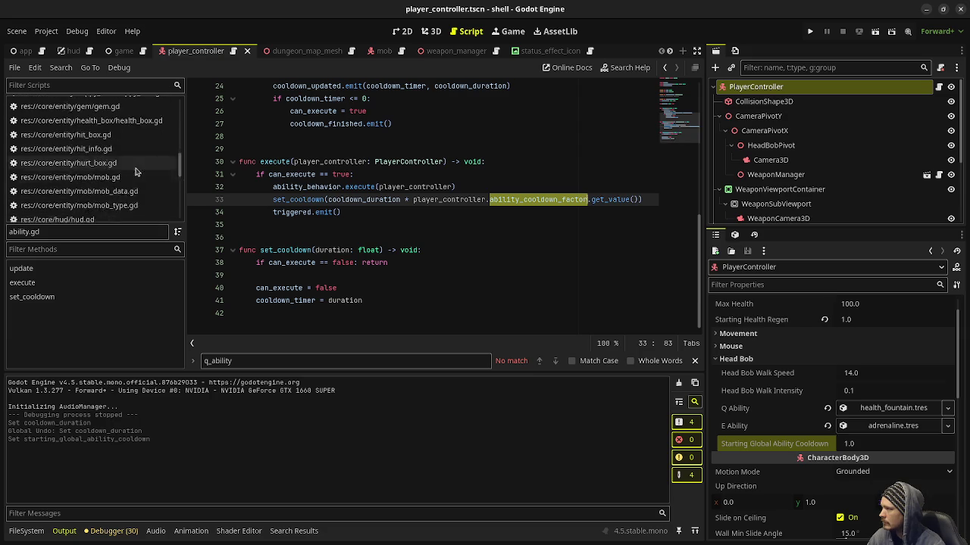
pyautogui.click(91, 199)
pyautogui.scroll(20, 402, 231)
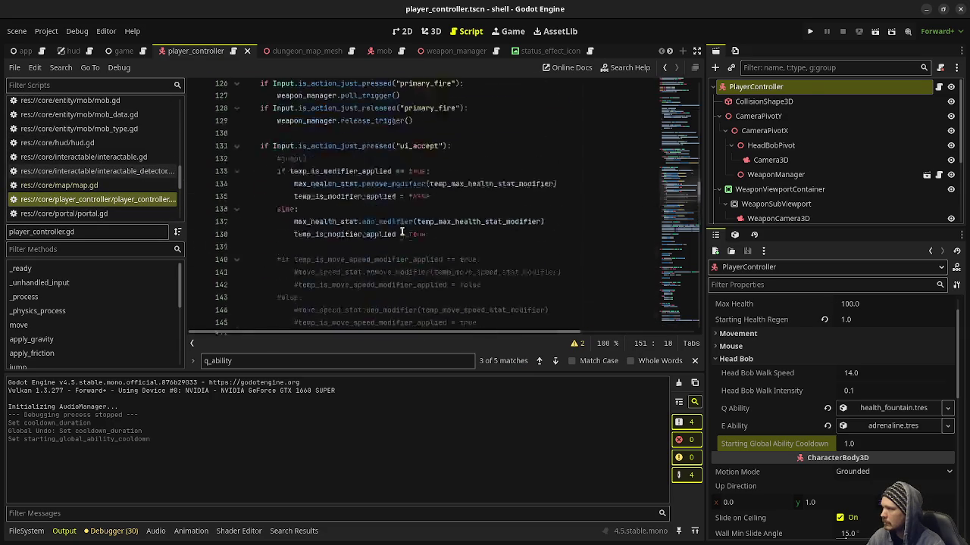
pyautogui.scroll(5, 402, 231)
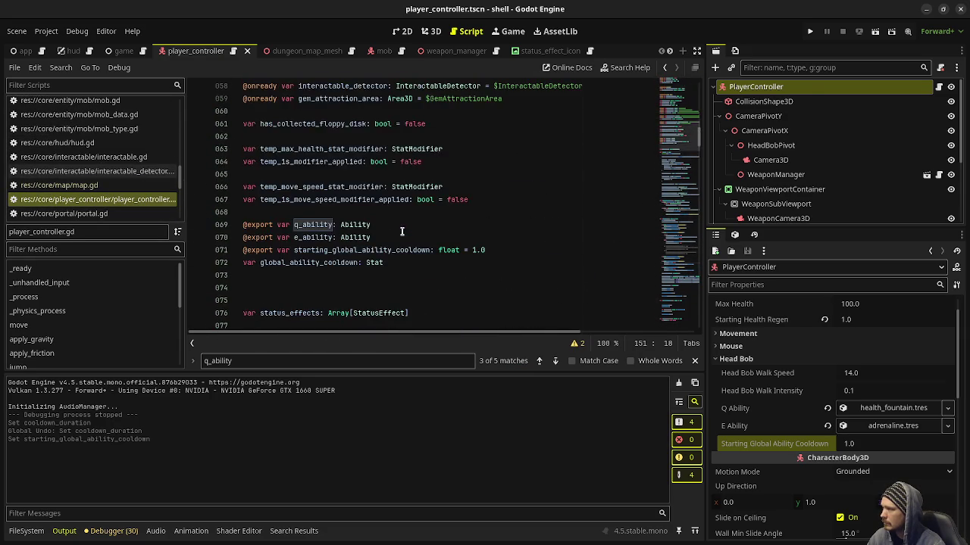
pyautogui.click(304, 281)
pyautogui.write('var ')
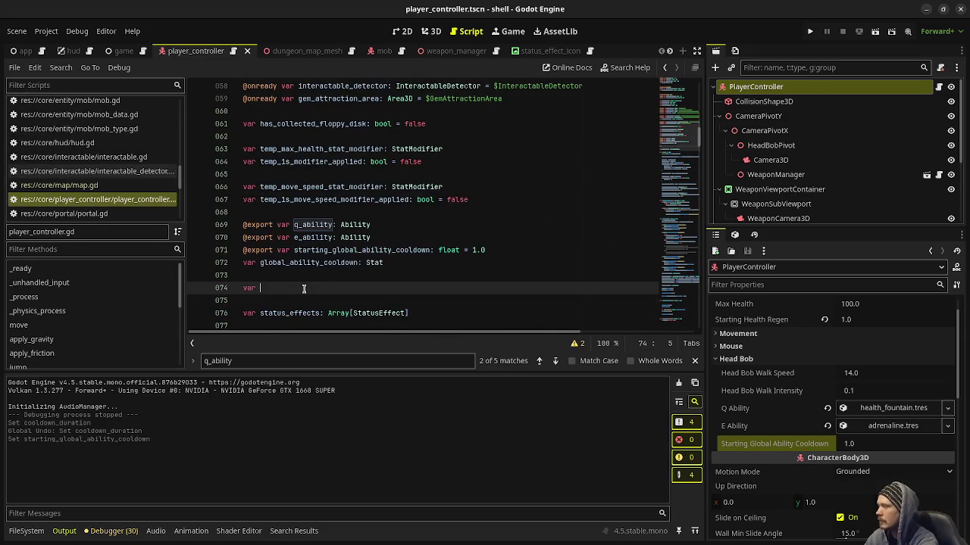
pyautogui.write('ability_cooldown_factor: Stat')
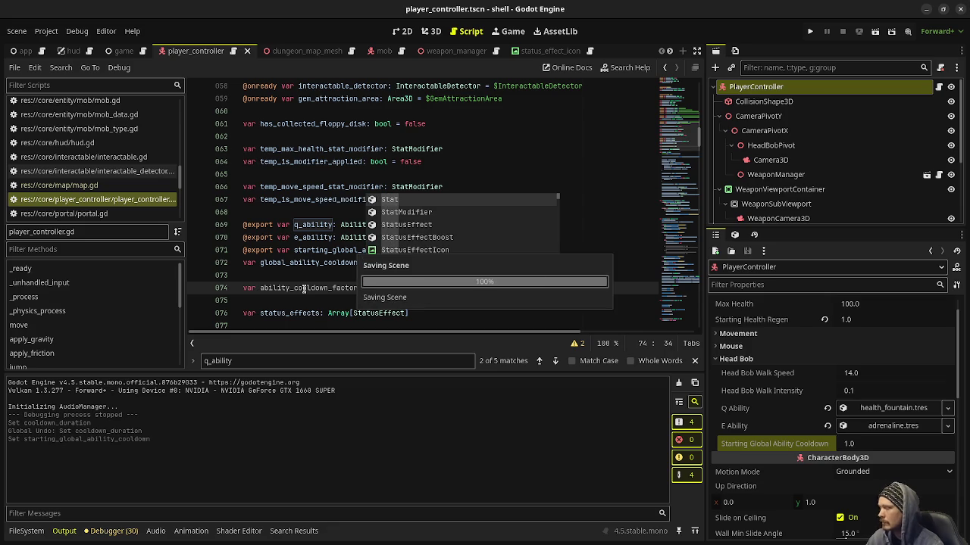
pyautogui.scroll(-1, 322, 220)
pyautogui.scroll(-4, 322, 219)
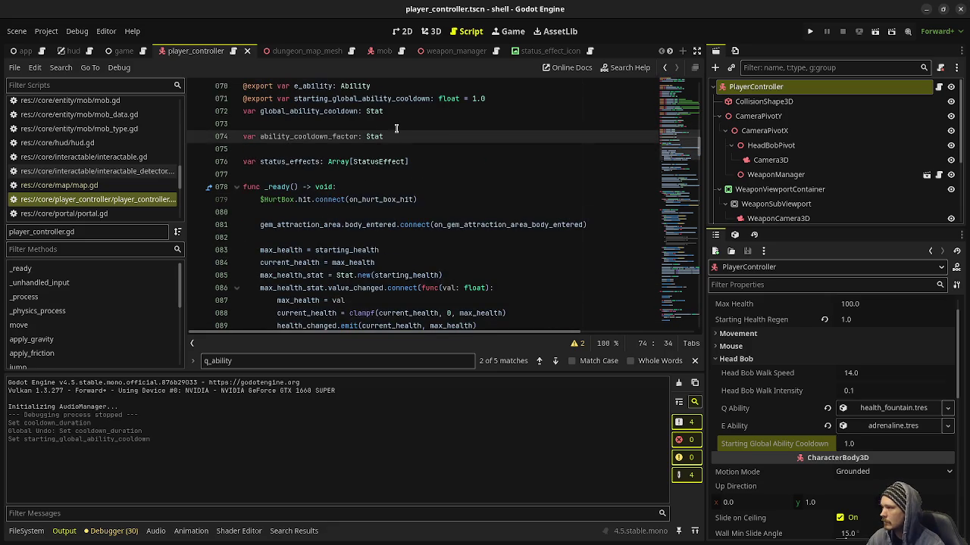
pyautogui.press('Up')
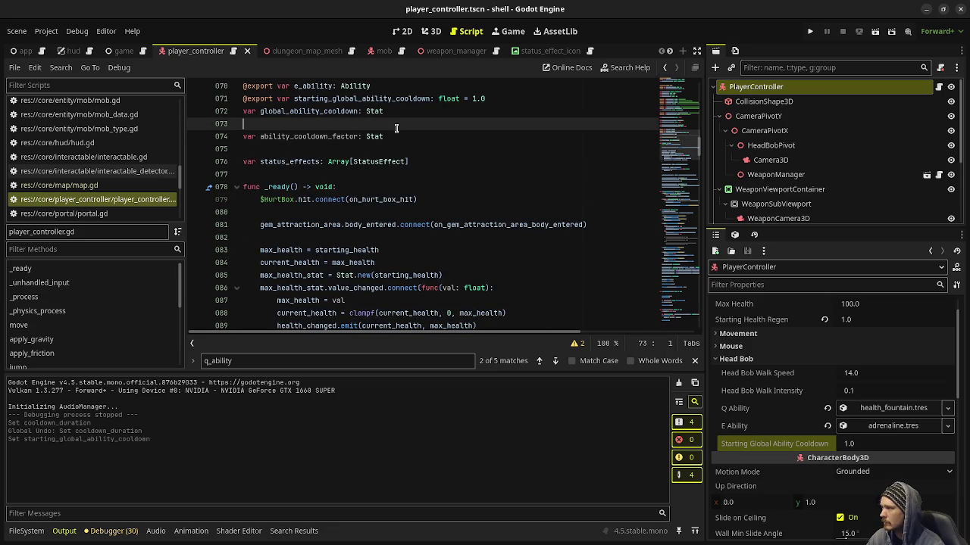
pyautogui.write('@ex')
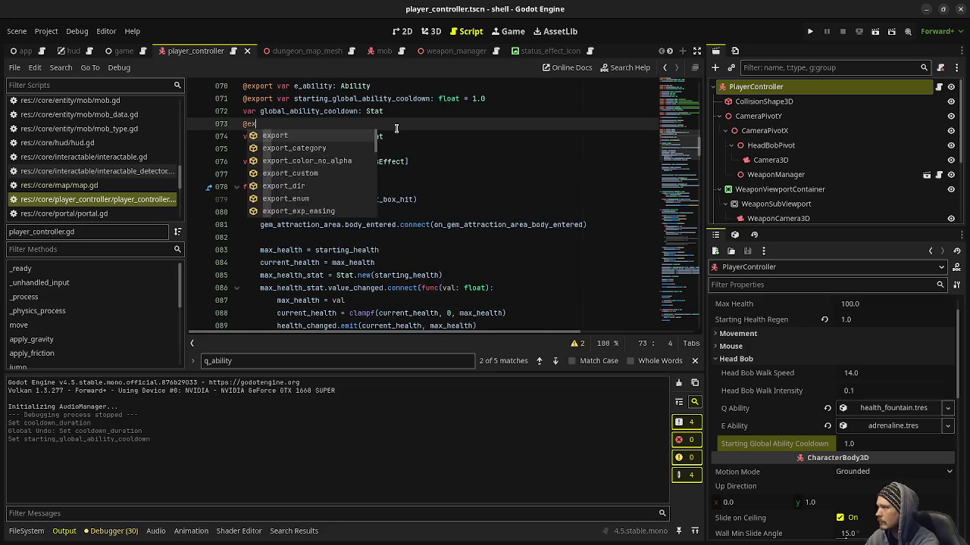
pyautogui.write('port var starting_')
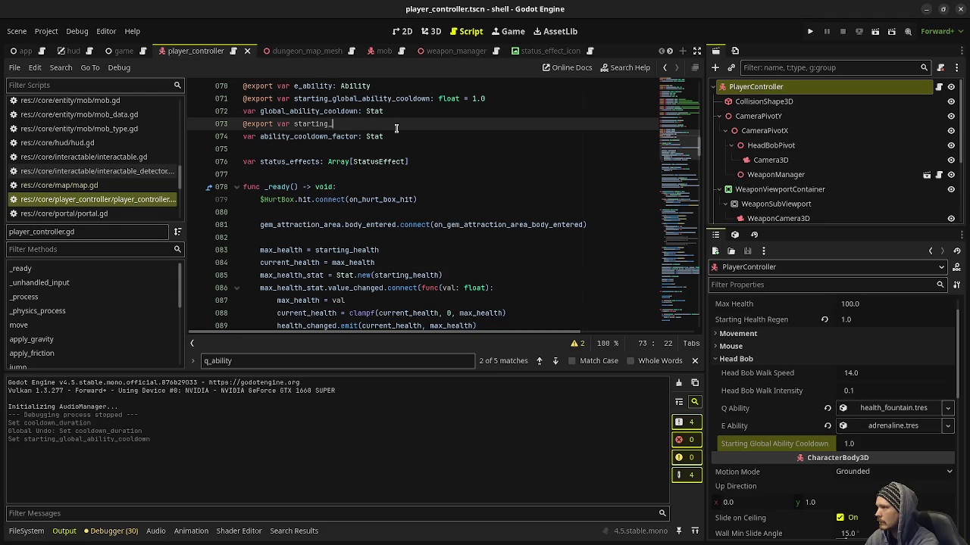
pyautogui.write('ability_cool')
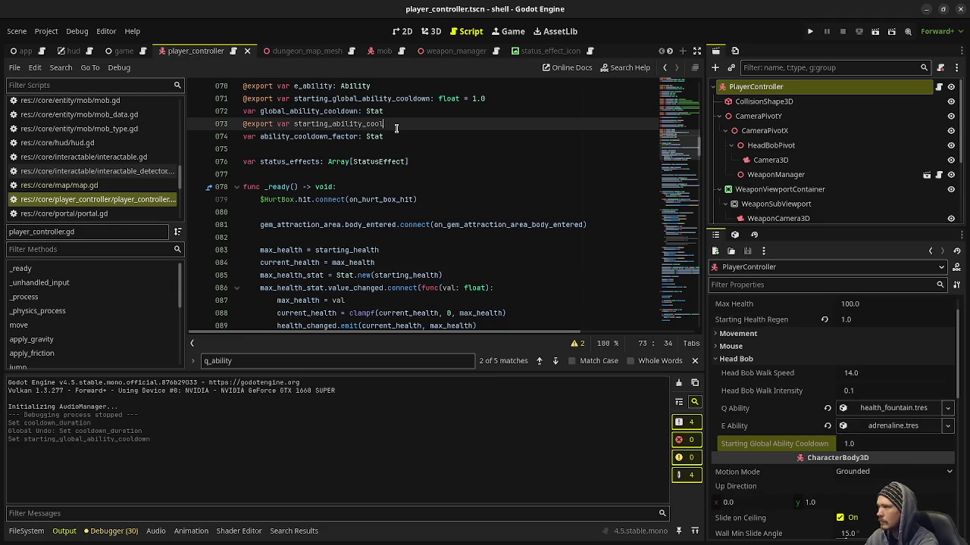
pyautogui.write('down_factor')
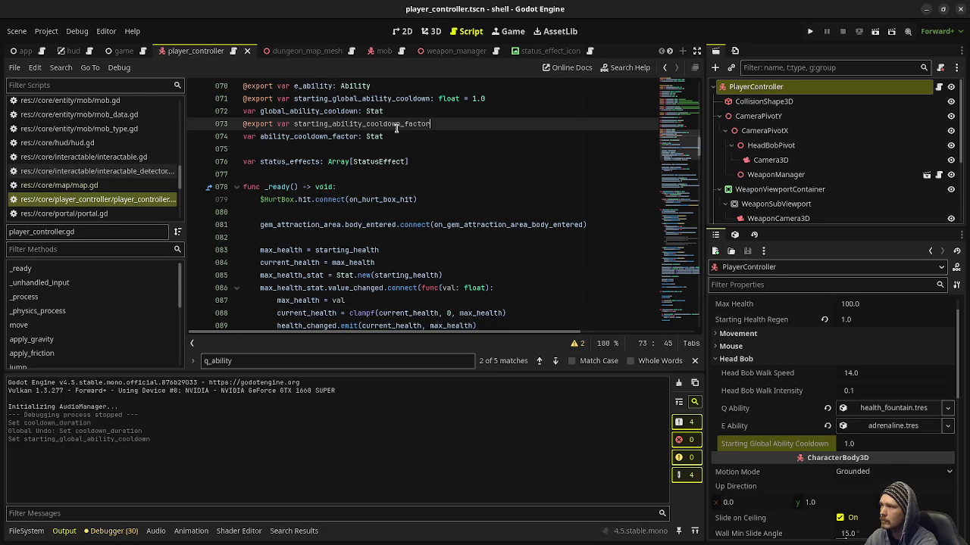
pyautogui.write(': float = ')
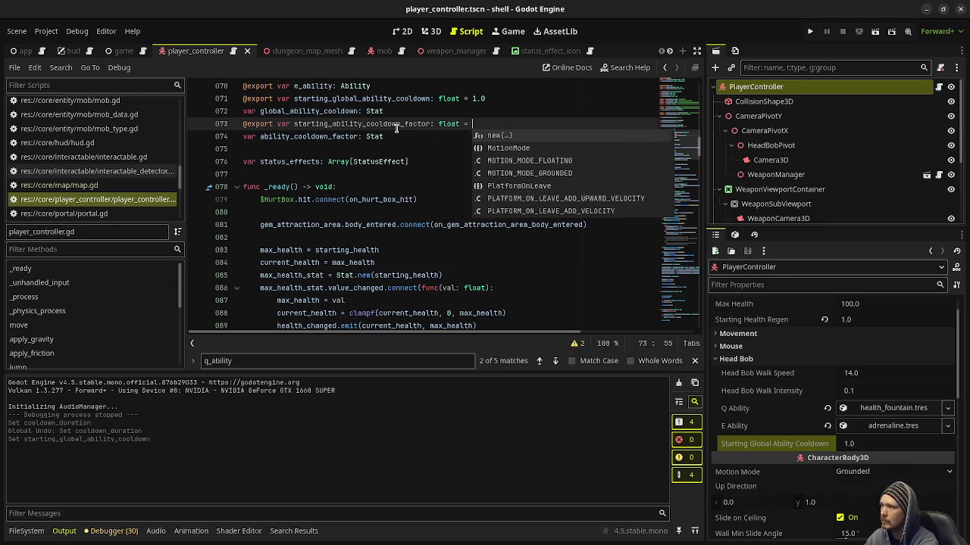
pyautogui.write('1.0')
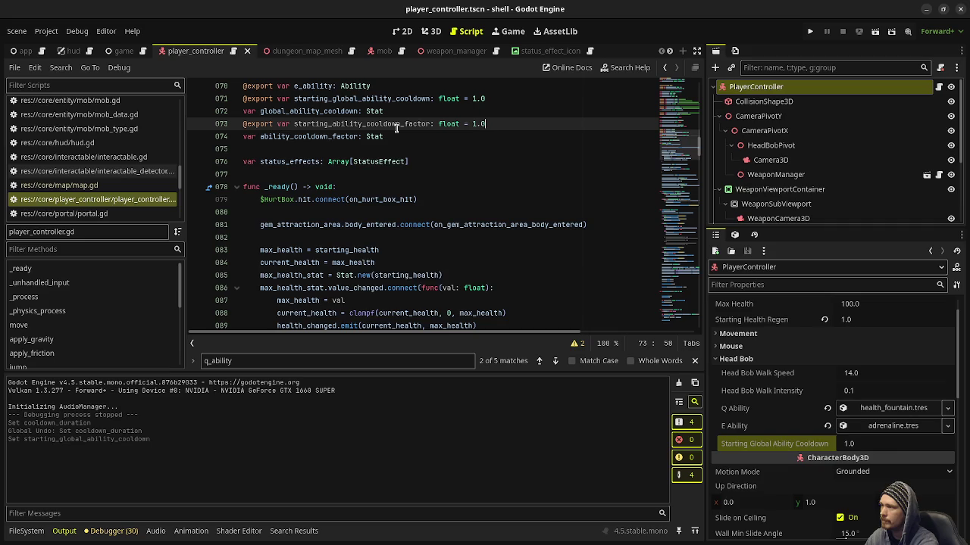
pyautogui.hotkey('ctrl', 's')
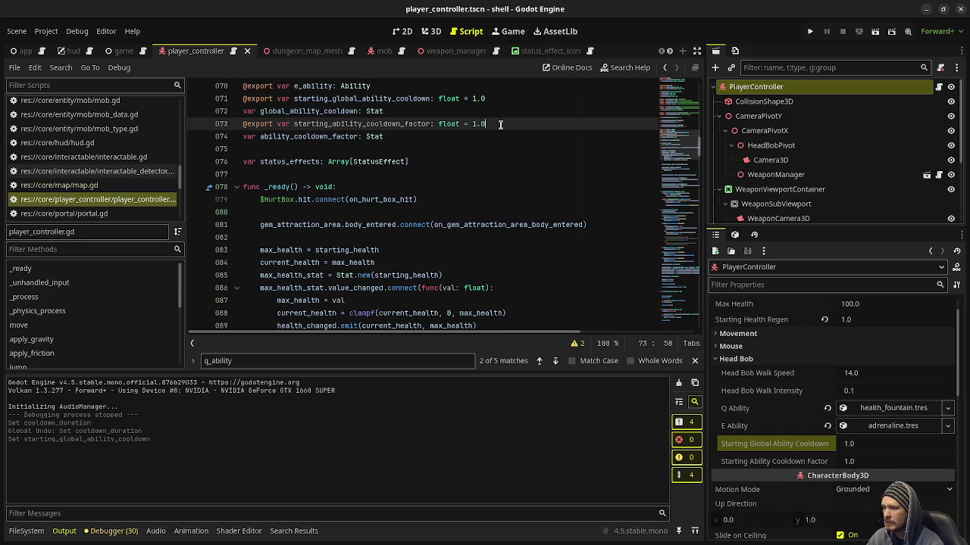
# Comment line 71 with '# in seconds' and line 73 with '# percentage', then save
pyautogui.click(512, 98)
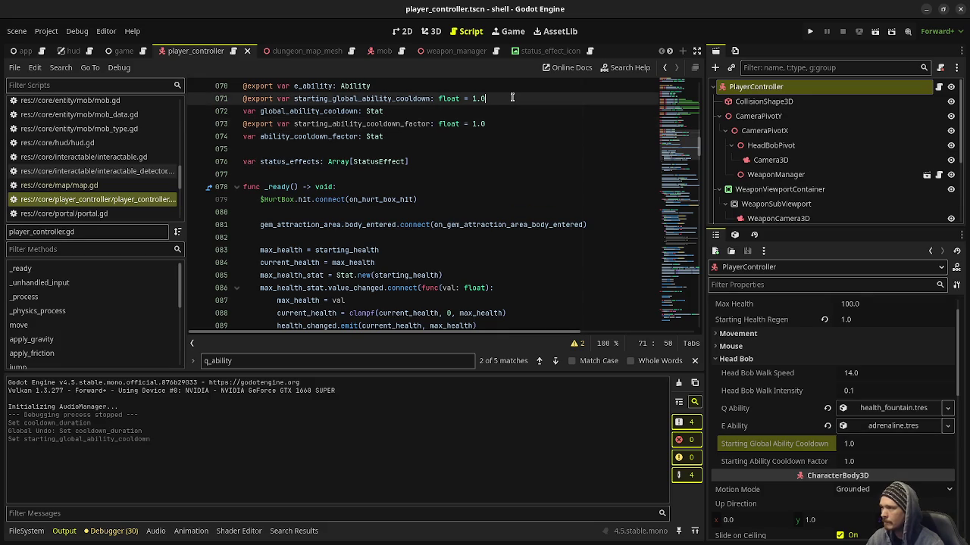
pyautogui.write(' # in seco')
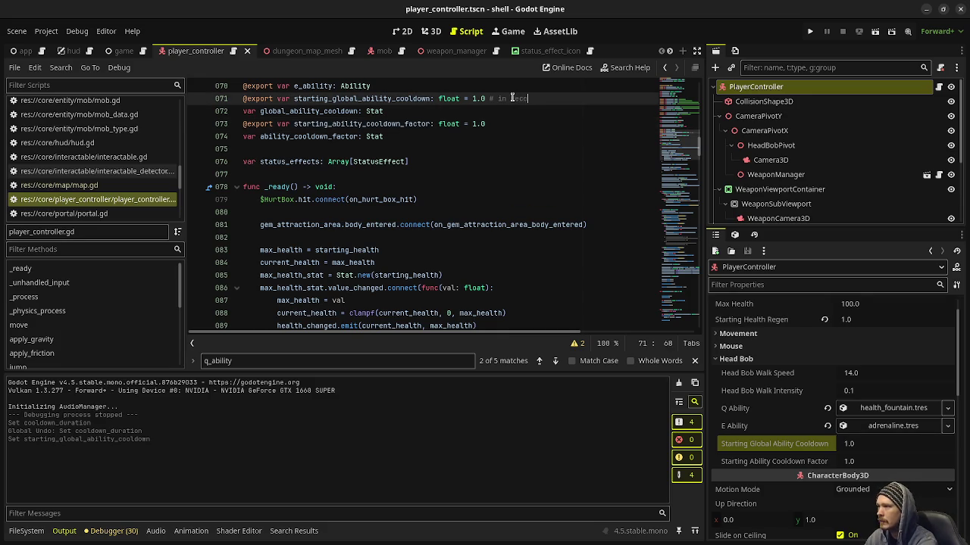
pyautogui.write('nds')
pyautogui.click(517, 122)
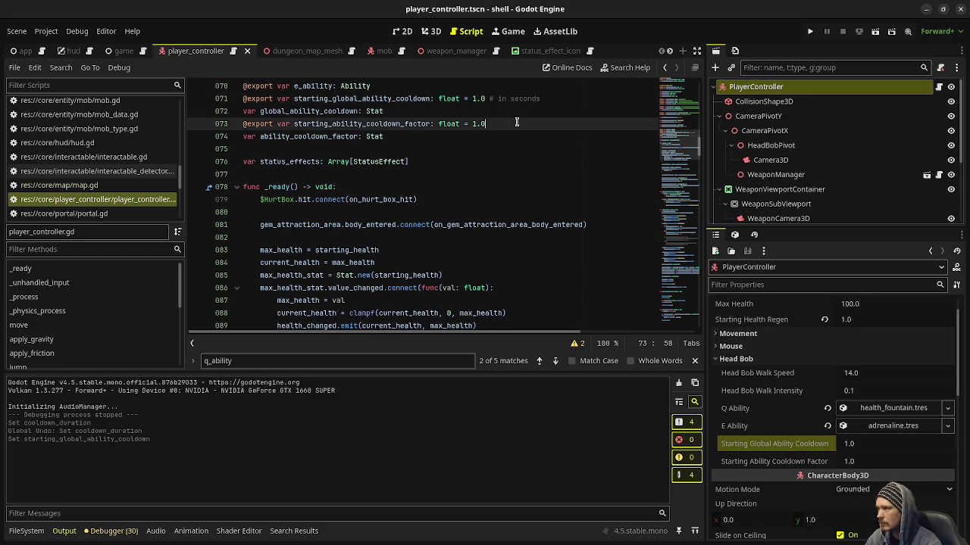
pyautogui.write('# ')
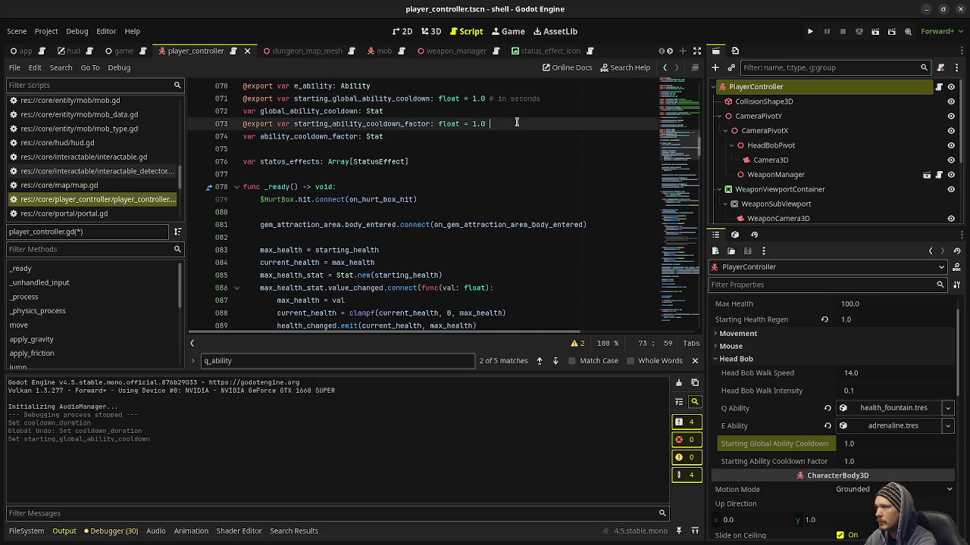
pyautogui.write('pe')
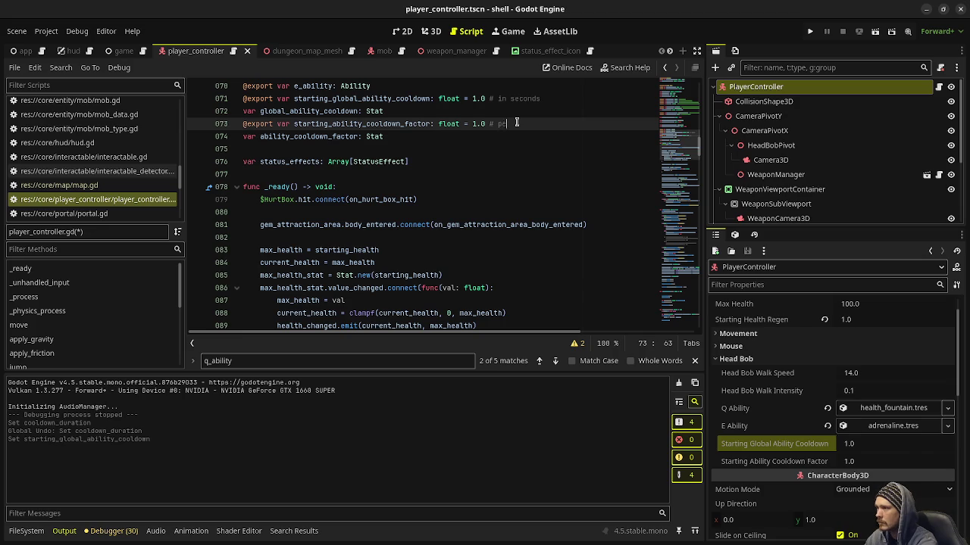
pyautogui.write('rcentage')
pyautogui.hotkey('ctrl', 's')
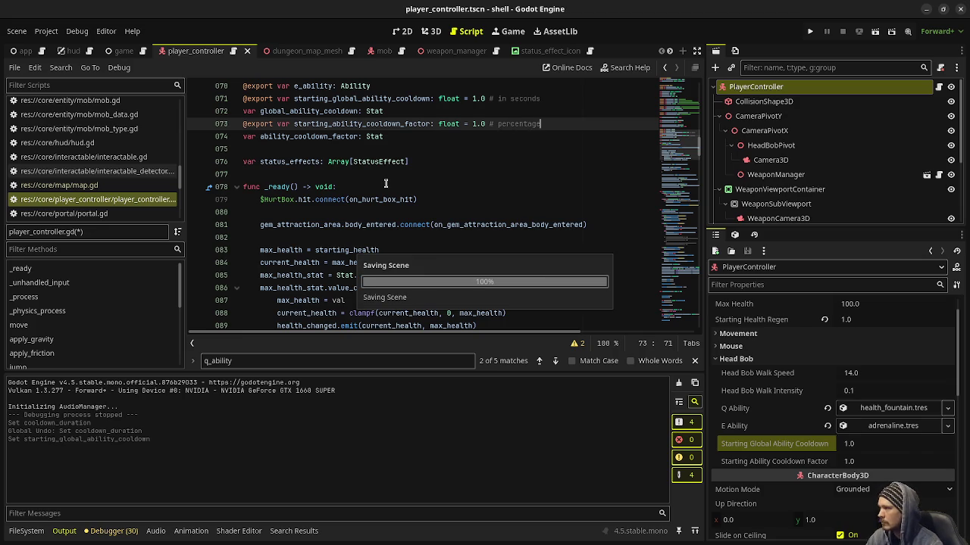
pyautogui.scroll(-5, 86, 190)
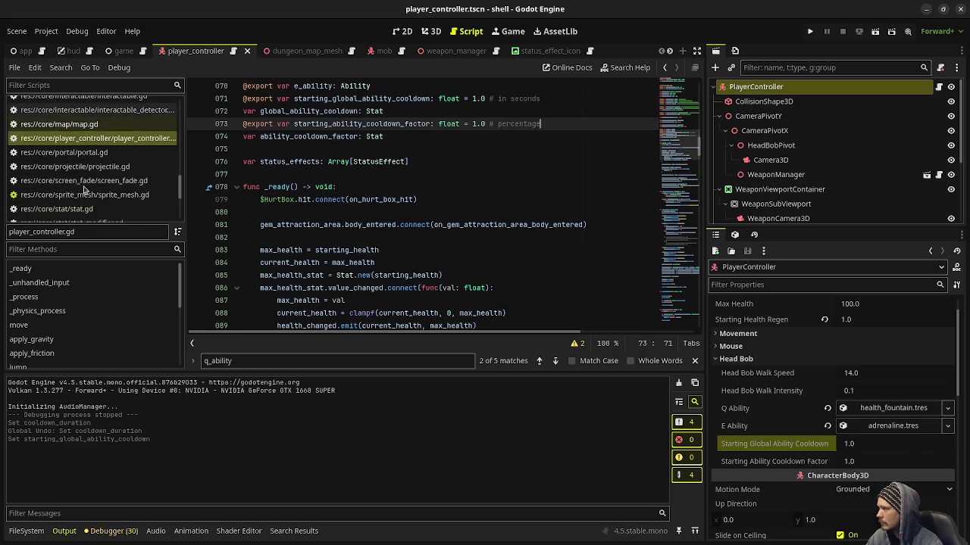
pyautogui.scroll(10, 86, 190)
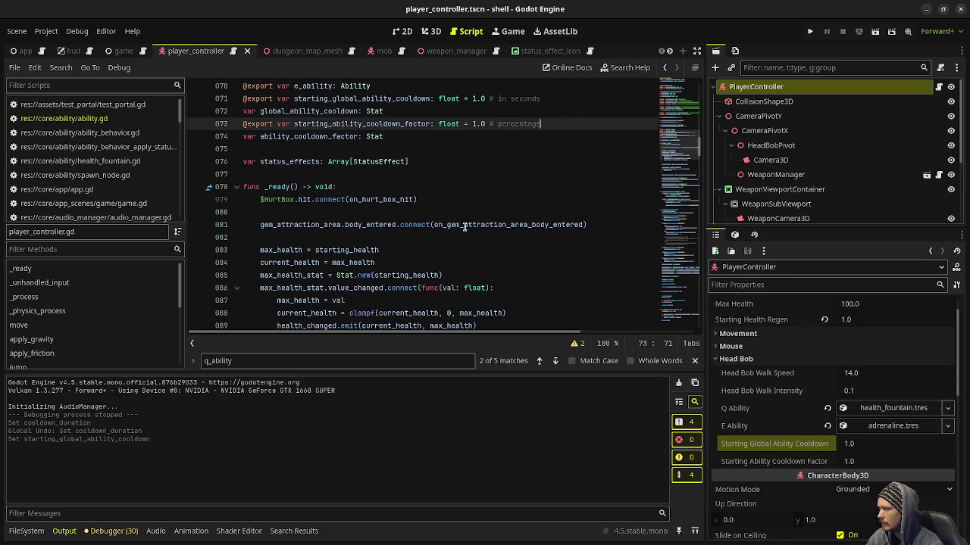
# Add 'ability_cooldown_factor = Stat.new(starting_ability_cooldown_factor)' below the global cooldown line and save
pyautogui.scroll(-7, 464, 226)
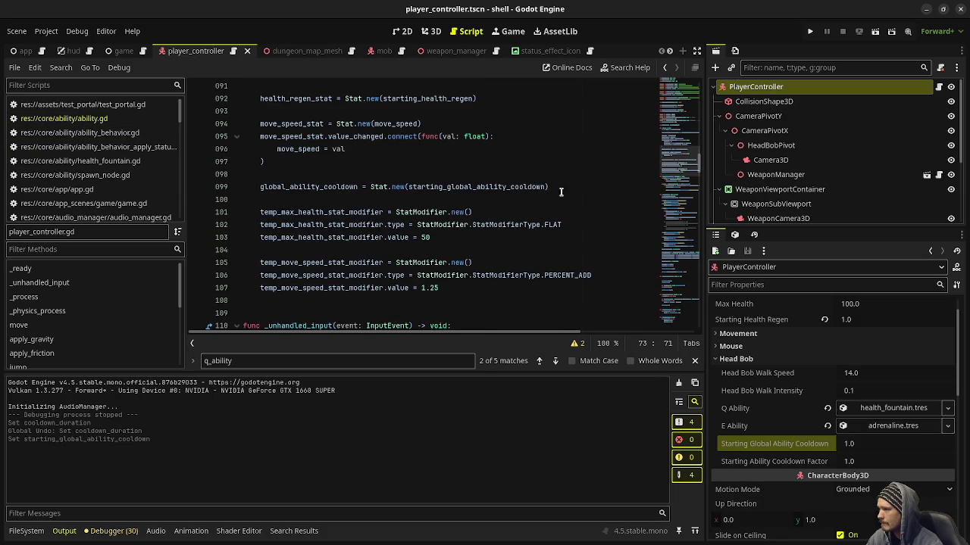
pyautogui.click(561, 191)
pyautogui.press('Return')
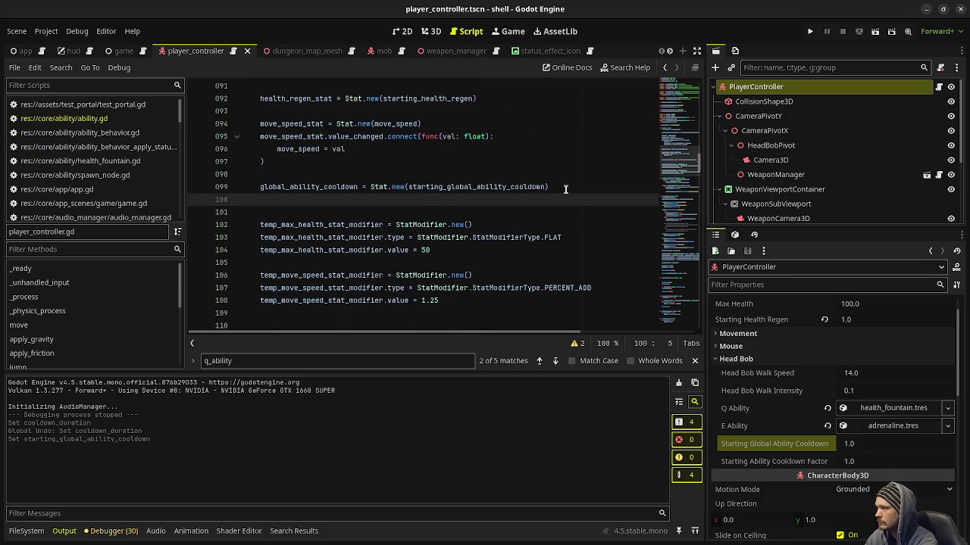
pyautogui.write('ability_cooldown_factor')
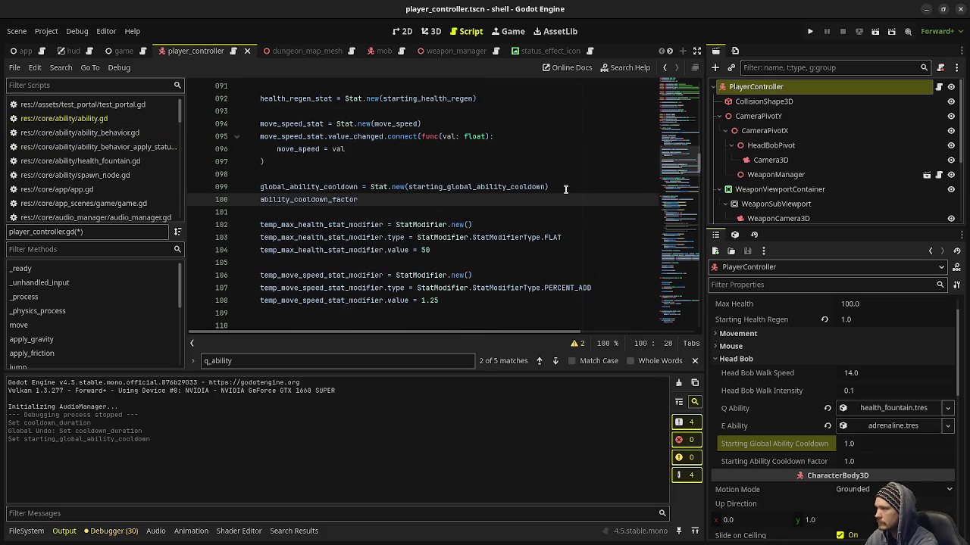
pyautogui.write(' = Stat.new')
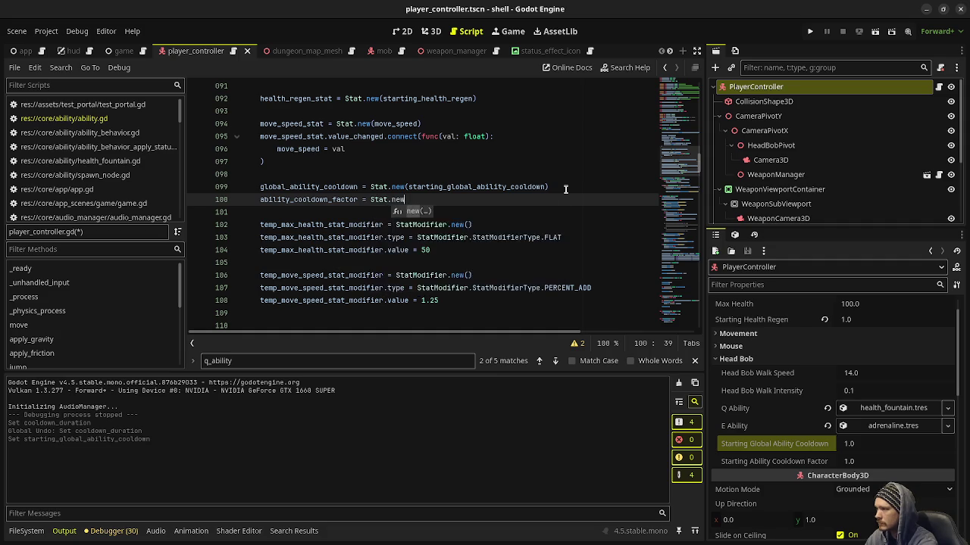
pyautogui.write('(starting')
pyautogui.press('Return')
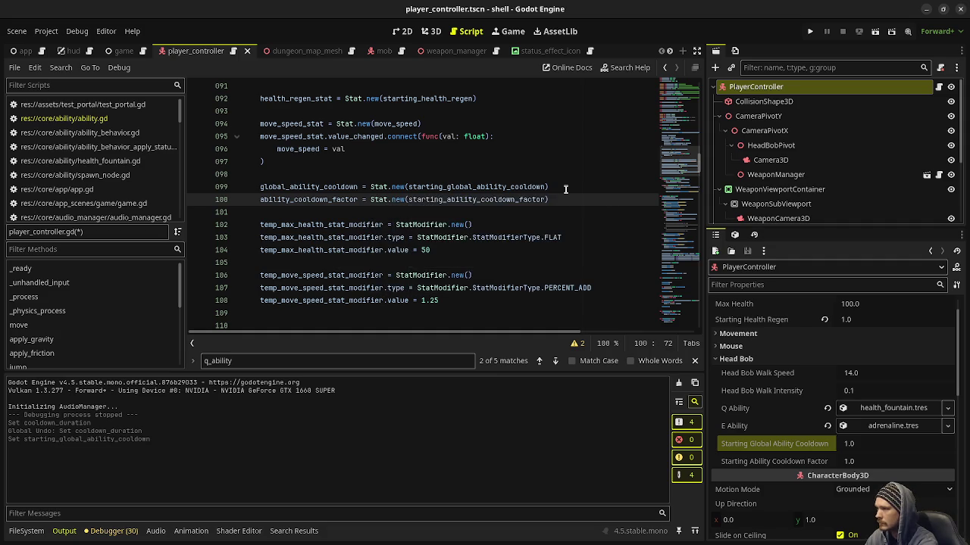
pyautogui.hotkey('ctrl', 's')
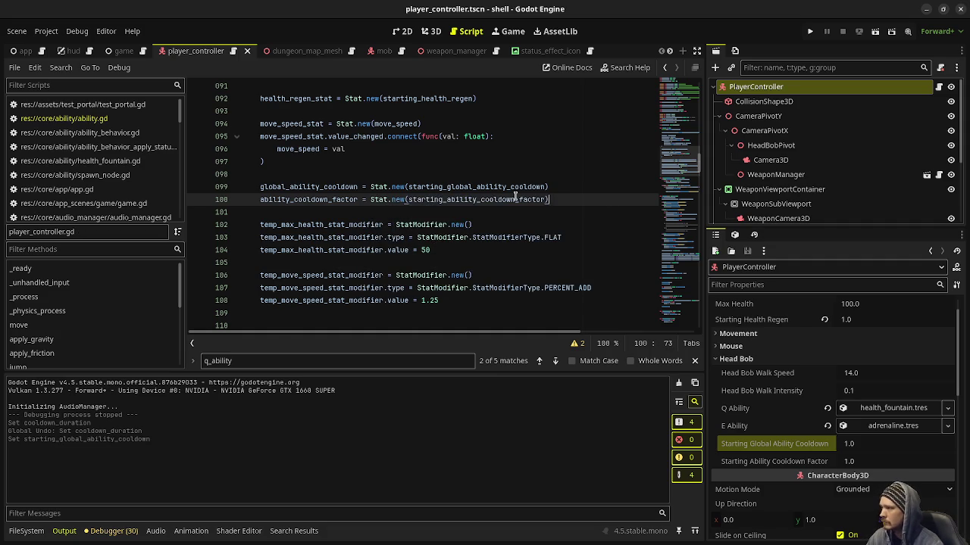
# Switch back to ability.gd from the script list
pyautogui.scroll(-4, 478, 264)
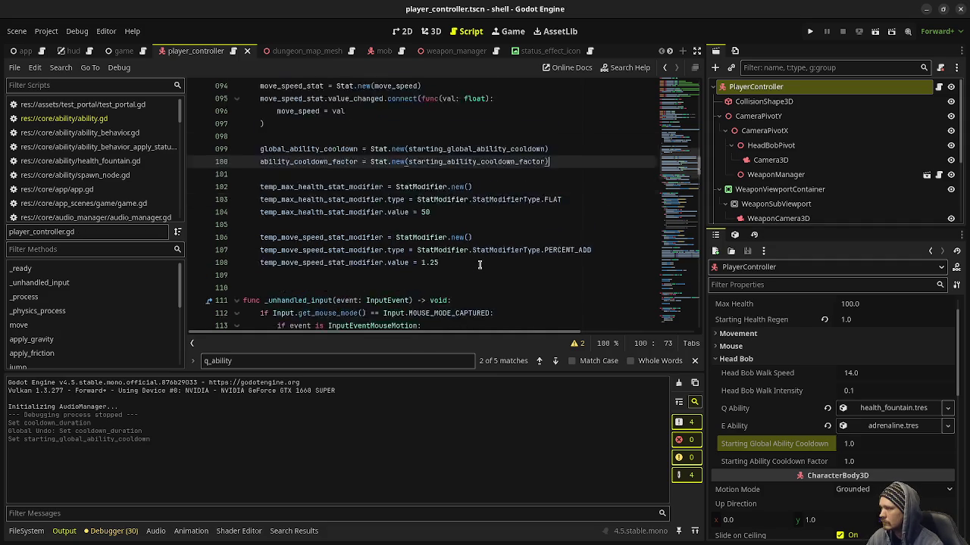
pyautogui.scroll(-1, 479, 265)
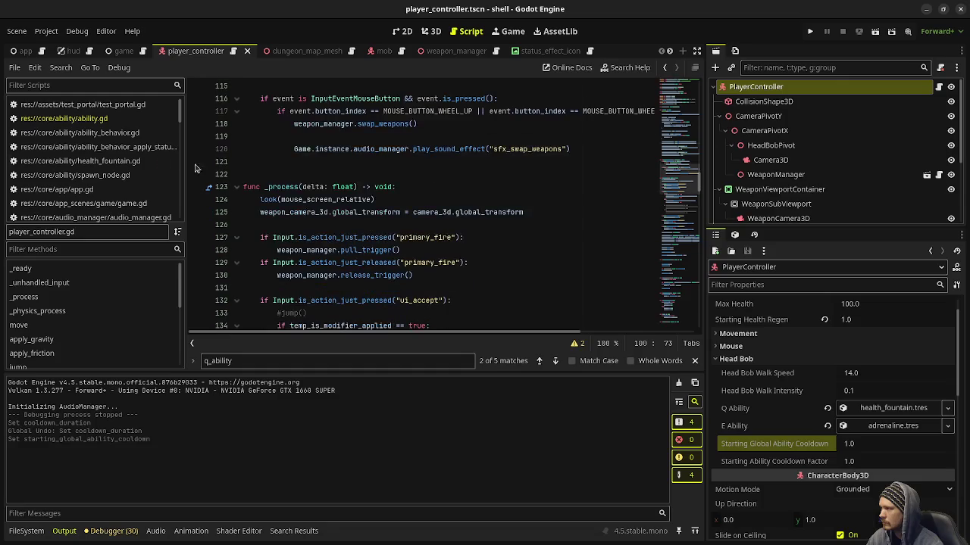
pyautogui.click(108, 118)
# Set PlayerController's Starting Ability Cooldown Factor to 0.5, then save and run the game
pyautogui.click(534, 249)
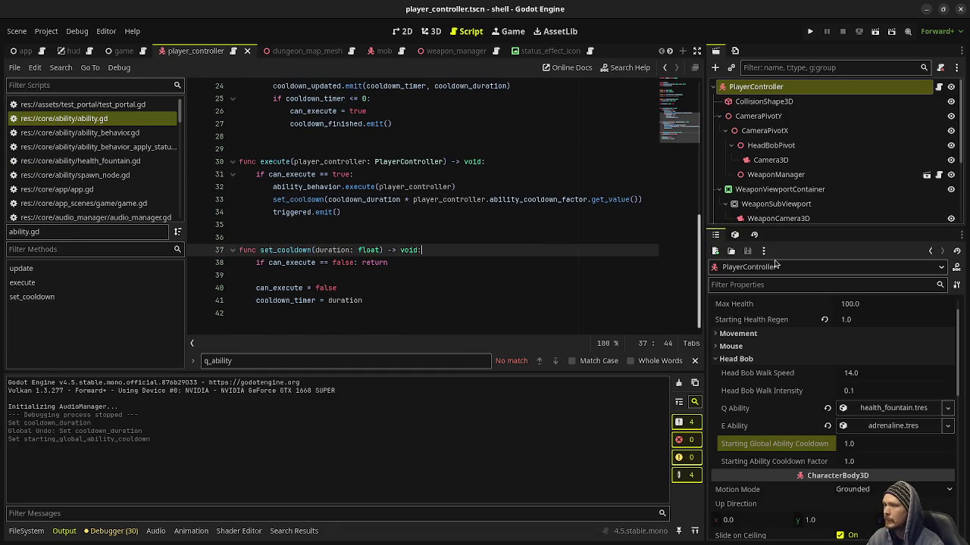
pyautogui.click(767, 89)
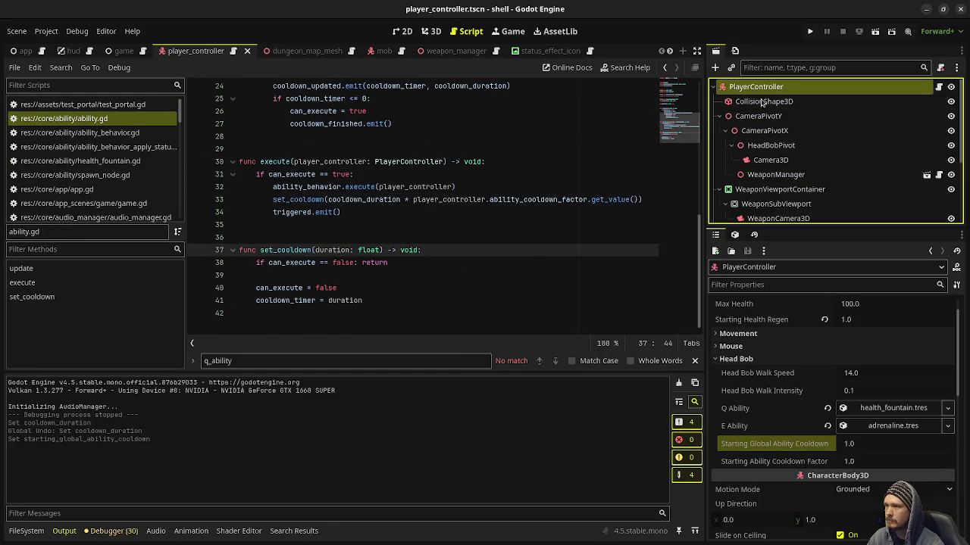
pyautogui.click(807, 468)
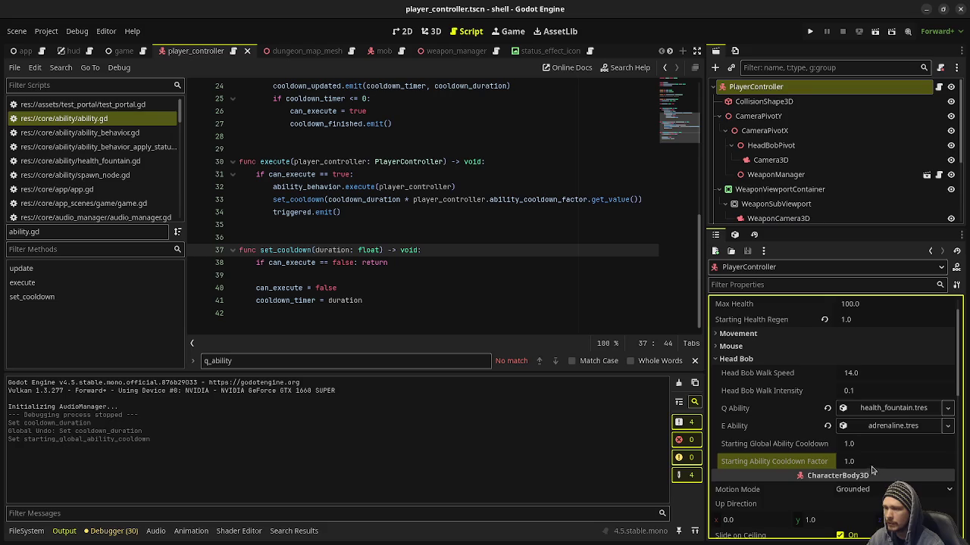
pyautogui.click(879, 464)
pyautogui.write('0.5')
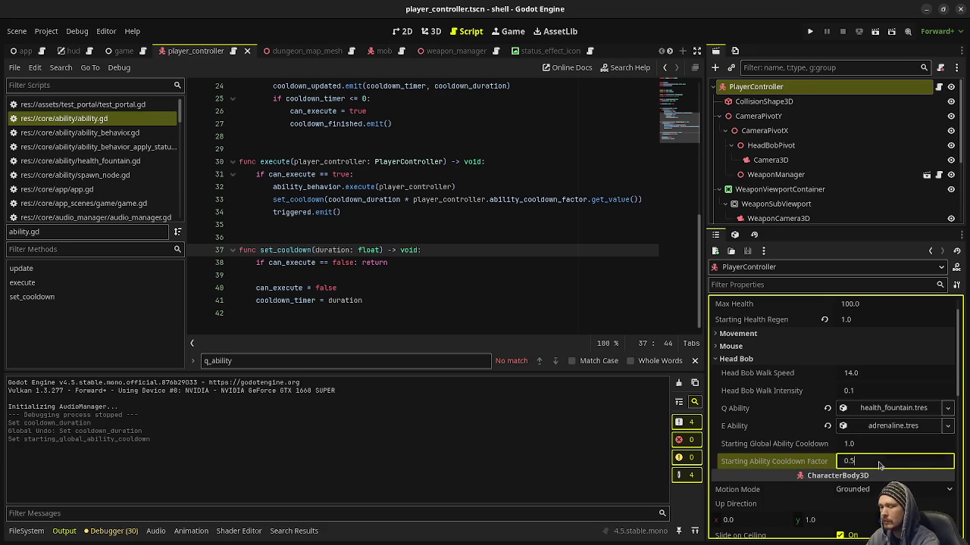
pyautogui.press('Return')
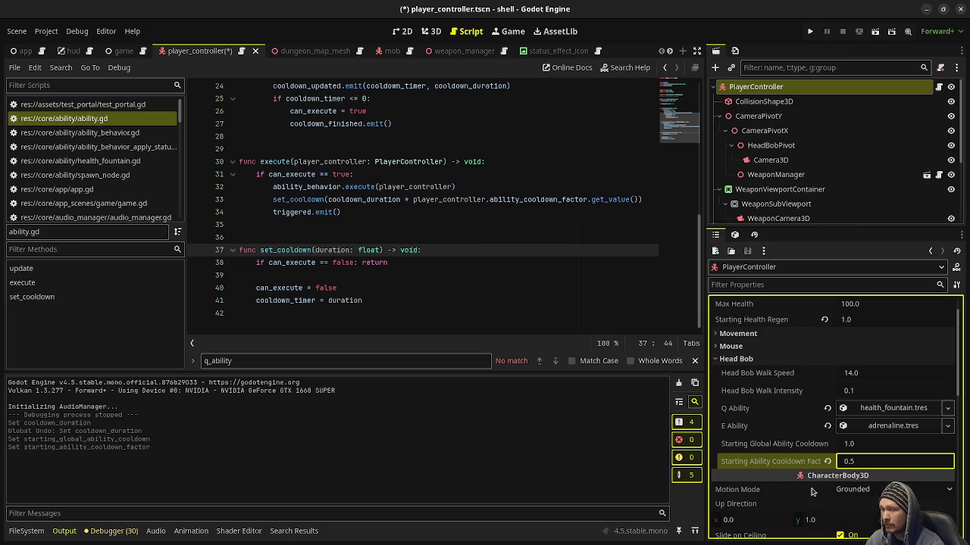
pyautogui.click(810, 31)
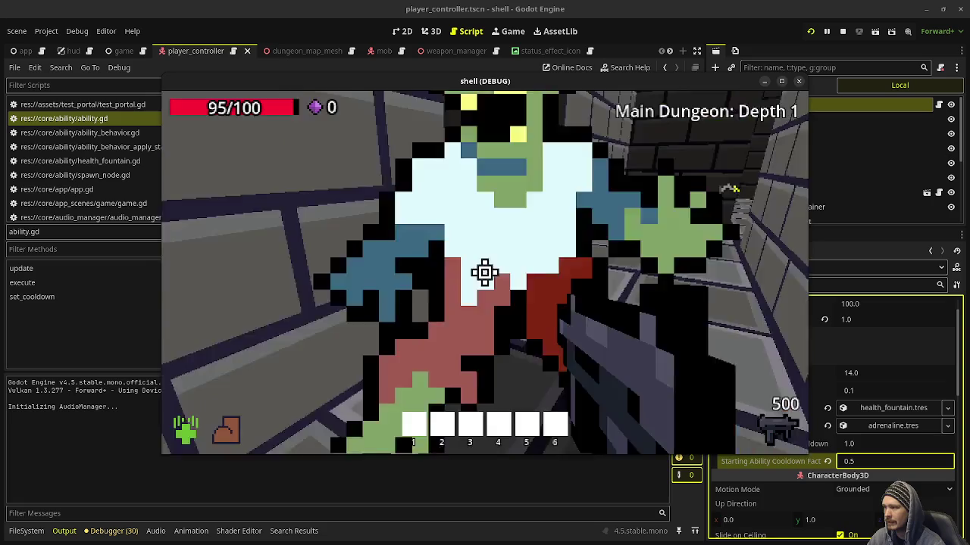
# Shoot the zombies, walk forward through the dungeon, and use the ability to watch its cooldown
pyautogui.click(484, 273)
pyautogui.click(484, 273)
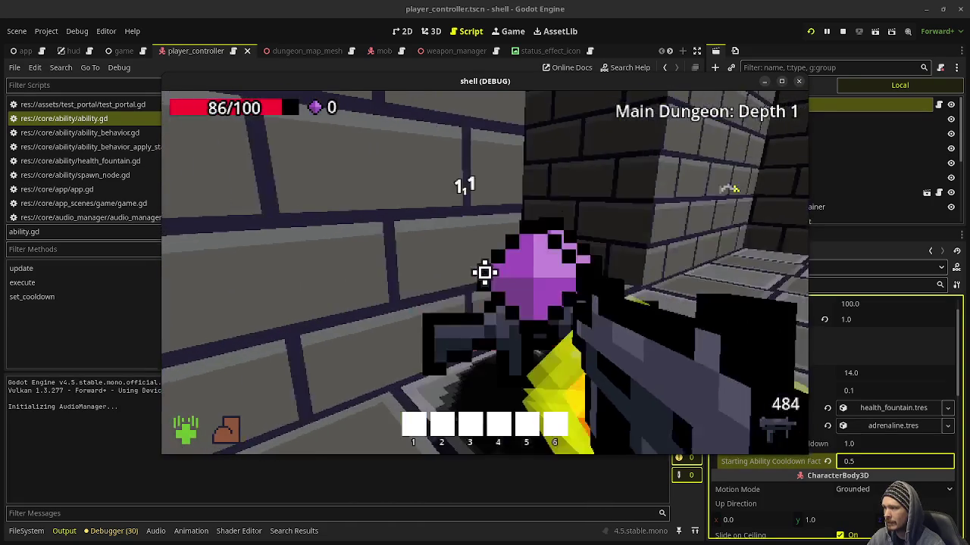
pyautogui.press('w')
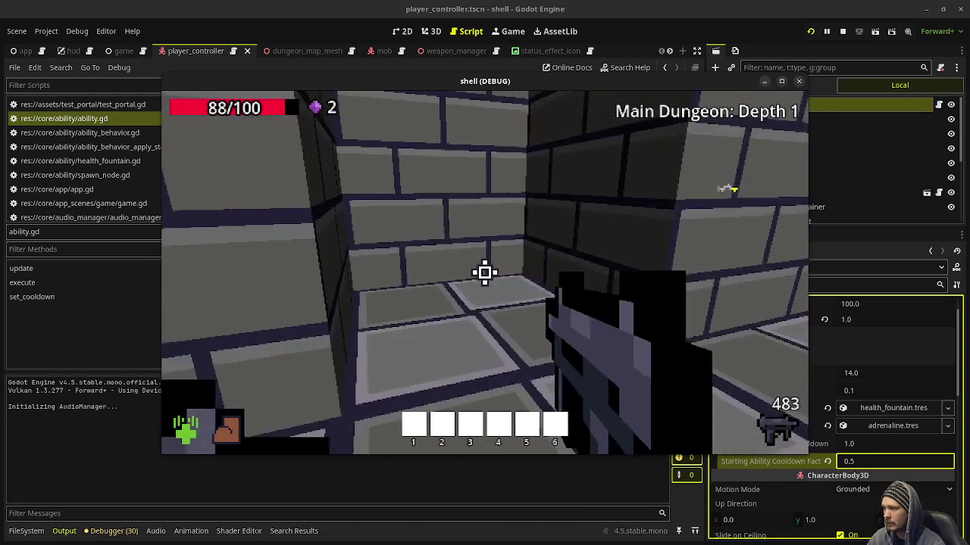
pyautogui.press('w')
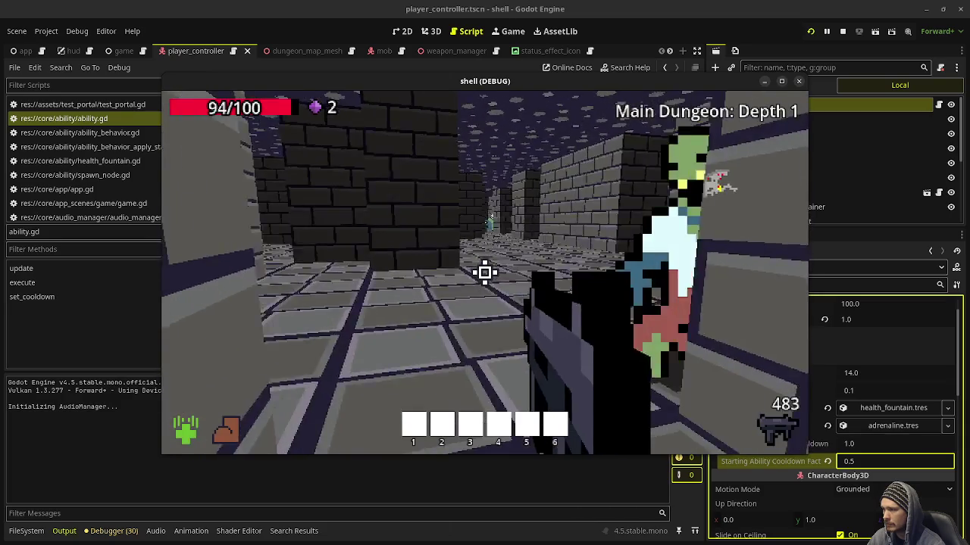
pyautogui.click(485, 272)
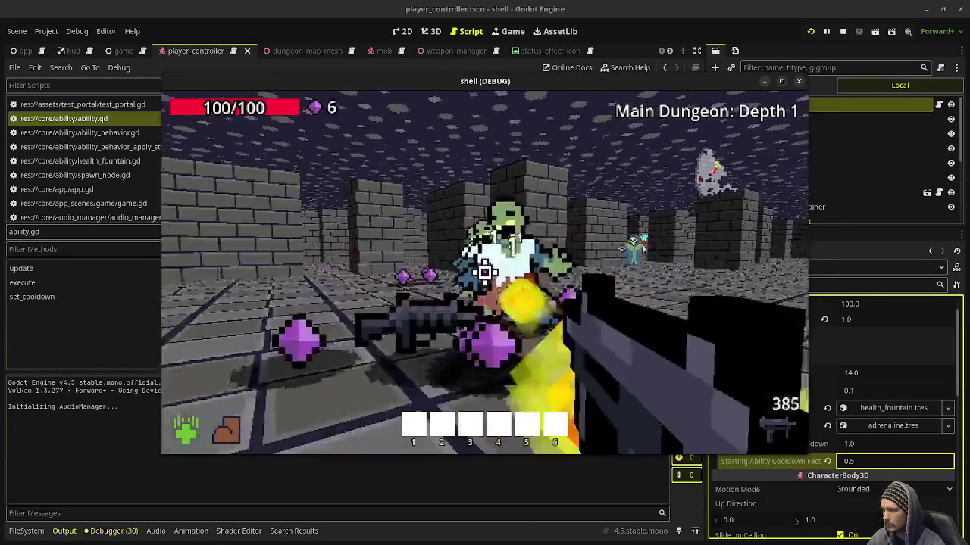
pyautogui.click(485, 271)
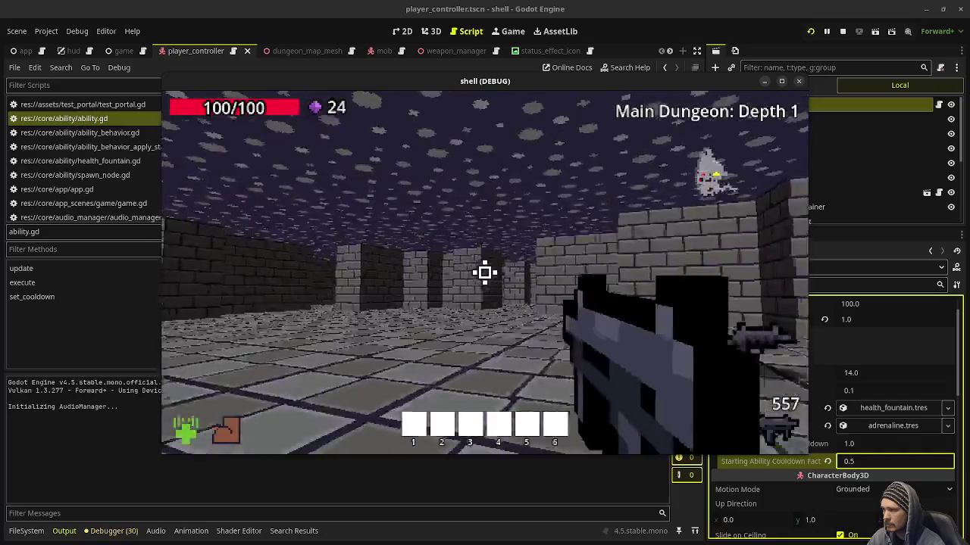
pyautogui.press('w')
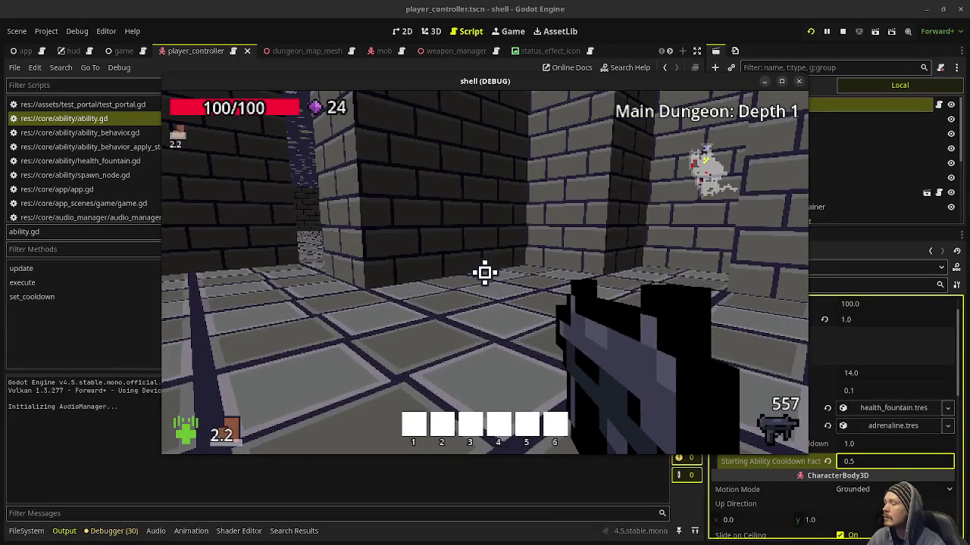
# Stop the test run and put the caret before player_controller on ability.gd line 33
pyautogui.click(842, 33)
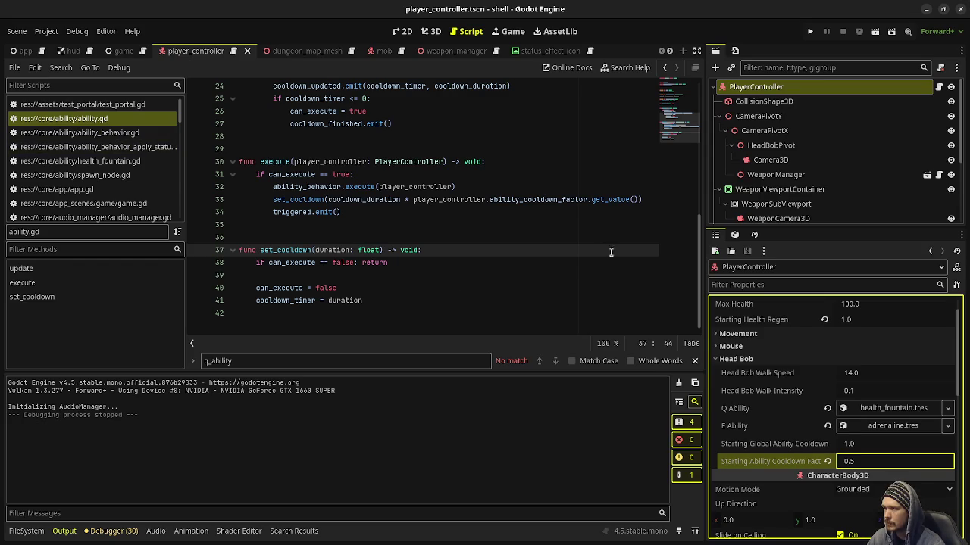
pyautogui.click(413, 201)
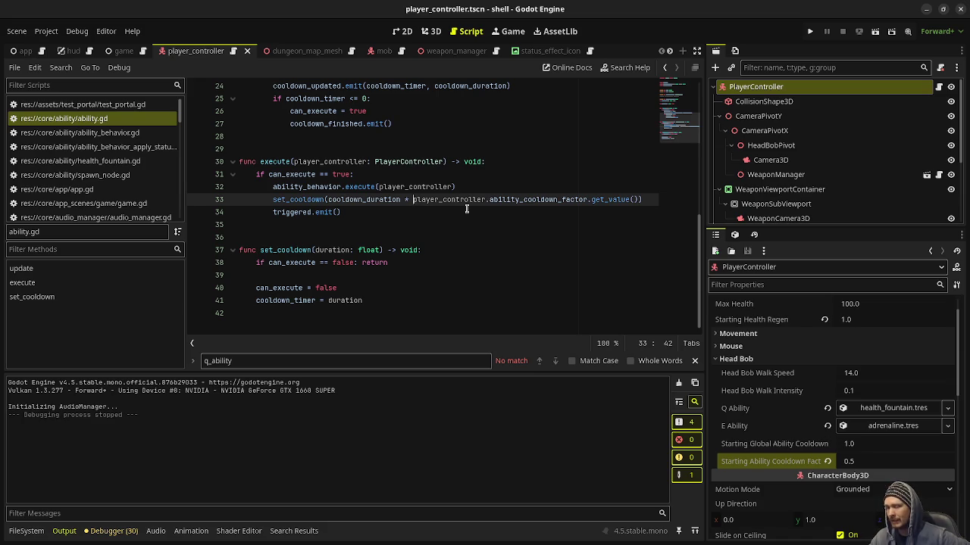
pyautogui.write('(1.0 -')
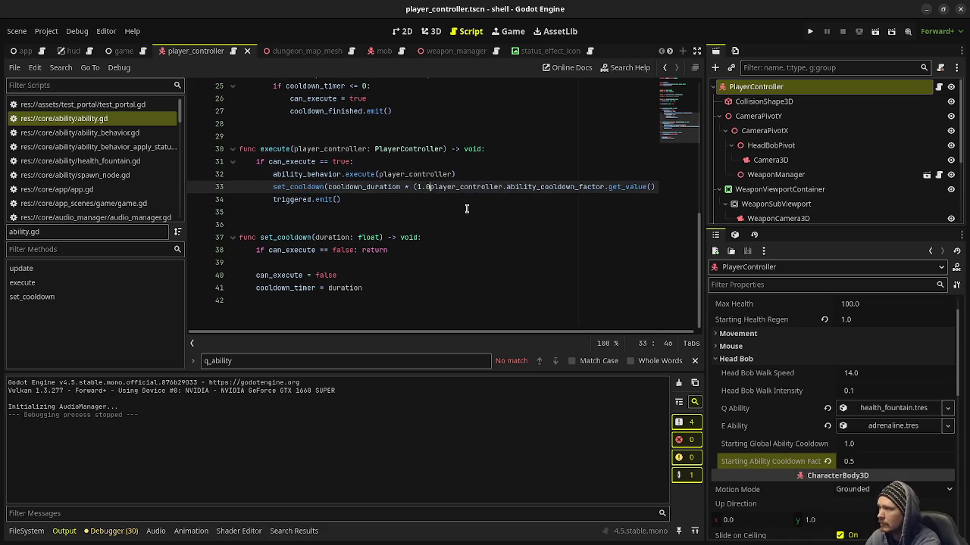
pyautogui.press('End')
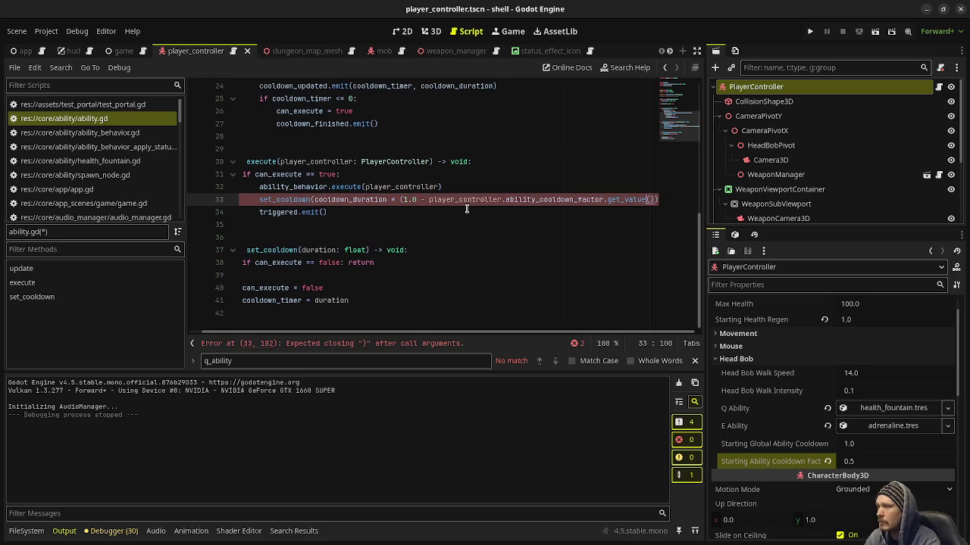
pyautogui.write(')')
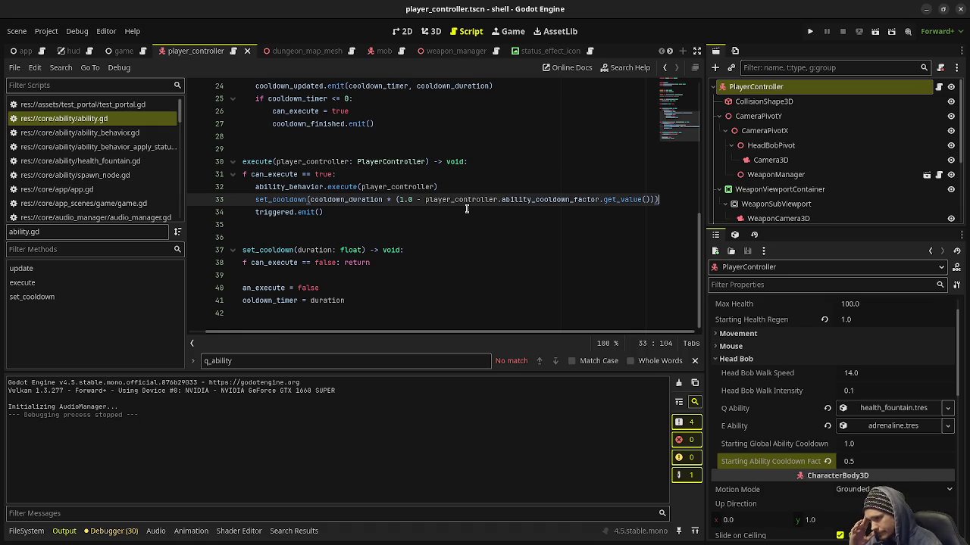
pyautogui.click(868, 465)
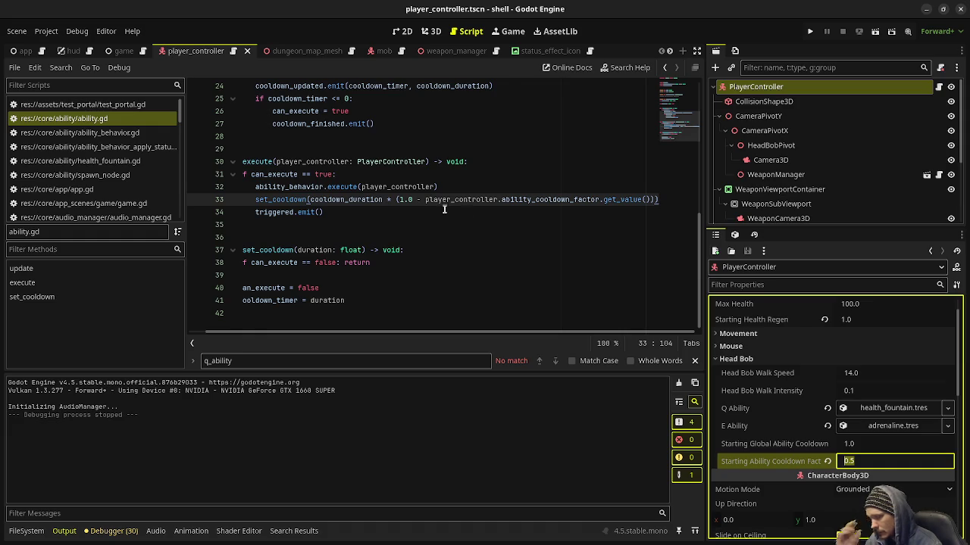
pyautogui.click(479, 225)
pyautogui.hotkey('ctrl', 'z')
pyautogui.hotkey('ctrl', 'z')
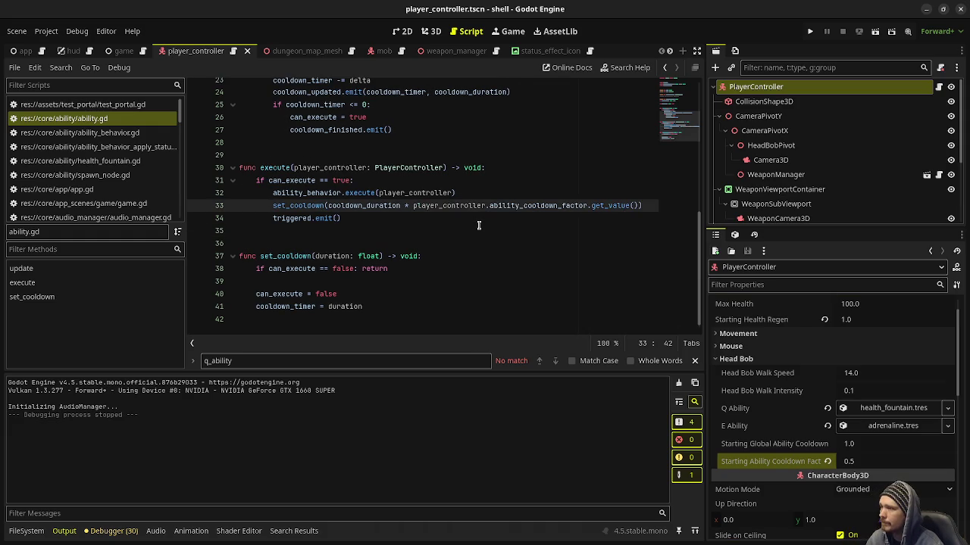
# Save the script and scene, then place the caret after the operator on line 33
pyautogui.hotkey('ctrl', 's')
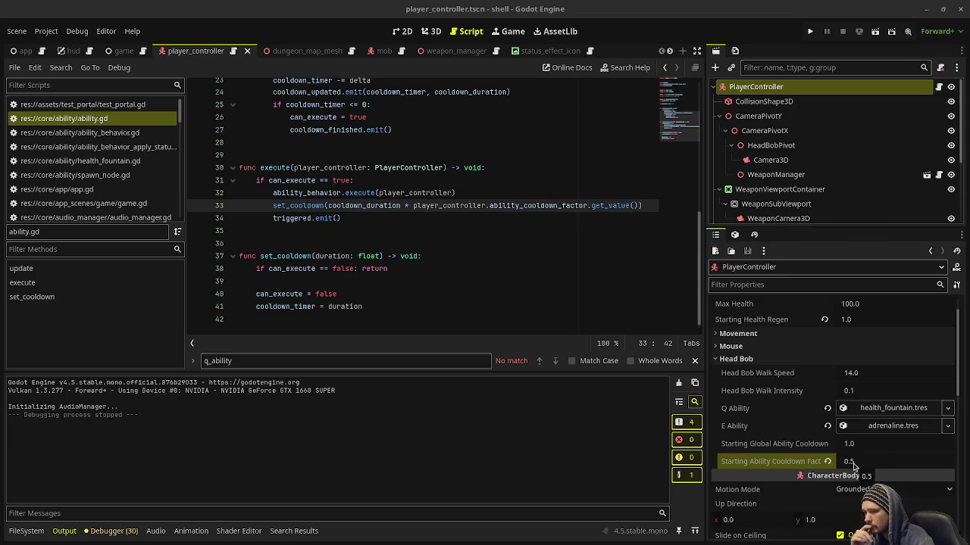
pyautogui.click(409, 206)
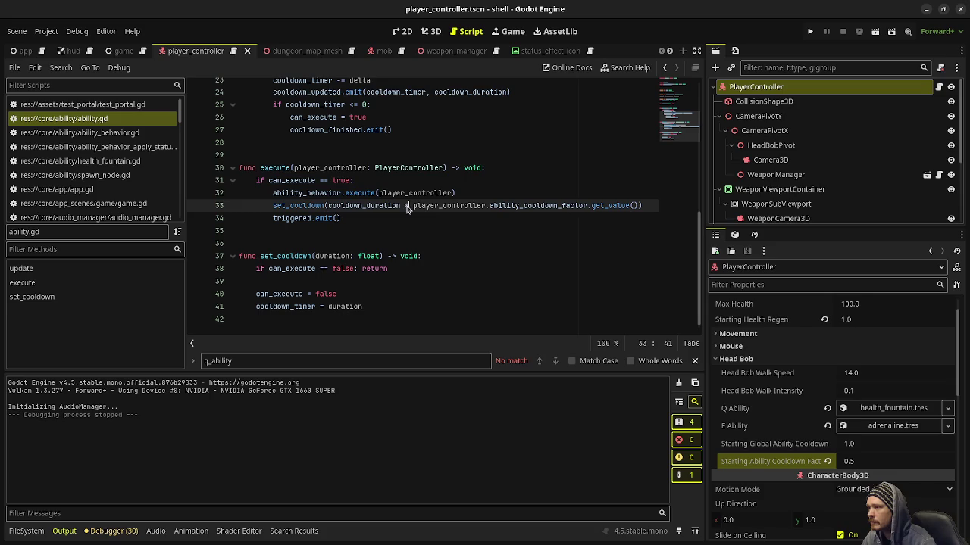
# Change line 33's multiplication to a division by the cooldown factor and save ability.gd
pyautogui.press('BackSpace')
pyautogui.write('/')
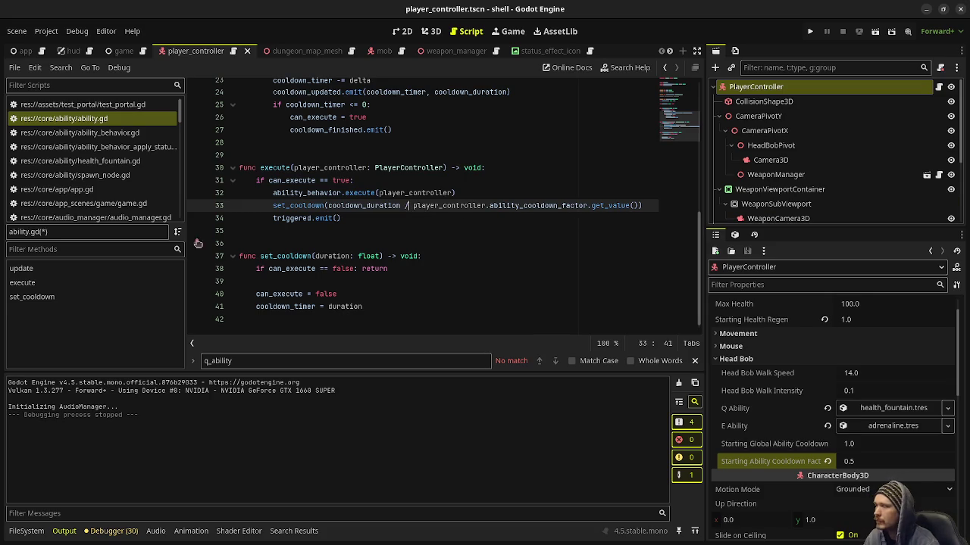
pyautogui.press('Down')
pyautogui.hotkey('ctrl', 's')
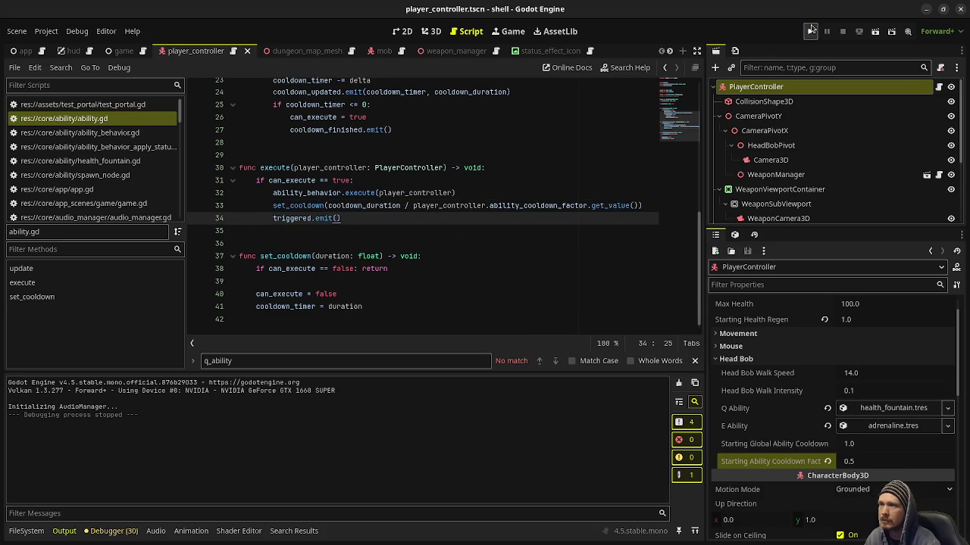
# Run the game, use the E ability to check its cooldown, then stop the run
pyautogui.click(810, 31)
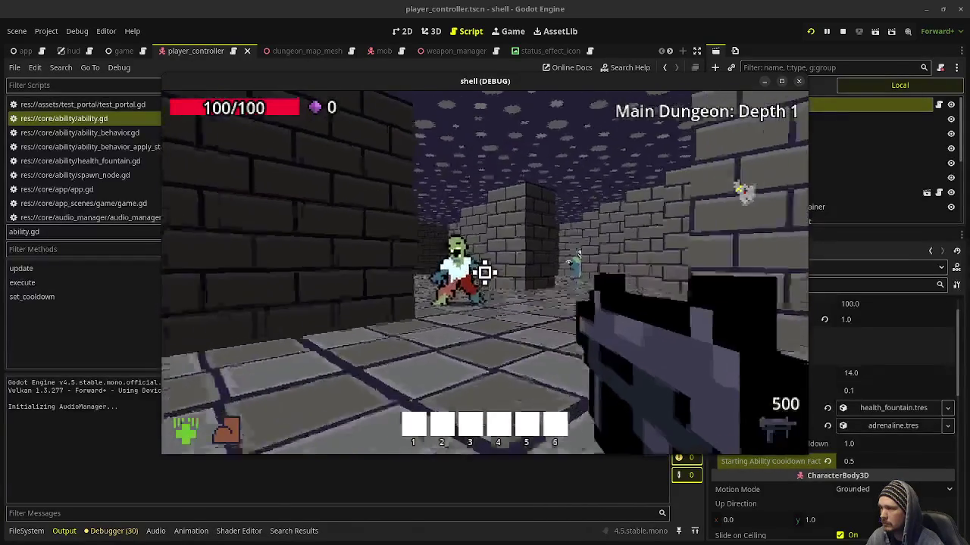
pyautogui.moveTo(485, 272); pyautogui.dragTo(485, 273)
pyautogui.press('e')
pyautogui.press('w')
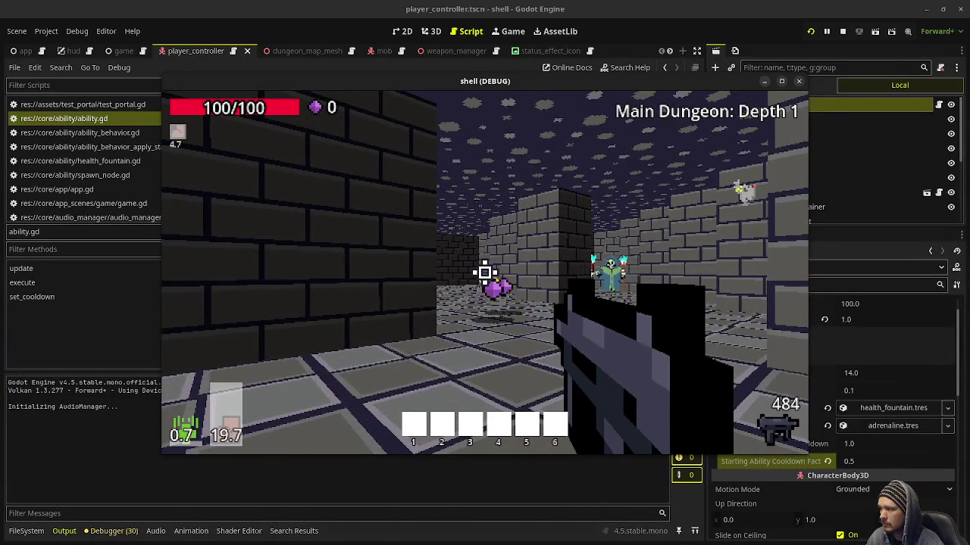
pyautogui.press('w')
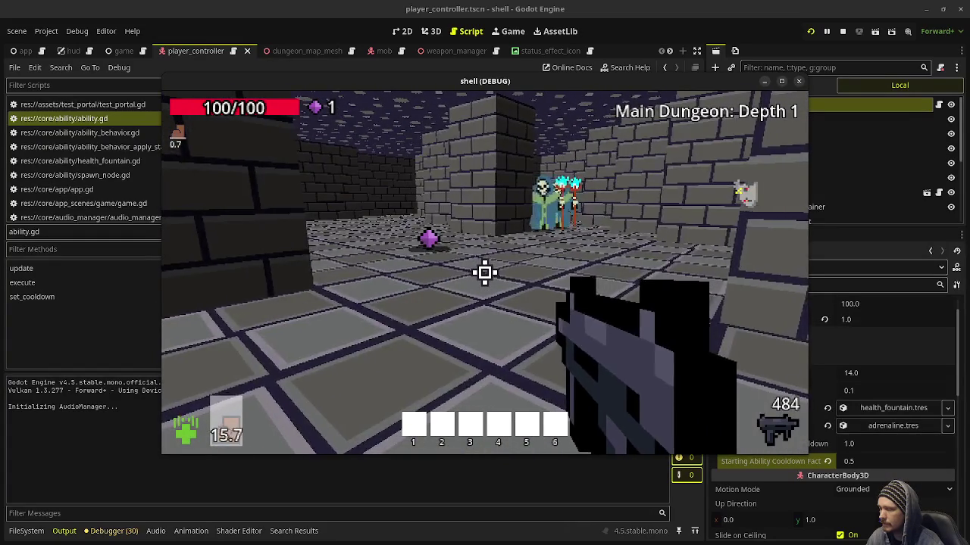
pyautogui.press('a')
pyautogui.press('a')
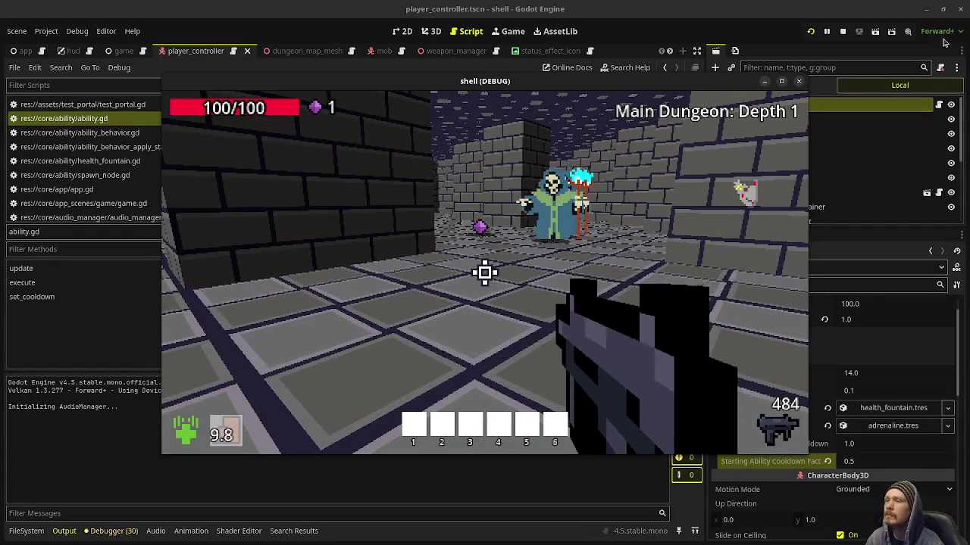
pyautogui.press('F8')
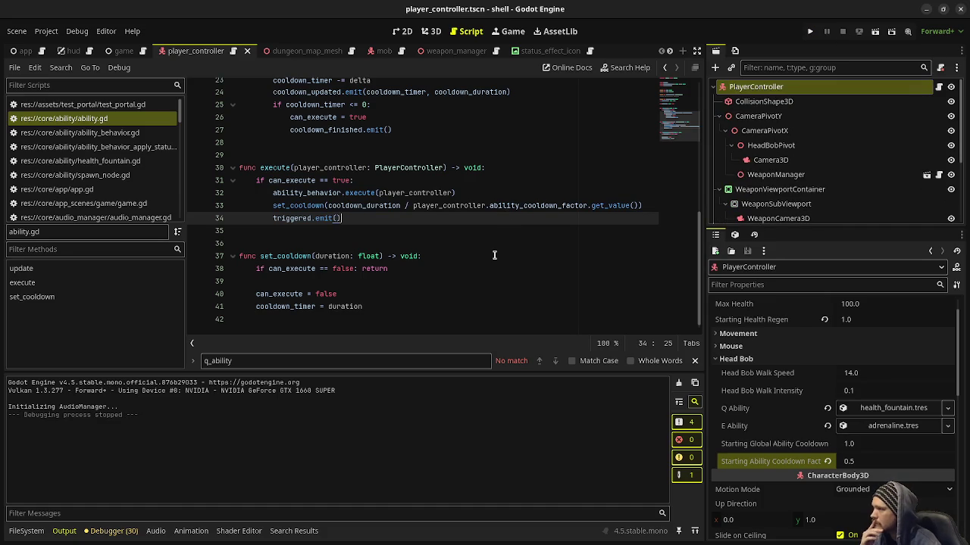
# Copy '/ player_controller.ability_cooldown_factor.get_value()' from line 33 into line 24's emit call and save
pyautogui.scroll(6, 494, 255)
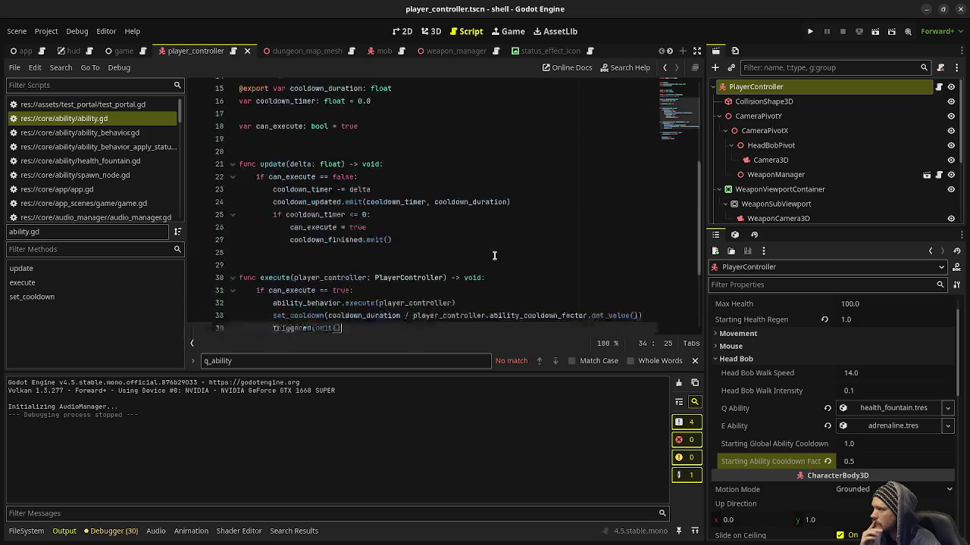
pyautogui.scroll(-2, 494, 256)
pyautogui.scroll(-2, 494, 255)
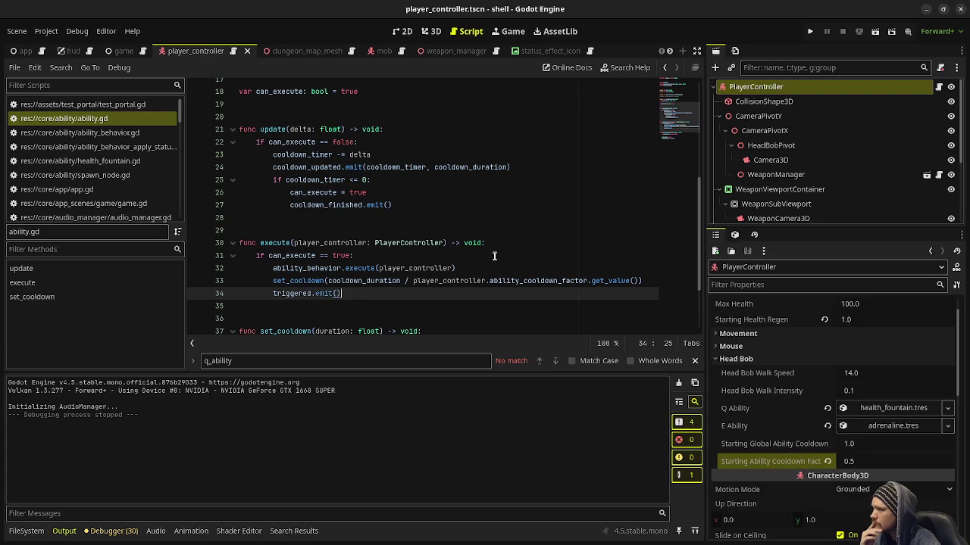
pyautogui.moveTo(404, 281)
pyautogui.mouseDown()
pyautogui.moveTo(533, 293)
pyautogui.moveTo(637, 282)
pyautogui.mouseUp()
pyautogui.hotkey('ctrl', 'c')
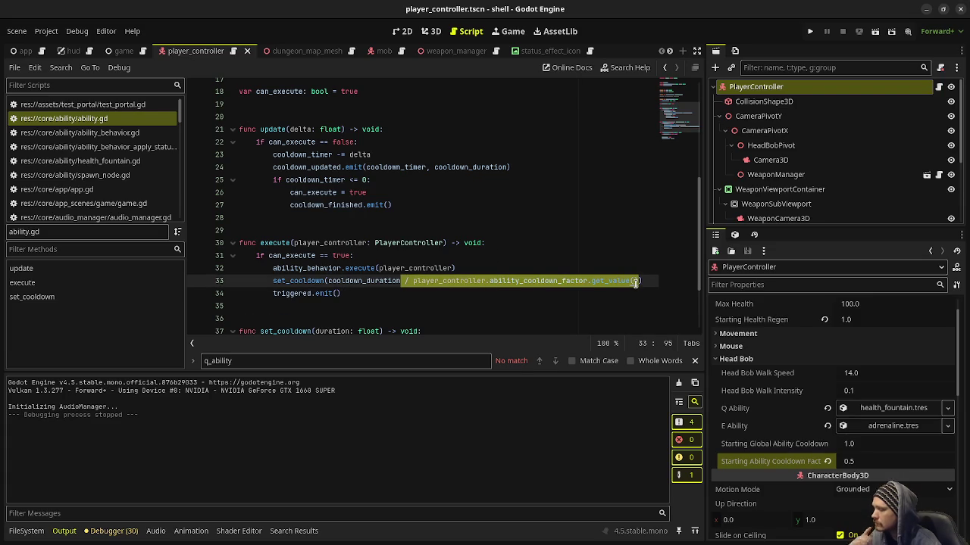
pyautogui.click(516, 166)
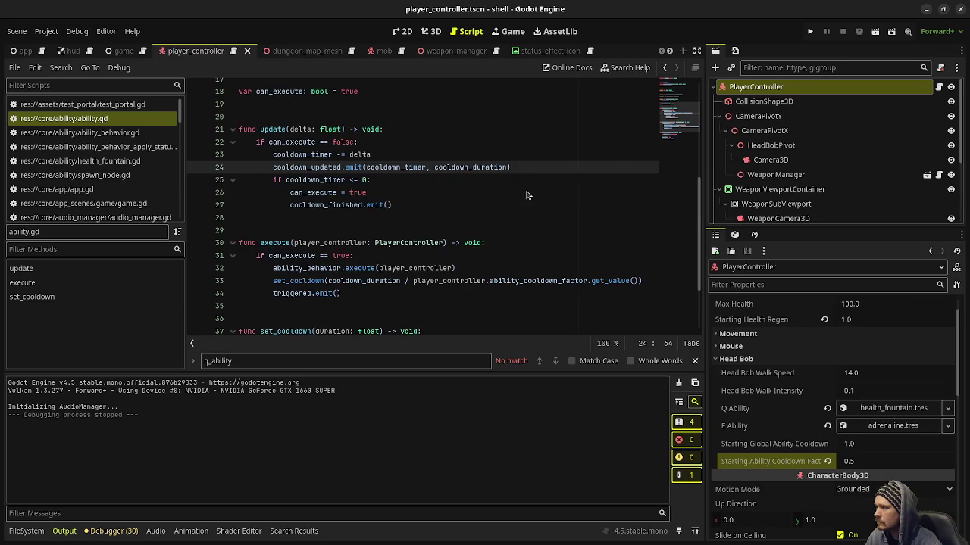
pyautogui.hotkey('ctrl', 'v')
pyautogui.hotkey('ctrl', 's')
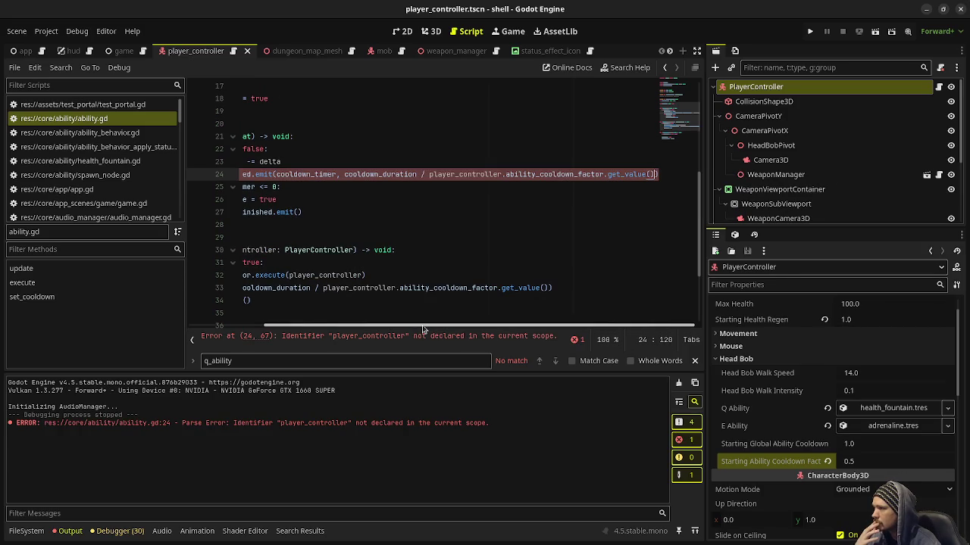
pyautogui.moveTo(422, 330); pyautogui.dragTo(314, 331)
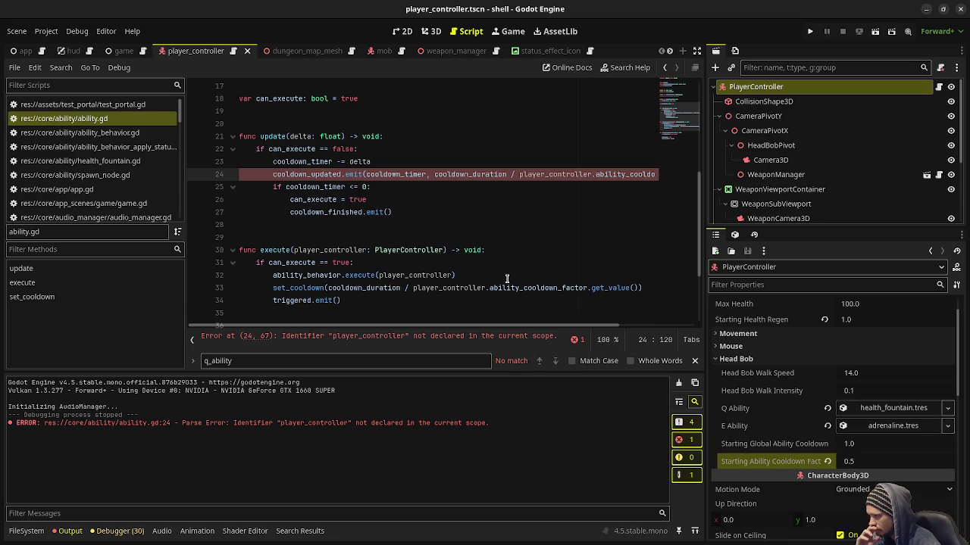
pyautogui.scroll(-2, 507, 278)
pyautogui.scroll(1, 507, 279)
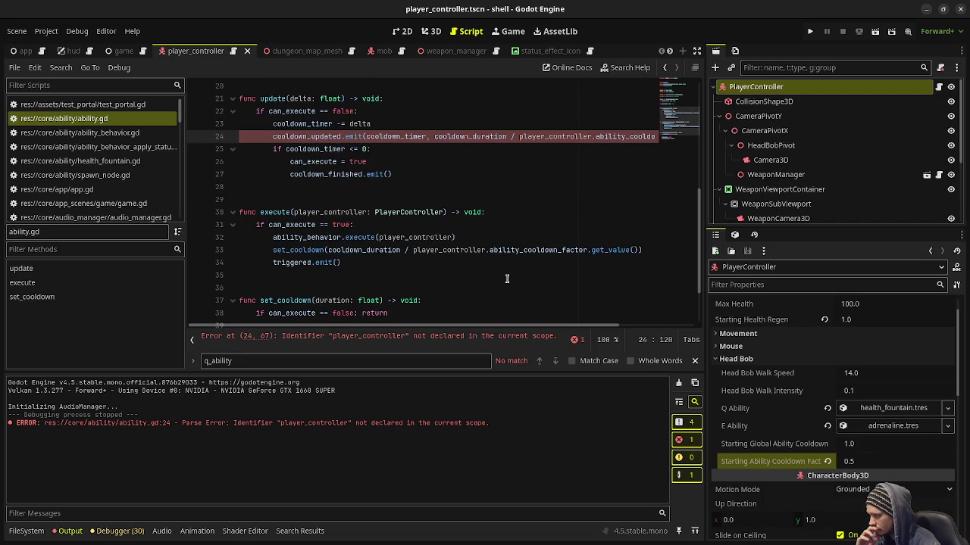
pyautogui.scroll(-1, 507, 279)
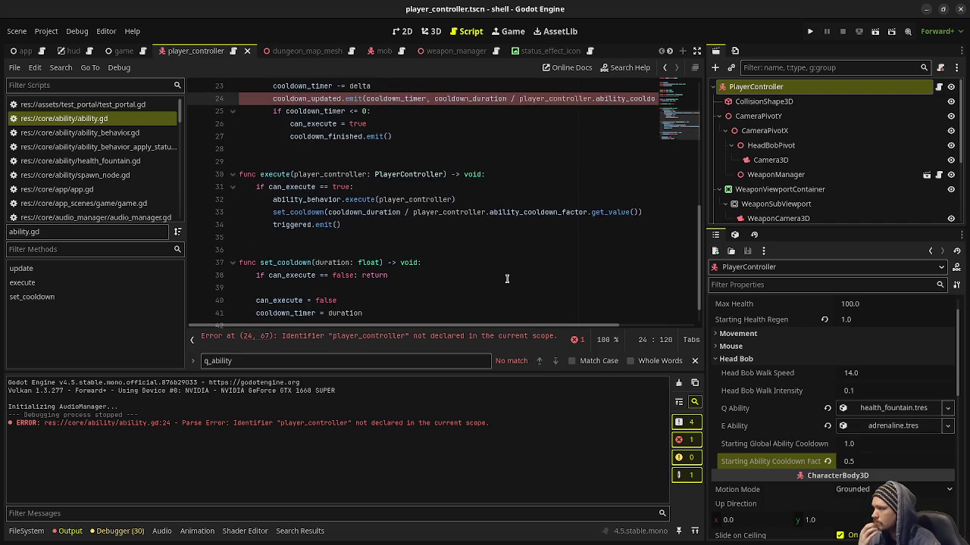
pyautogui.scroll(-1, 507, 279)
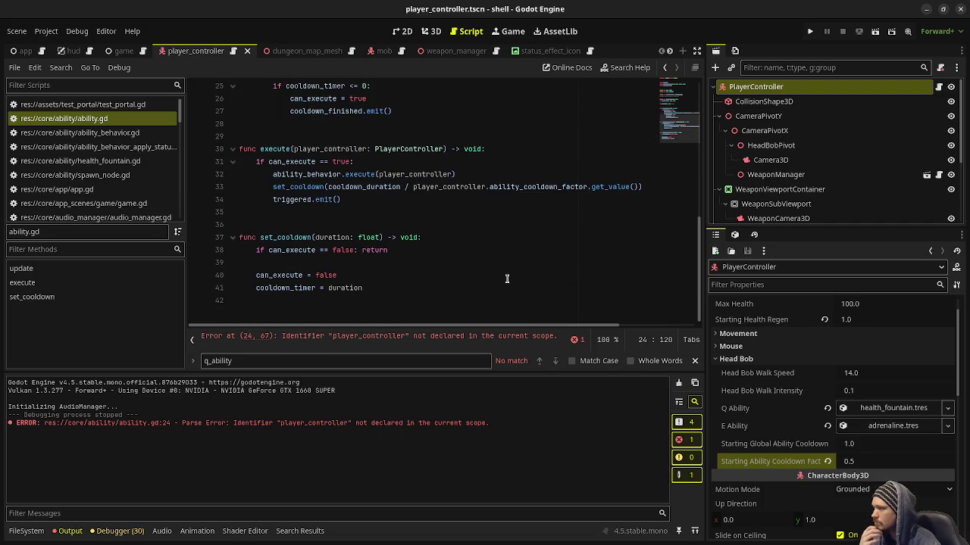
pyautogui.scroll(5, 507, 279)
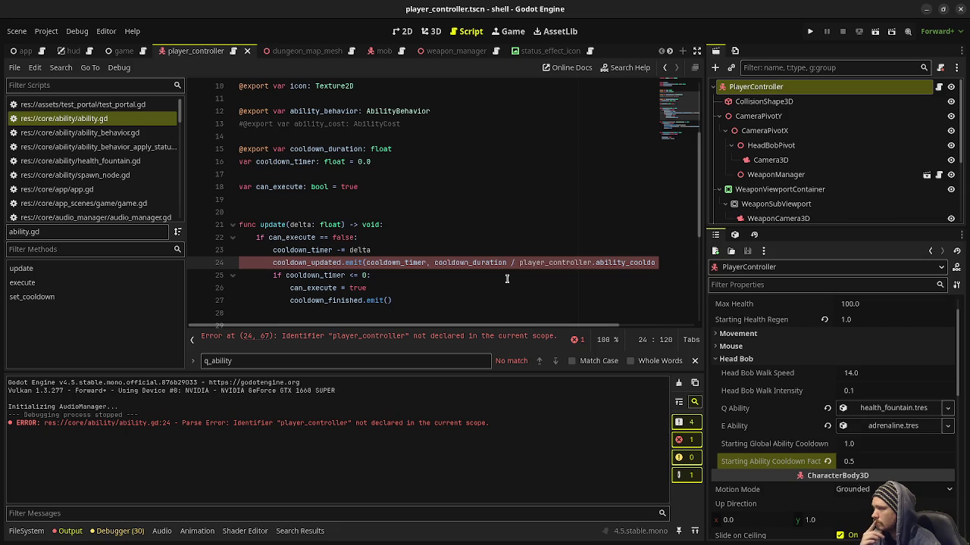
pyautogui.scroll(3, 507, 279)
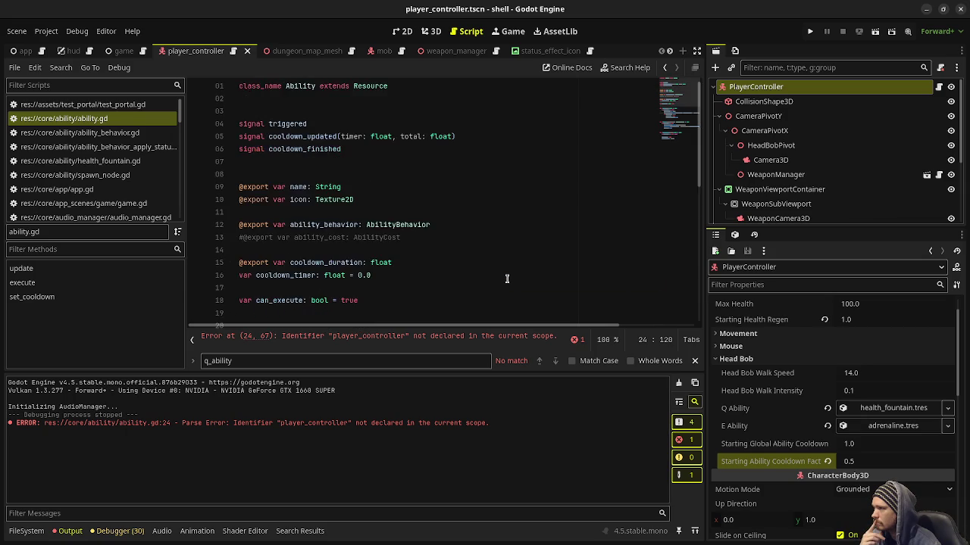
pyautogui.scroll(-2, 507, 278)
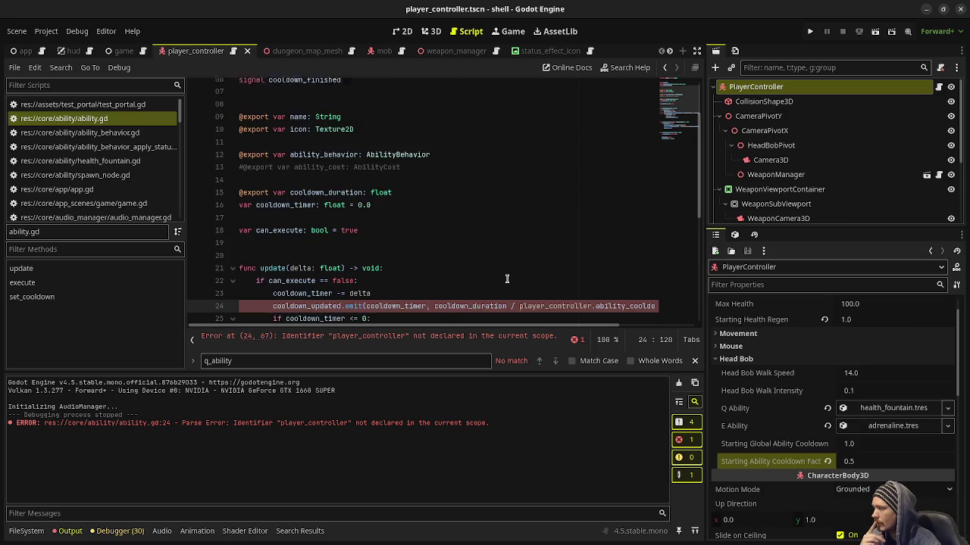
pyautogui.click(386, 225)
pyautogui.scroll(-3, 398, 263)
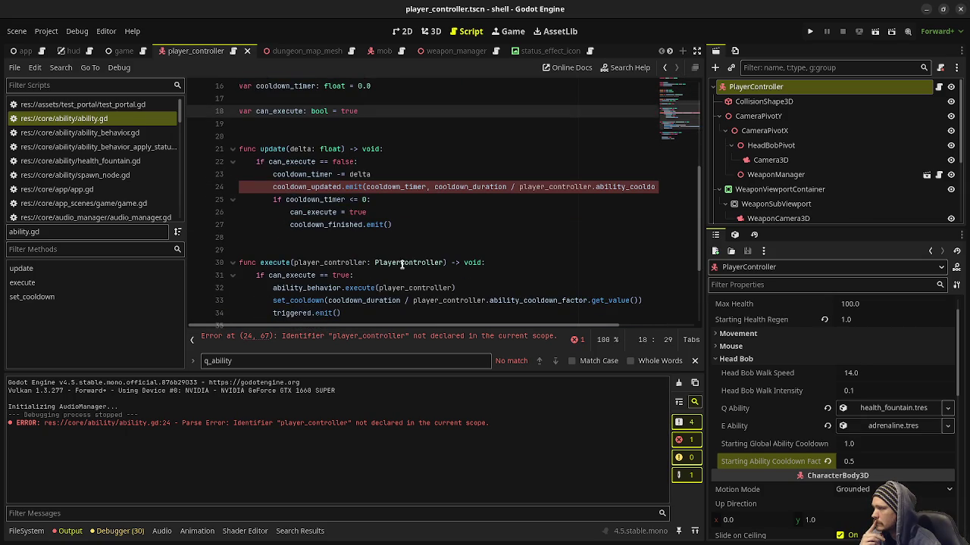
pyautogui.scroll(3, 401, 263)
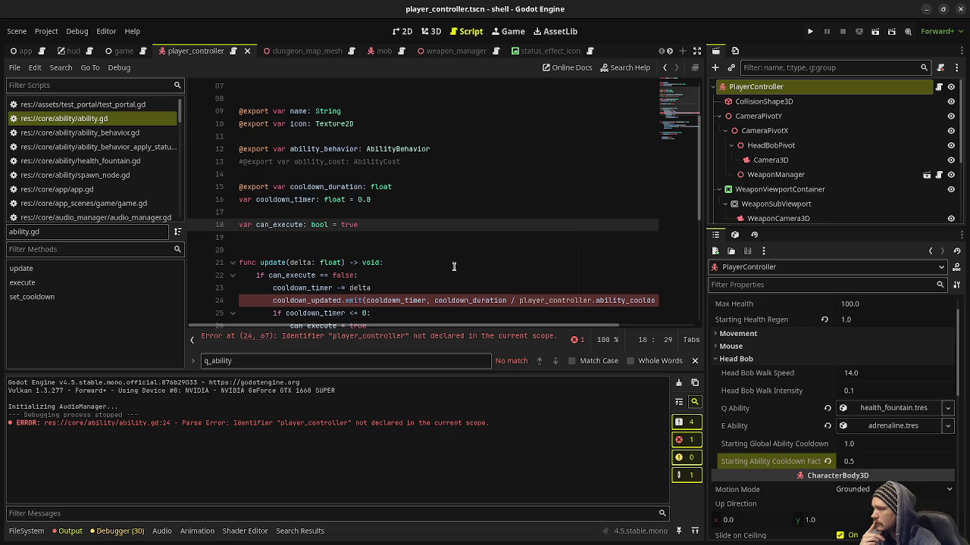
pyautogui.scroll(1, 454, 266)
# Add func _init(_player_controller: PlayerController) -> void: with body player_controller = _player_controller
pyautogui.click(371, 288)
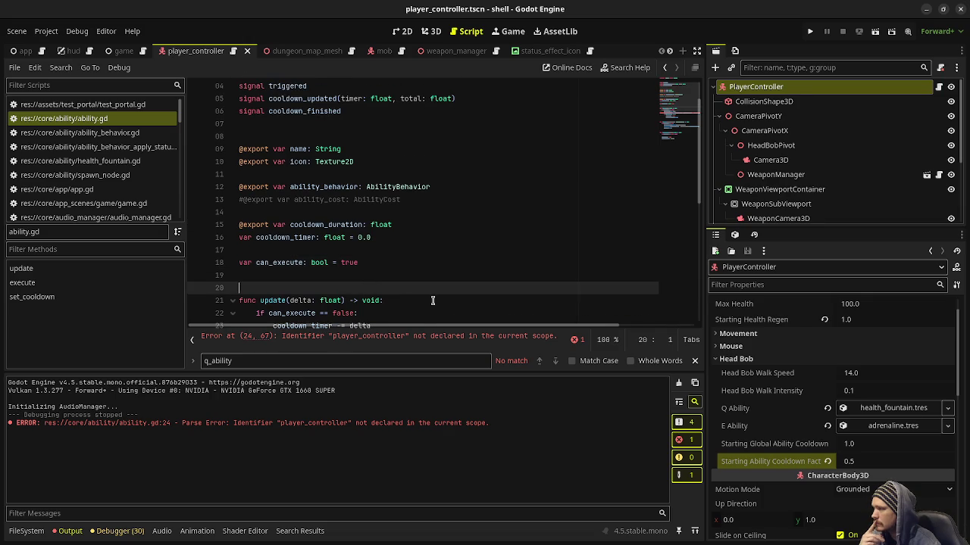
pyautogui.press('Return')
pyautogui.write('func _i')
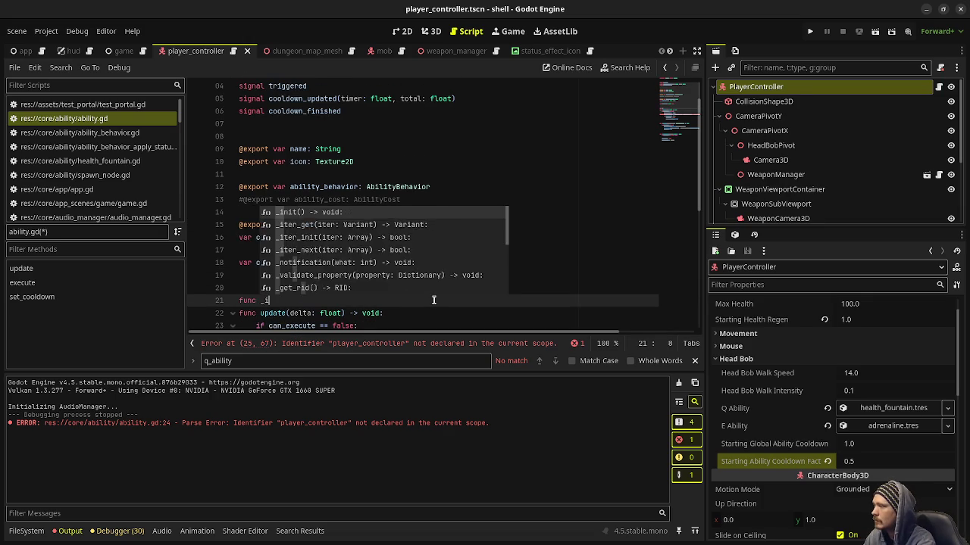
pyautogui.write('nit(p')
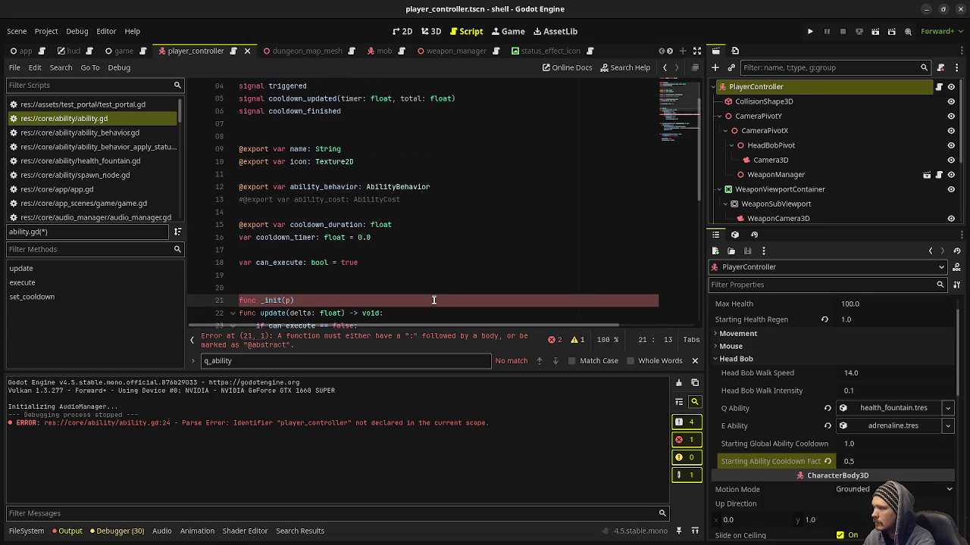
pyautogui.press('BackSpace')
pyautogui.write('_player_con')
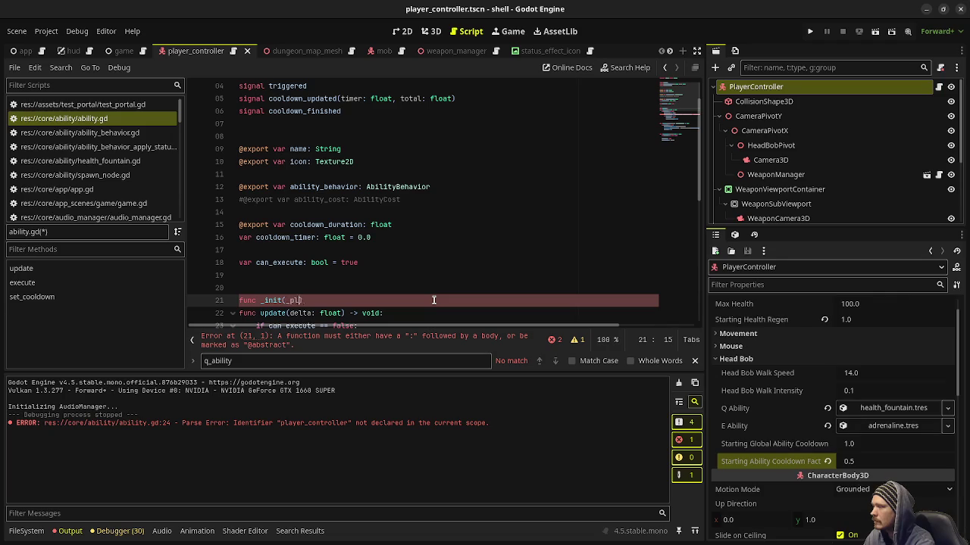
pyautogui.write('troller: PlayerC')
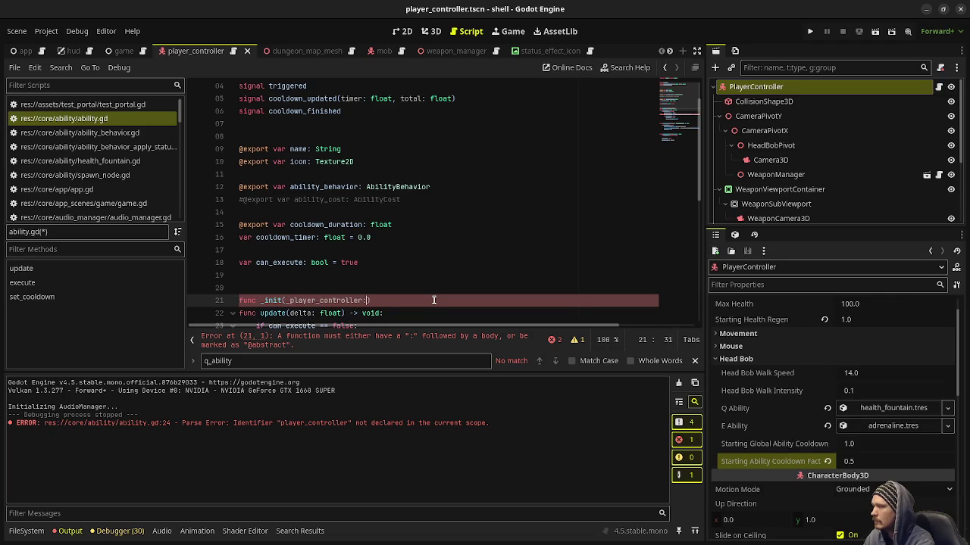
pyautogui.write('ontroller) -> vo')
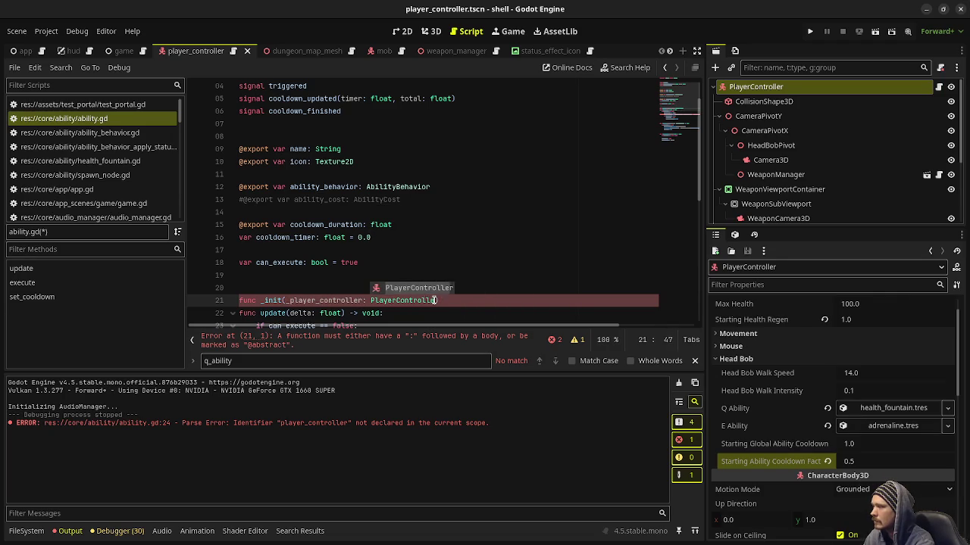
pyautogui.write('id:')
pyautogui.press('Return')
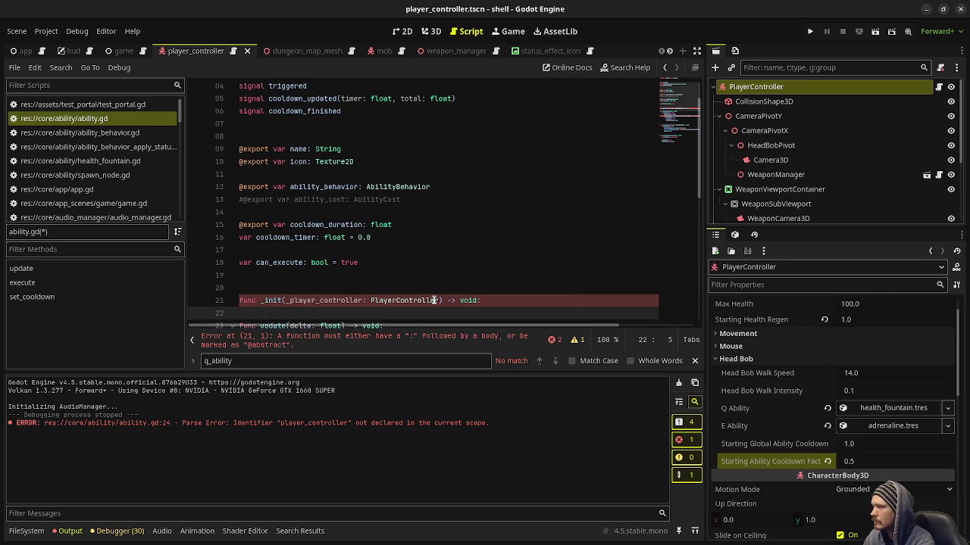
pyautogui.write('player_controller =')
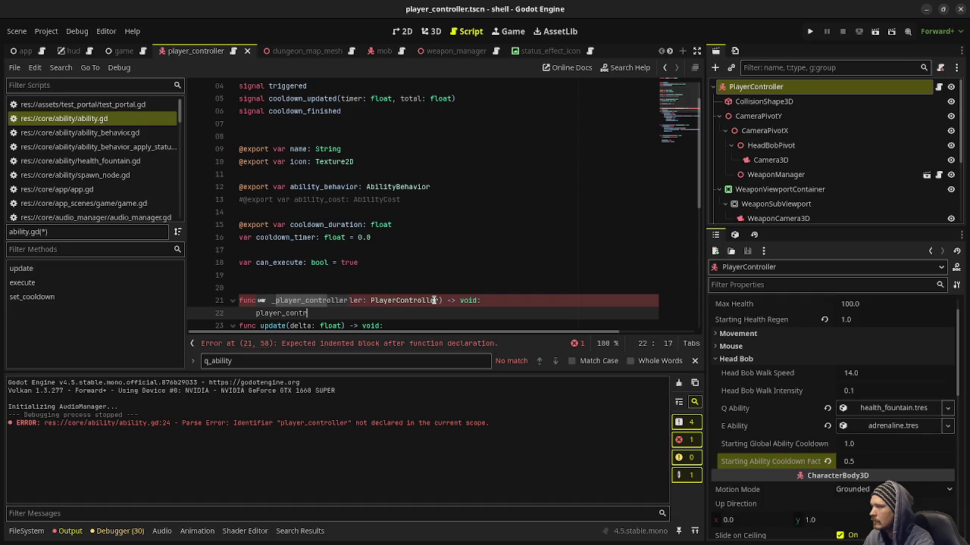
pyautogui.write(' _player_controller = _player_c')
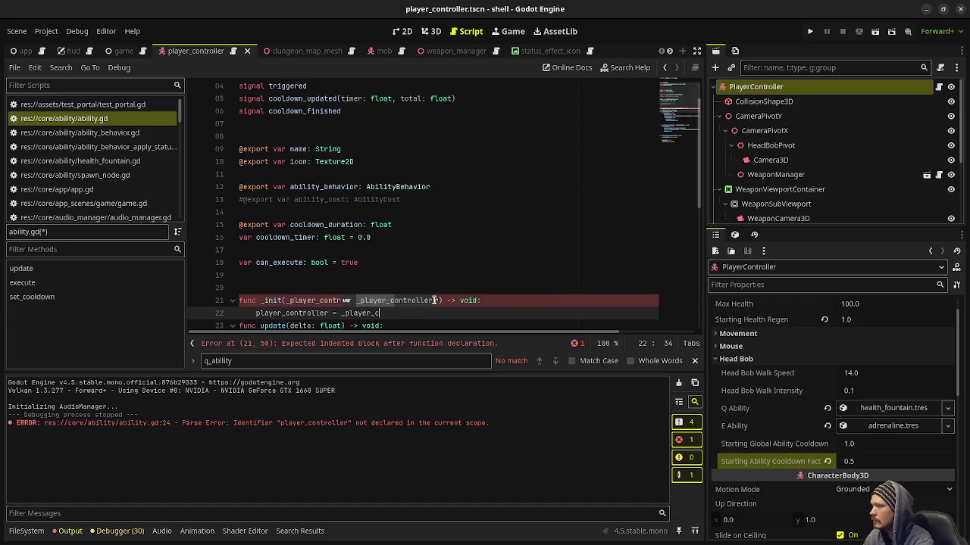
pyautogui.press('Return')
pyautogui.press('Return')
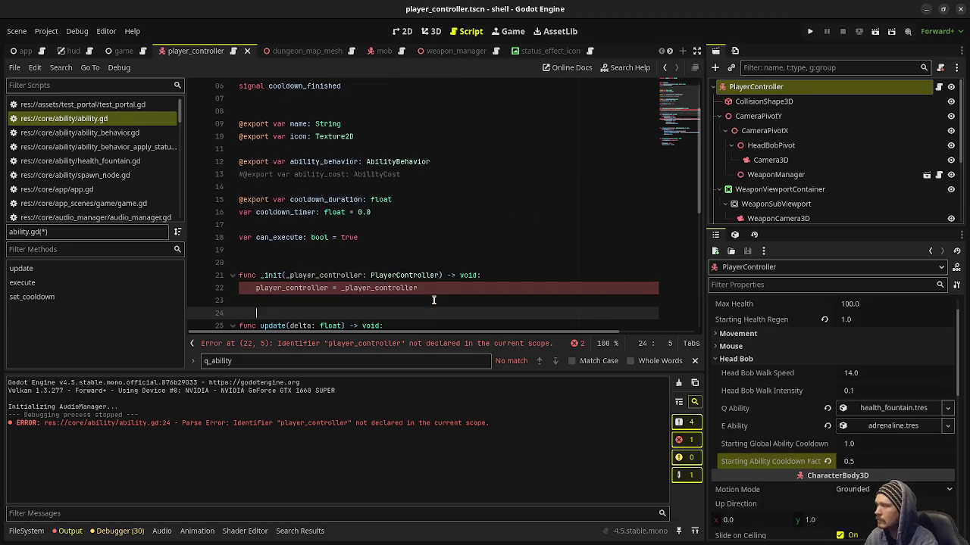
pyautogui.hotkey('ctrl', 's')
# Declare 'var player_controller: PlayerController' above the _init function
pyautogui.click(375, 257)
pyautogui.press('Return')
pyautogui.write('var')
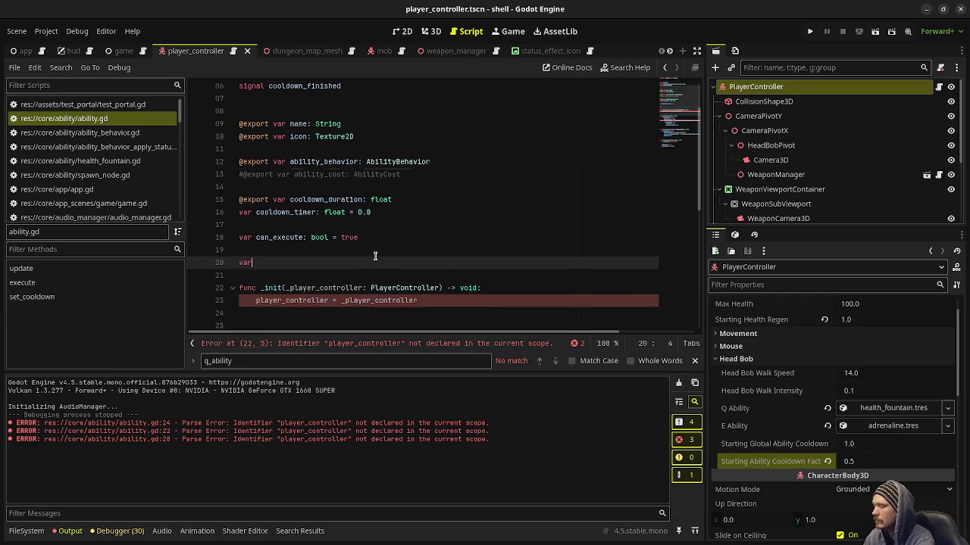
pyautogui.write(' player_controlle')
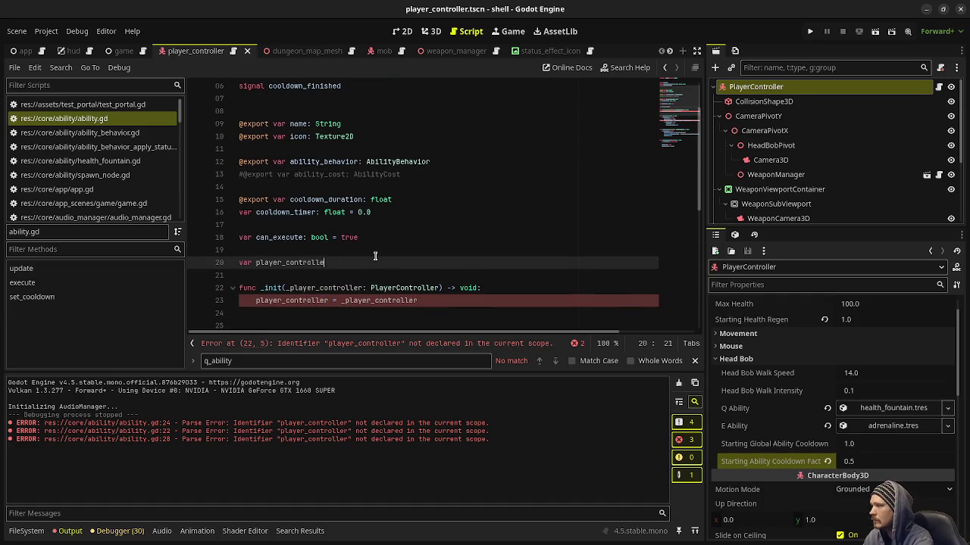
pyautogui.write('r: PlayerController')
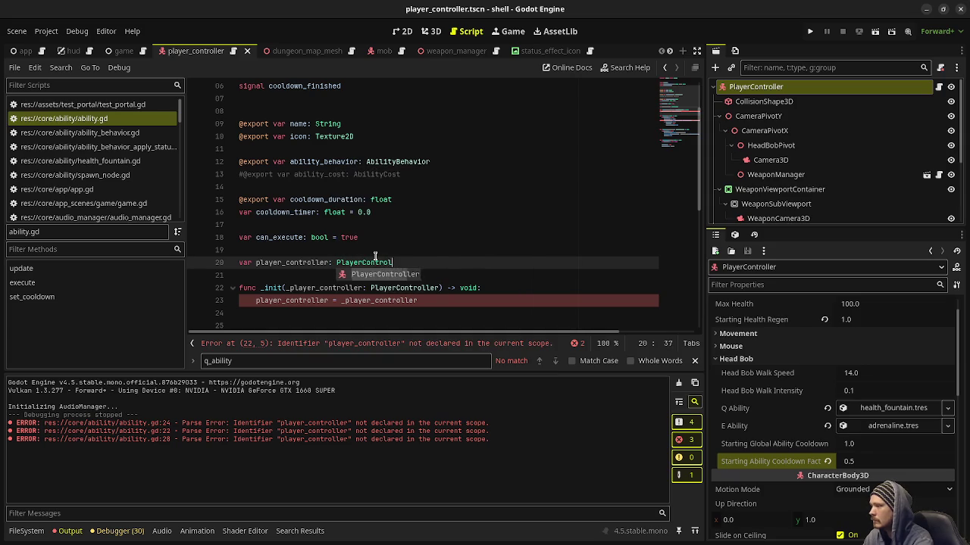
pyautogui.scroll(-4, 375, 258)
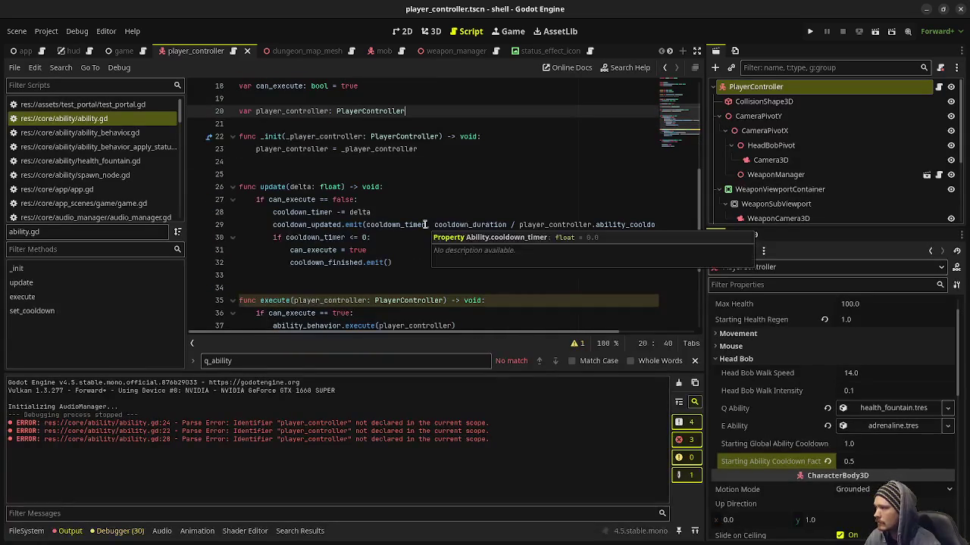
# Delete the player_controller: PlayerController parameter so it reads execute() -> void, and save ability.gd
pyautogui.scroll(-2, 513, 226)
pyautogui.scroll(3, 324, 247)
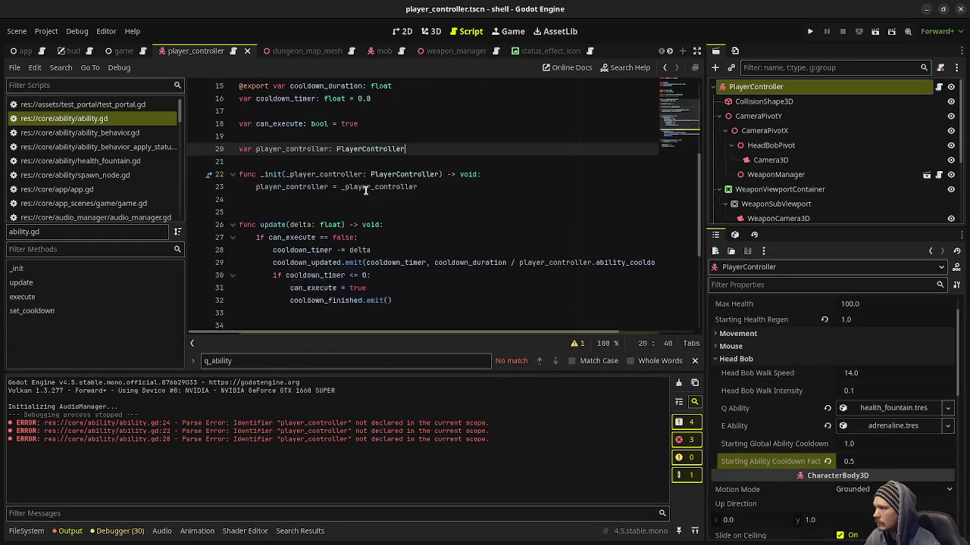
pyautogui.scroll(-3, 325, 248)
pyautogui.click(306, 224)
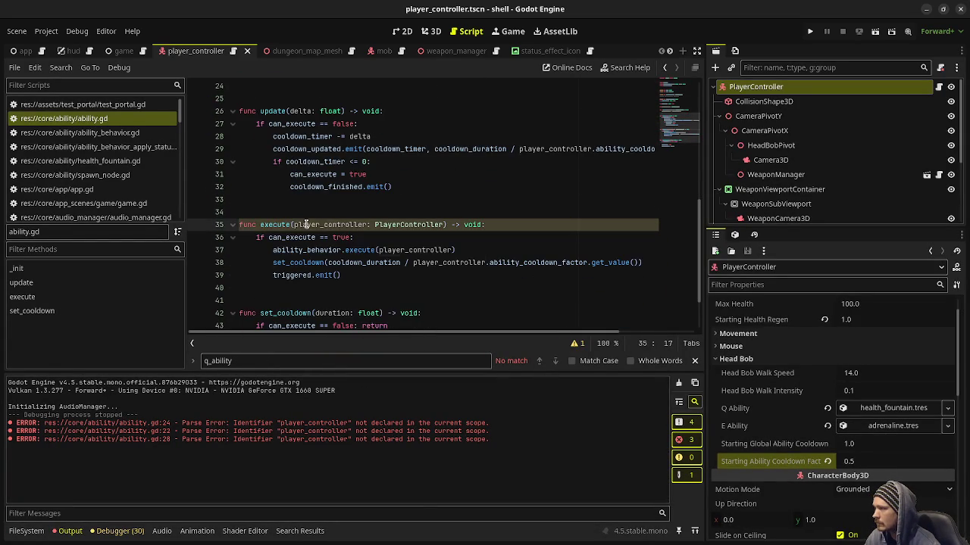
pyautogui.doubleClick(402, 224)
pyautogui.press('BackSpace')
pyautogui.press('BackSpace')
pyautogui.press('BackSpace')
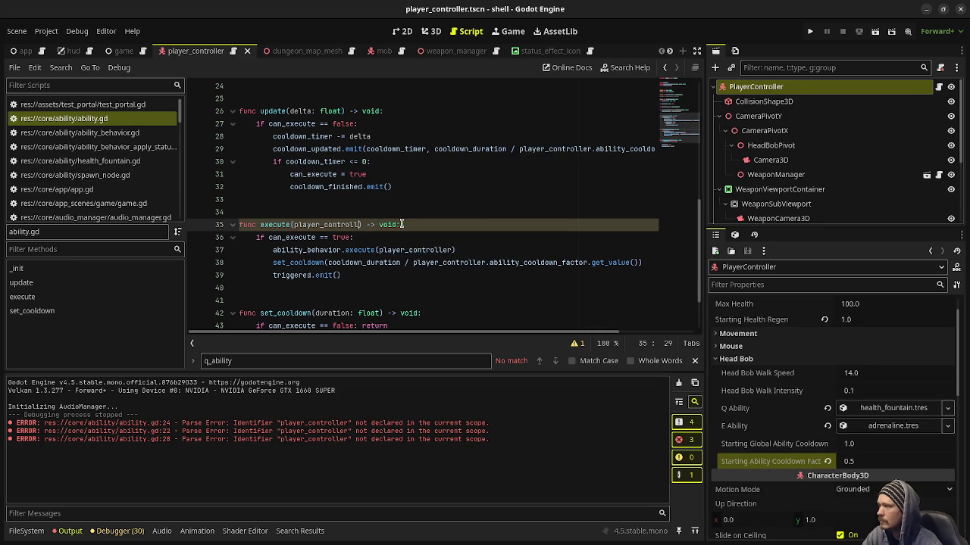
pyautogui.doubleClick(309, 226)
pyautogui.press('BackSpace')
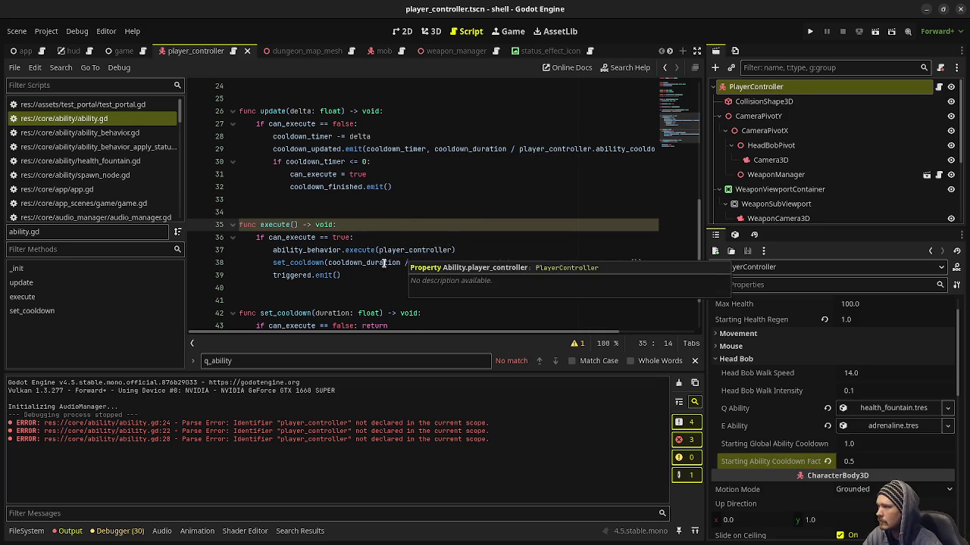
pyautogui.click(456, 212)
pyautogui.hotkey('ctrl', 's')
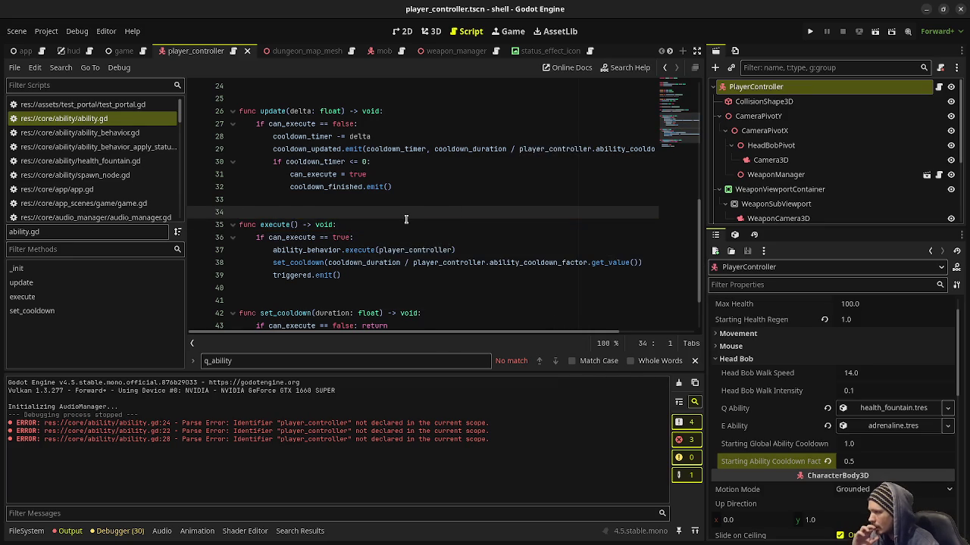
pyautogui.scroll(1, 396, 224)
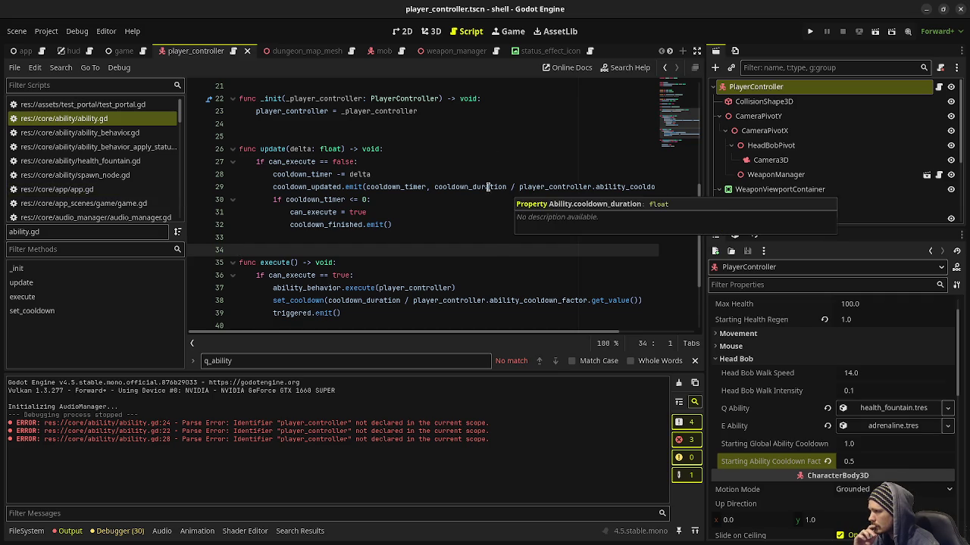
pyautogui.scroll(-10, 89, 172)
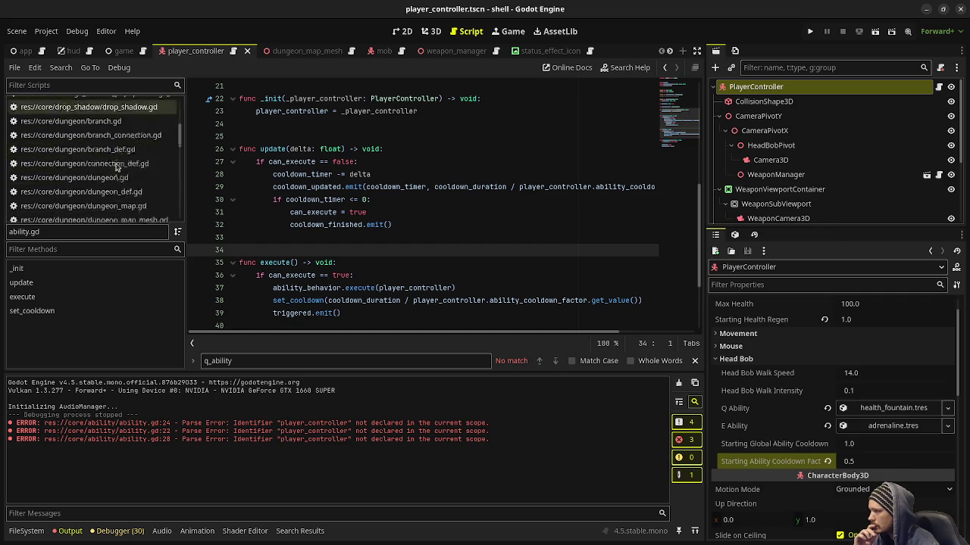
# In player_controller.gd, remove self from the q_ability.execute and e_ability.execute calls and save
pyautogui.click(119, 211)
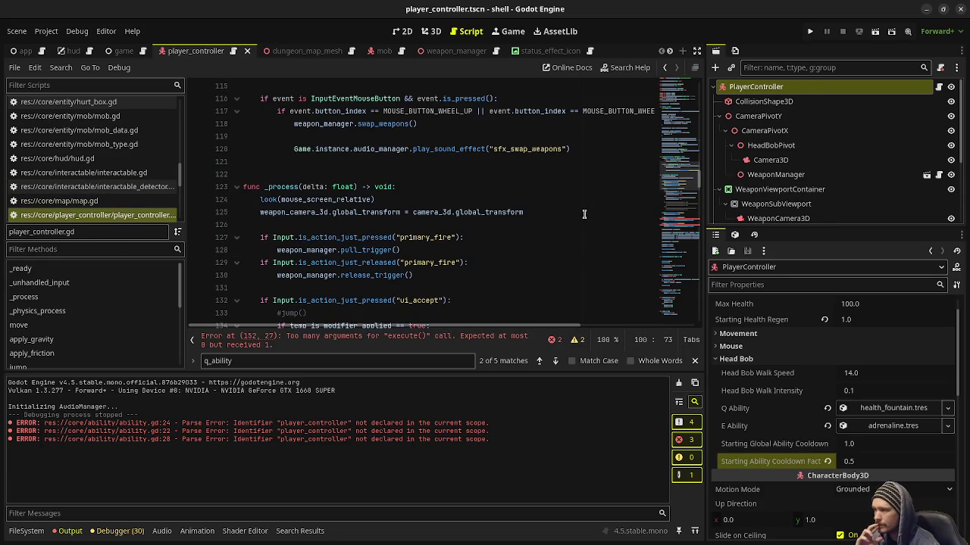
pyautogui.scroll(10, 485, 212)
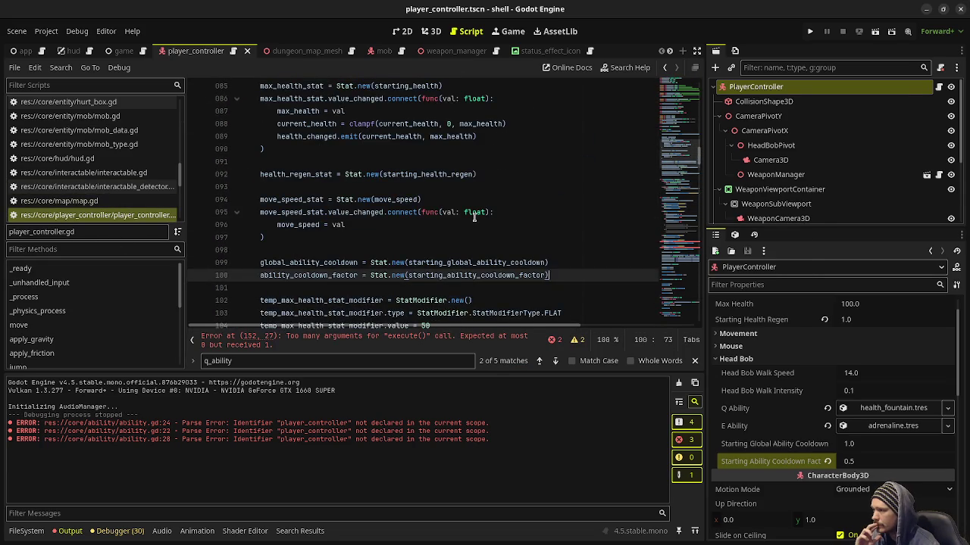
pyautogui.scroll(-15, 475, 241)
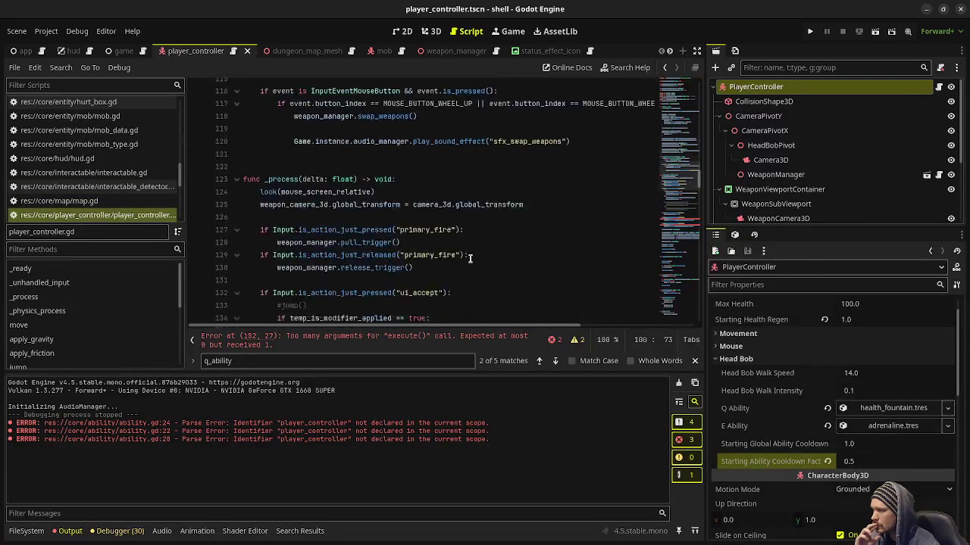
pyautogui.scroll(-5, 470, 258)
pyautogui.scroll(2, 424, 227)
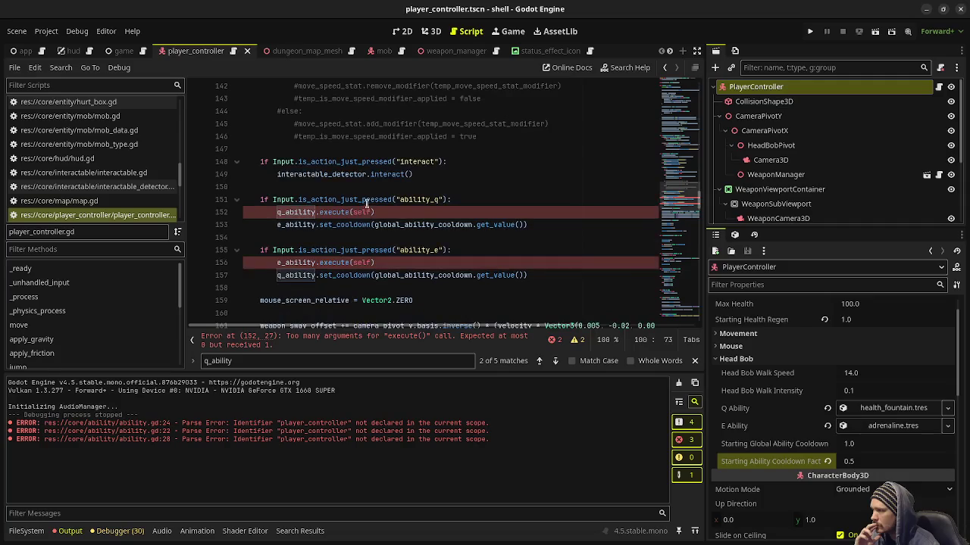
pyautogui.doubleClick(362, 211)
pyautogui.press('BackSpace')
pyautogui.doubleClick(362, 262)
pyautogui.press('BackSpace')
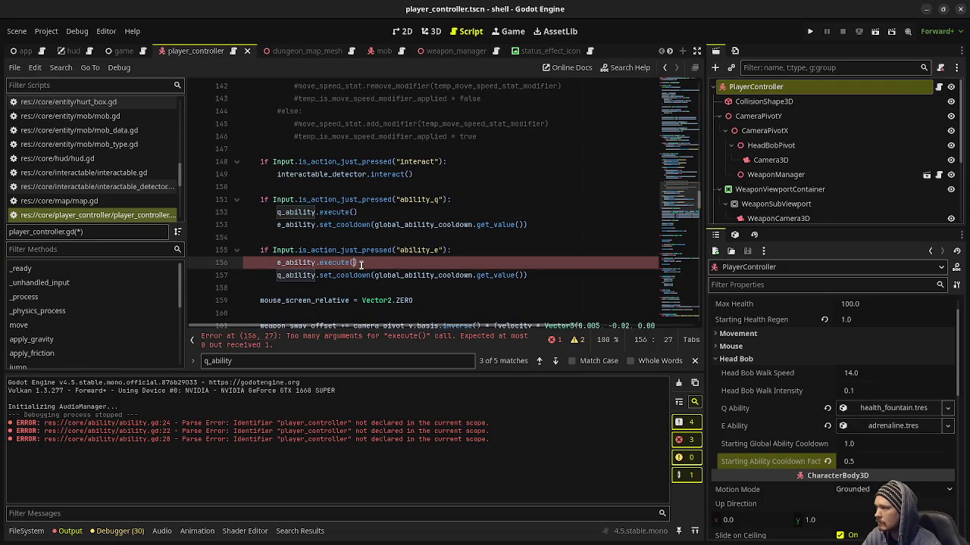
pyautogui.hotkey('ctrl', 's')
pyautogui.scroll(14, 447, 192)
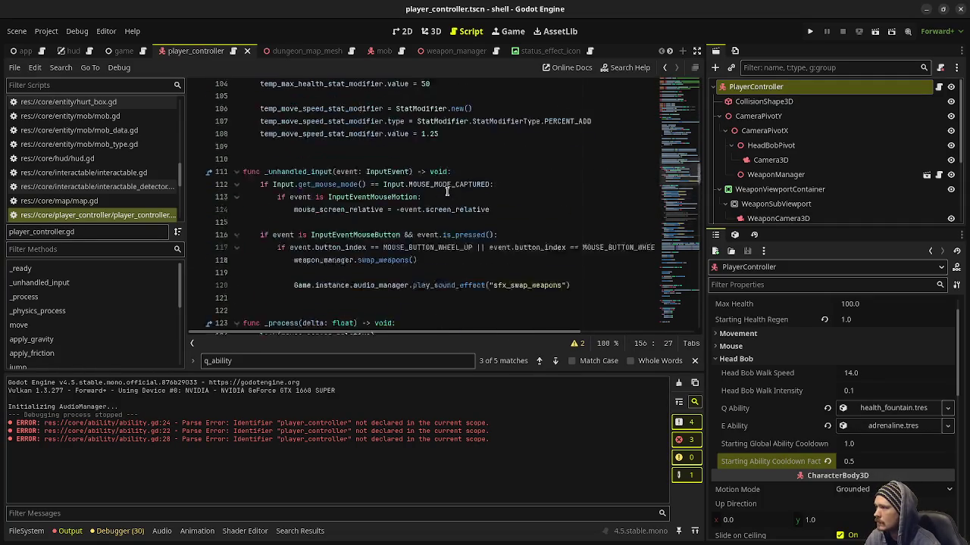
pyautogui.scroll(5, 447, 192)
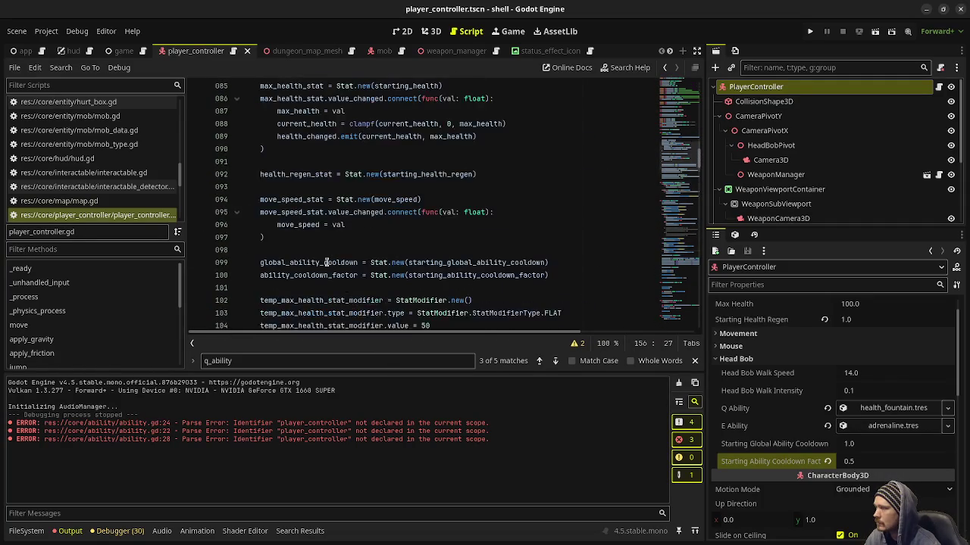
pyautogui.scroll(3, 309, 262)
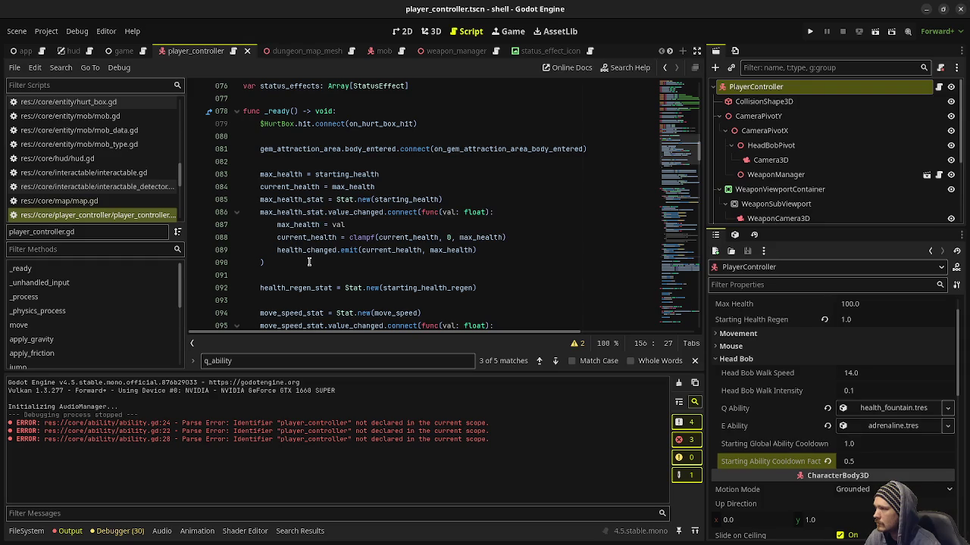
pyautogui.scroll(-3, 309, 262)
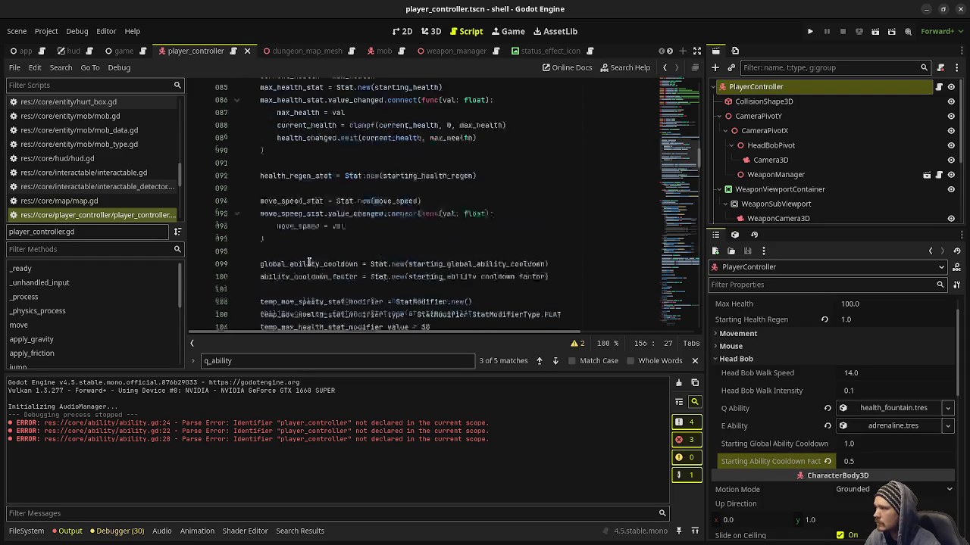
pyautogui.scroll(-4, 310, 262)
pyautogui.scroll(4, 309, 262)
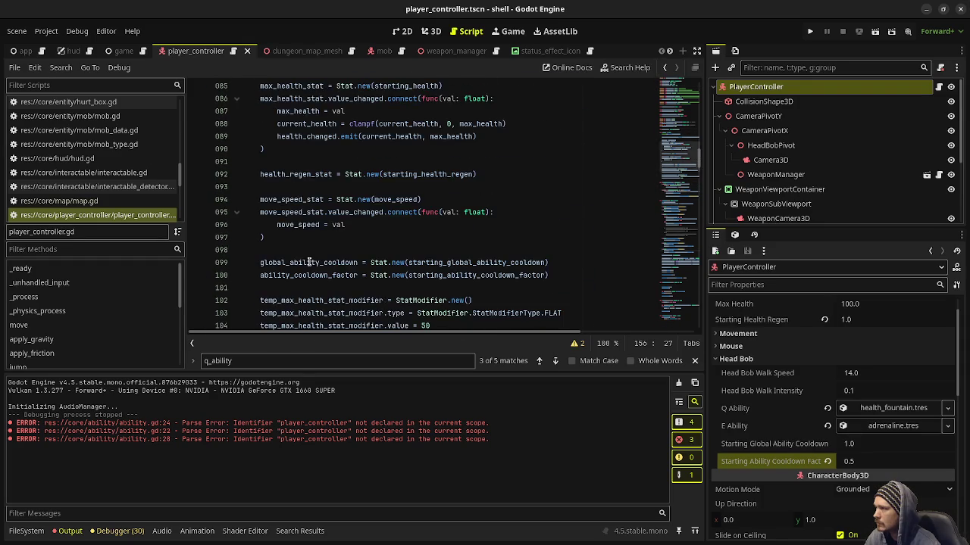
pyautogui.scroll(3, 351, 253)
pyautogui.scroll(-3, 353, 253)
# Write q_ability.setup(self) on a new line 102 after the ability_cooldown_factor setup
pyautogui.click(346, 250)
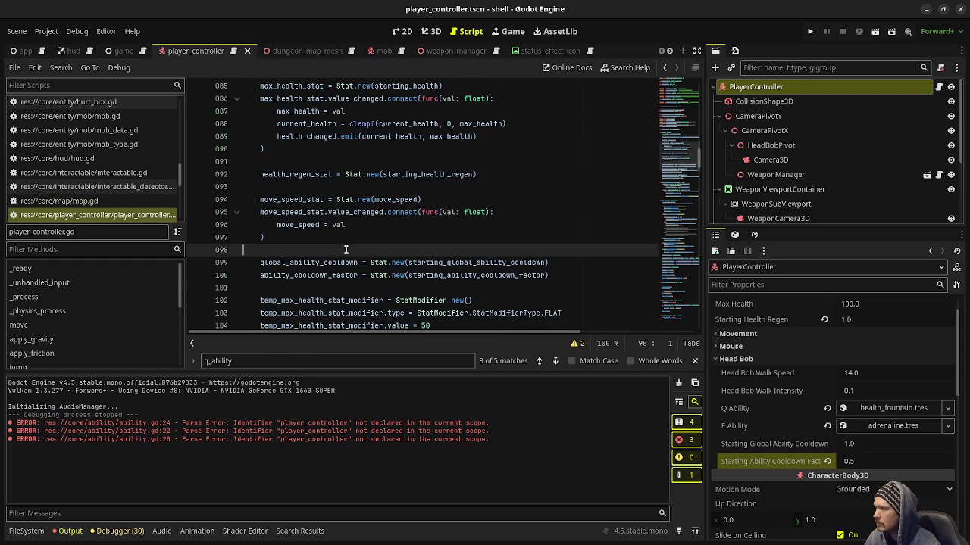
pyautogui.click(571, 276)
pyautogui.press('Return')
pyautogui.press('Return')
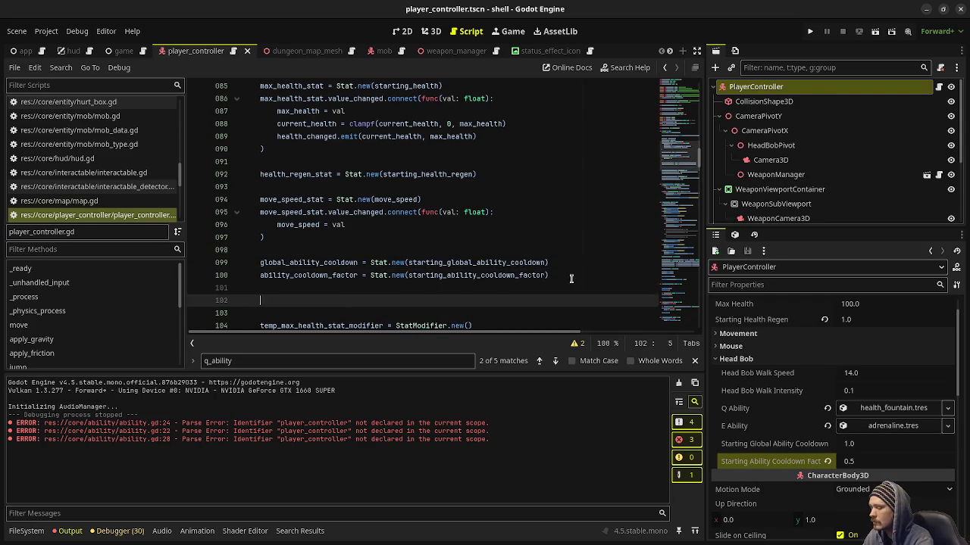
pyautogui.write('q_')
pyautogui.press('Return')
pyautogui.write('.')
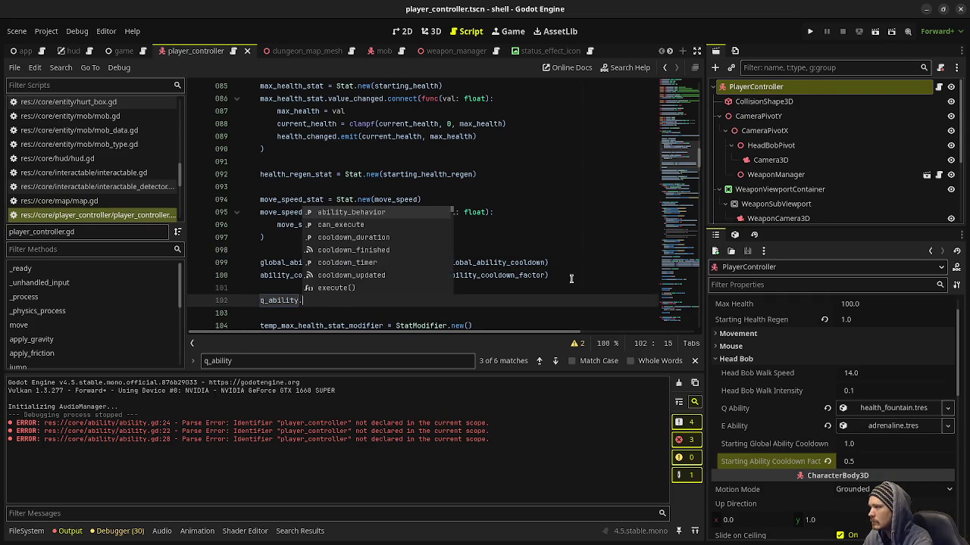
pyautogui.press('BackSpace')
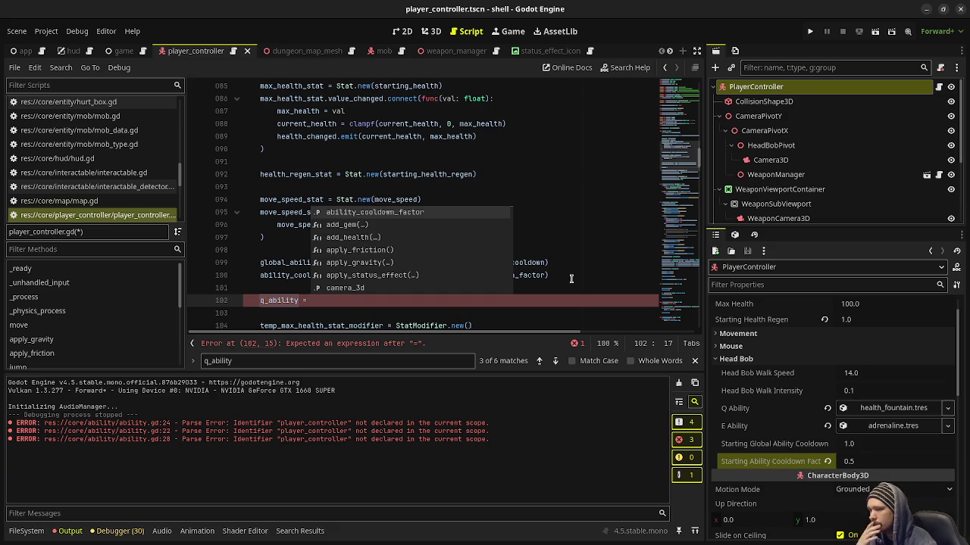
pyautogui.click(883, 411)
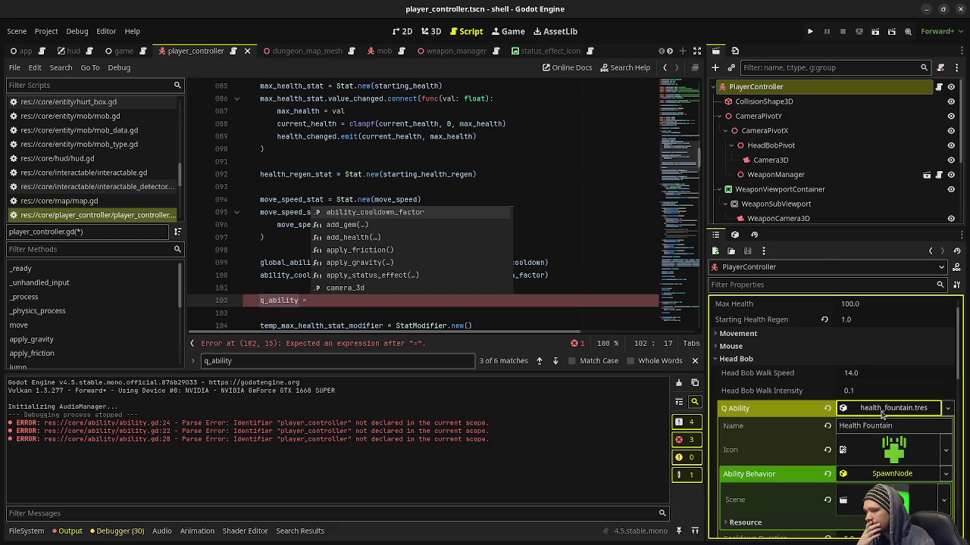
pyautogui.click(883, 410)
pyautogui.click(335, 291)
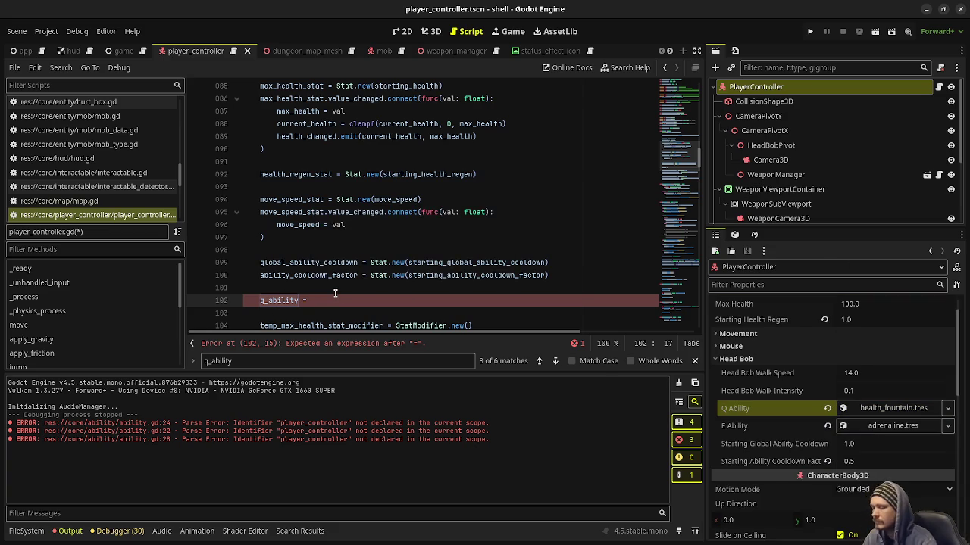
pyautogui.press('BackSpace')
pyautogui.write('.setu')
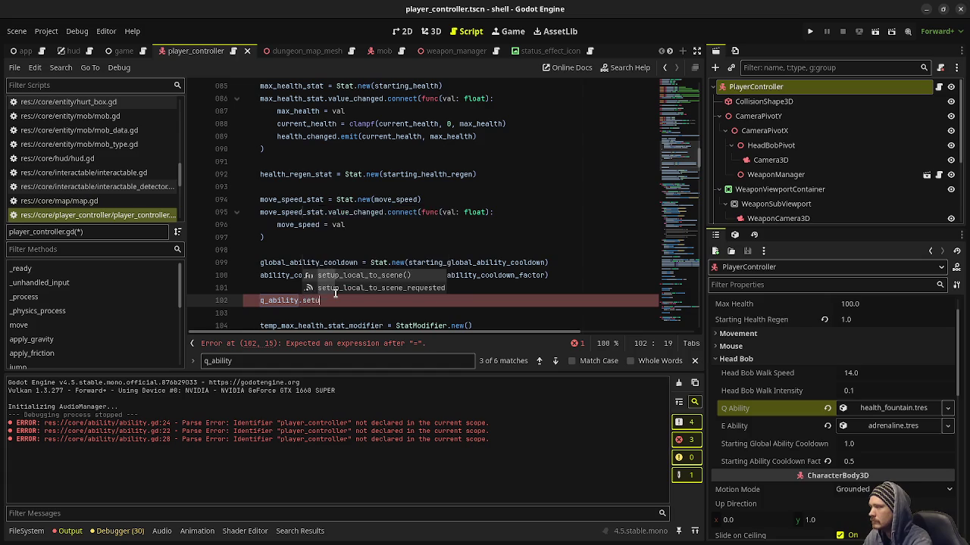
pyautogui.press('Return')
pyautogui.write('player_)')
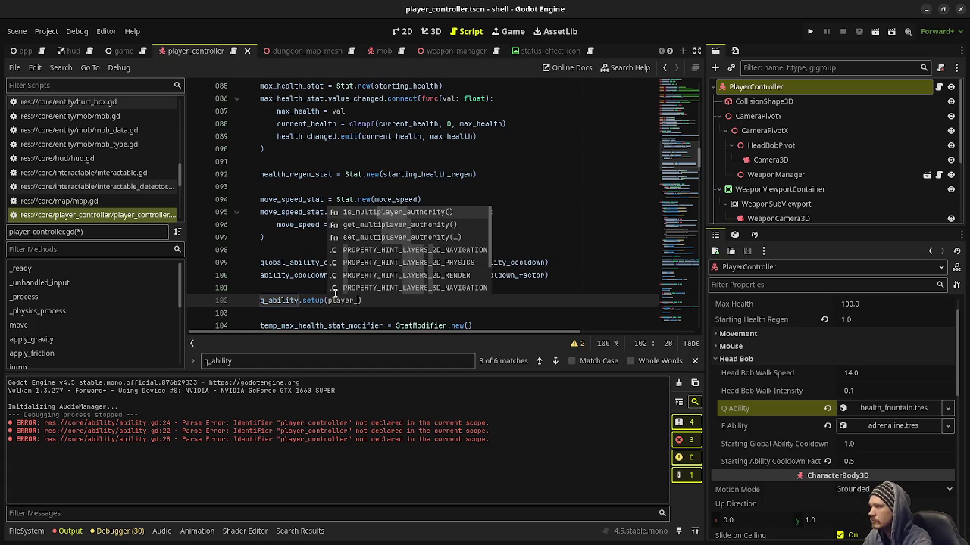
pyautogui.press('BackSpace')
pyautogui.press('BackSpace')
pyautogui.press('BackSpace')
pyautogui.write('self')
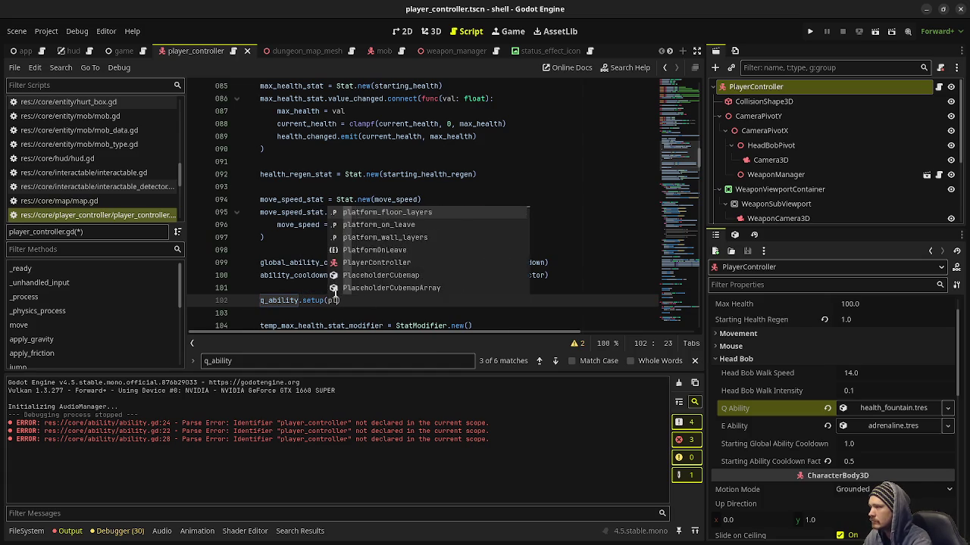
# Add e_ability.setup(self) on line 103 and save player_controller.gd
pyautogui.press('Return')
pyautogui.write('e')
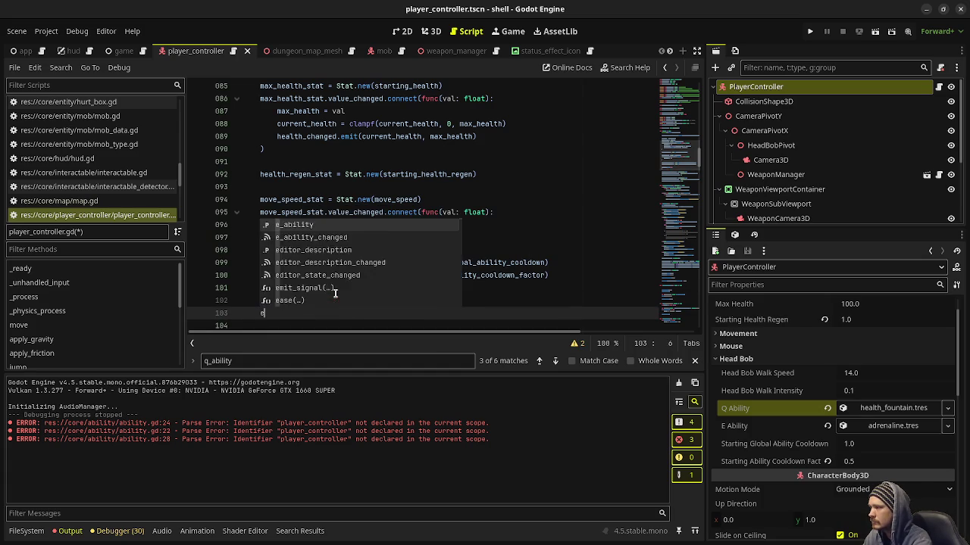
pyautogui.write('_ability.')
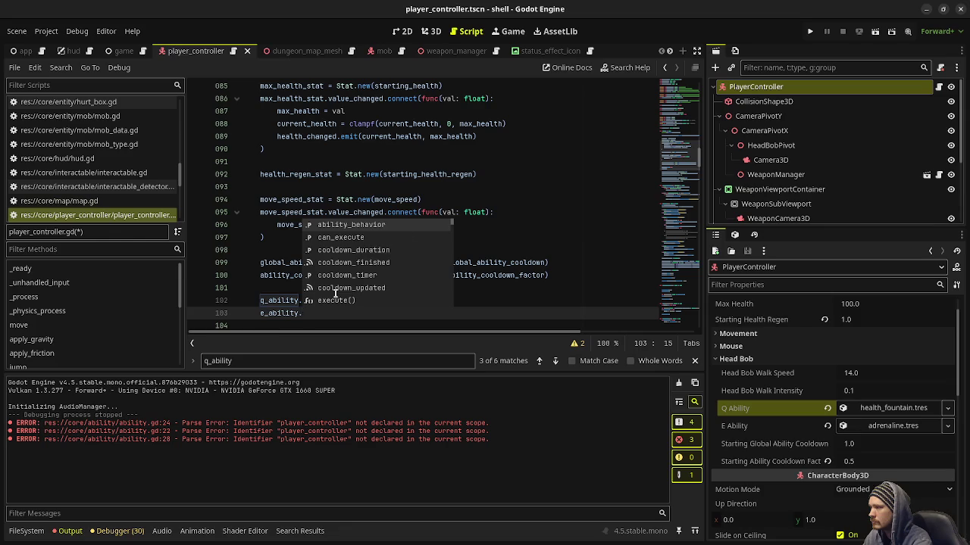
pyautogui.write('setup(self)')
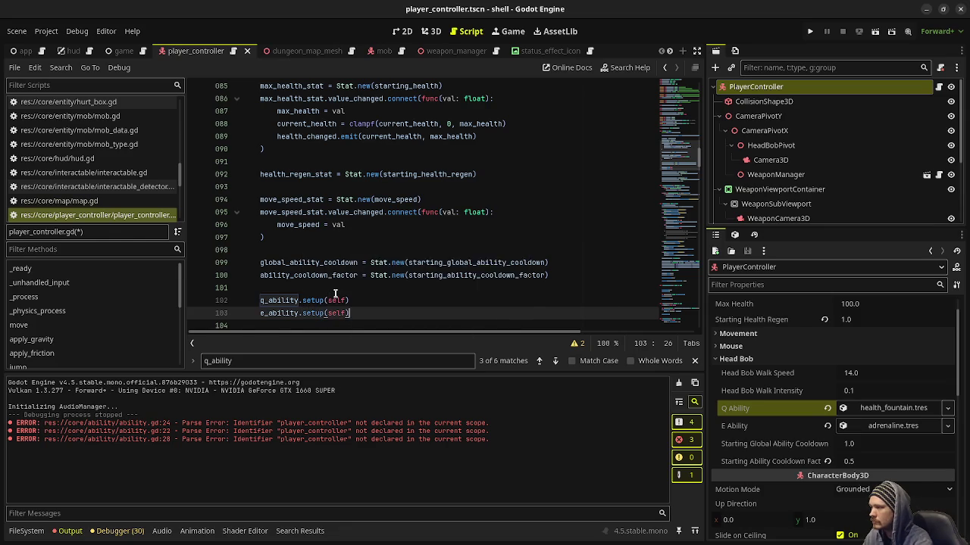
pyautogui.hotkey('ctrl', 's')
pyautogui.scroll(10, 95, 163)
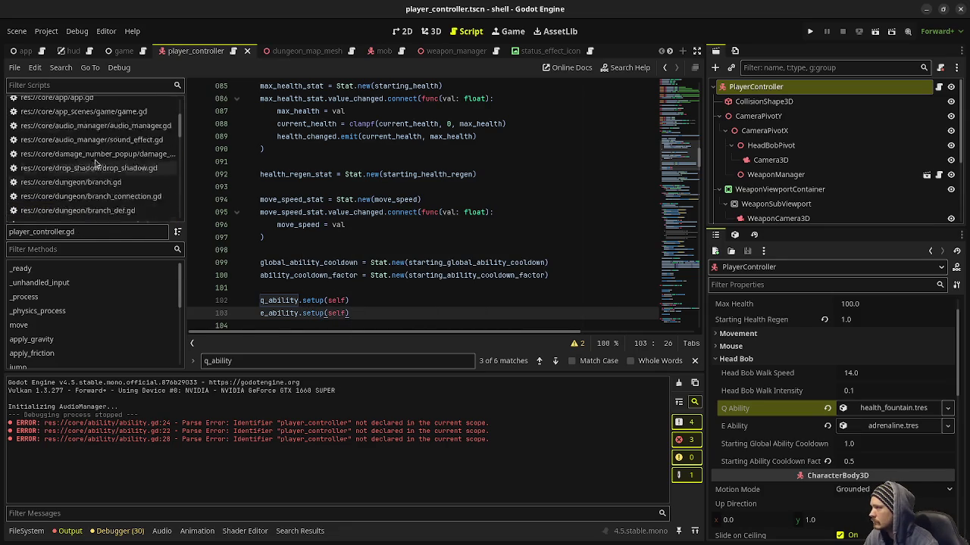
# Open ability.gd and rename the _init function on line 22 to setup
pyautogui.scroll(3, 96, 163)
pyautogui.click(64, 118)
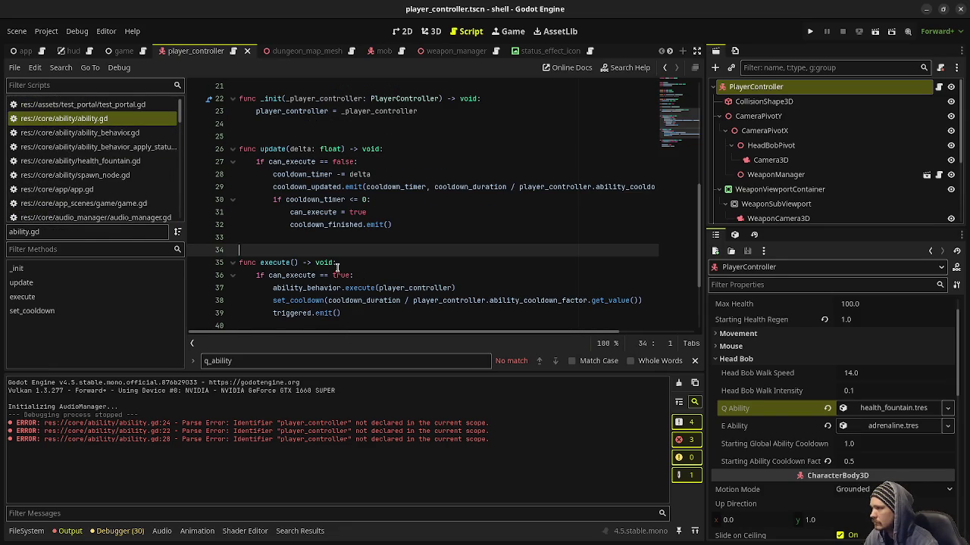
pyautogui.scroll(3, 336, 173)
pyautogui.doubleClick(273, 212)
pyautogui.write('setu')
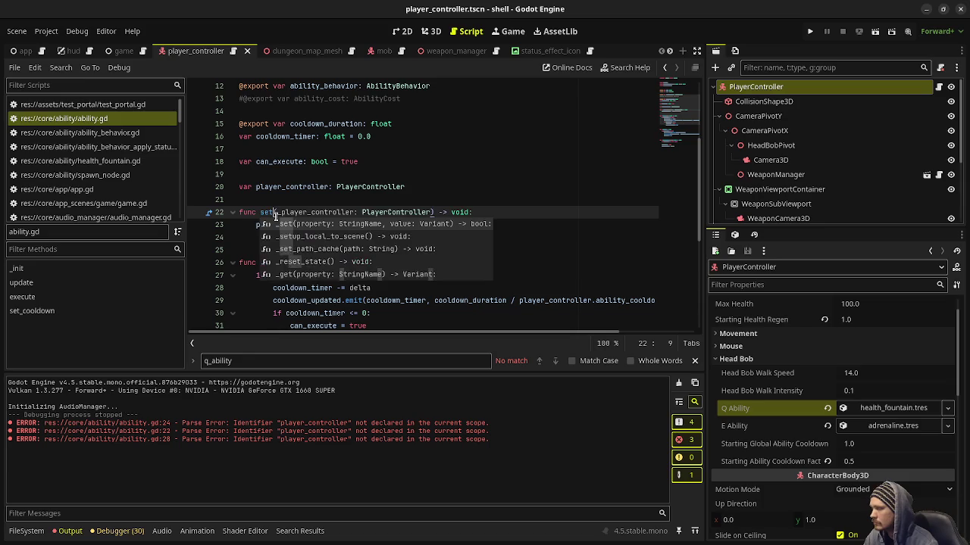
pyautogui.write('p(')
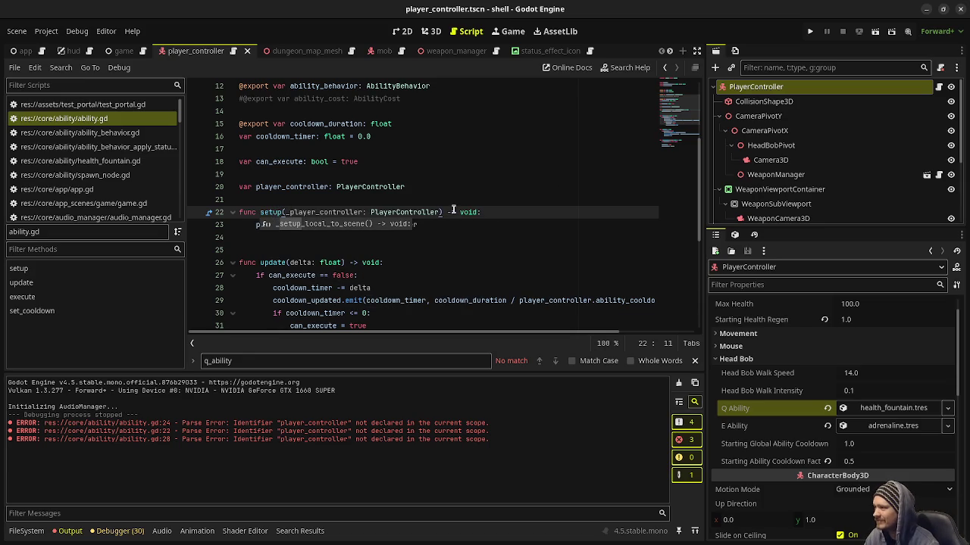
pyautogui.click(453, 212)
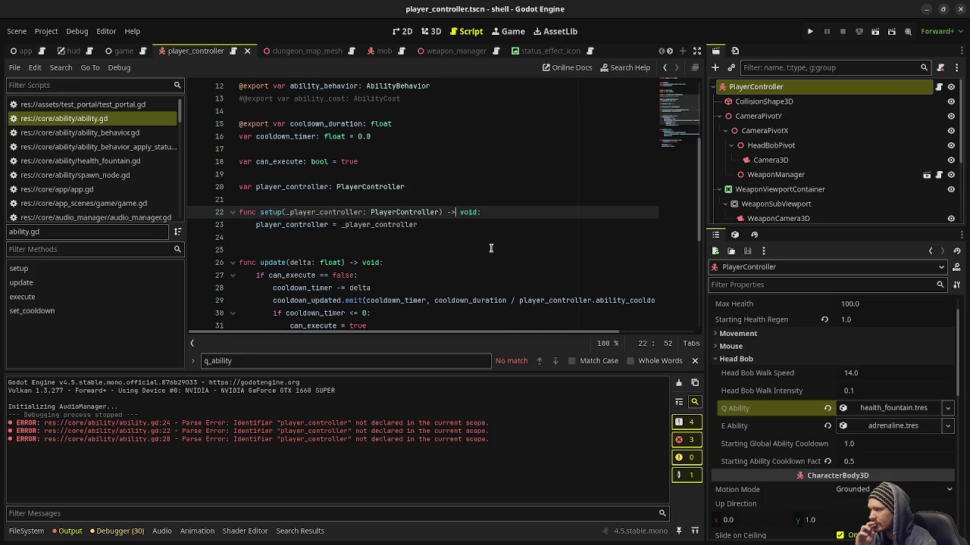
pyautogui.scroll(-3, 491, 249)
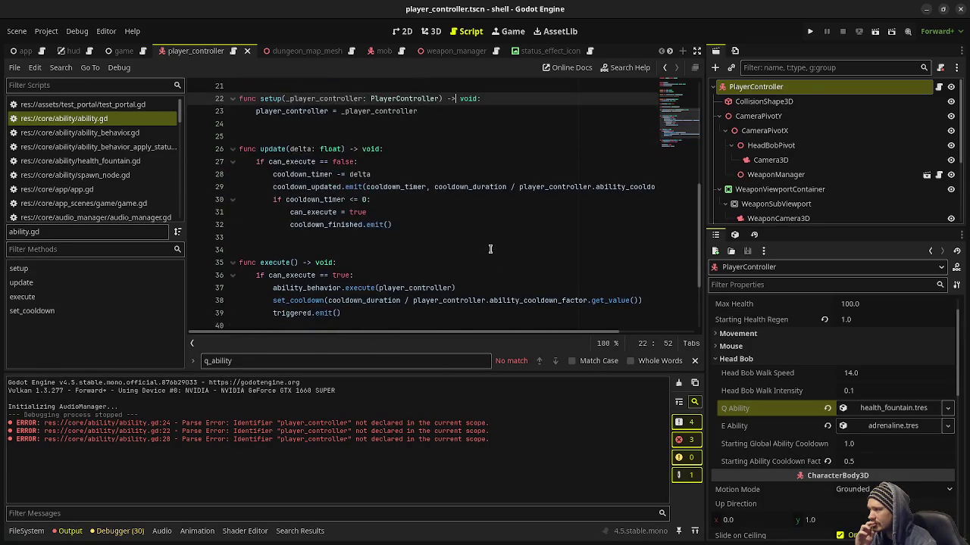
pyautogui.scroll(-3, 490, 249)
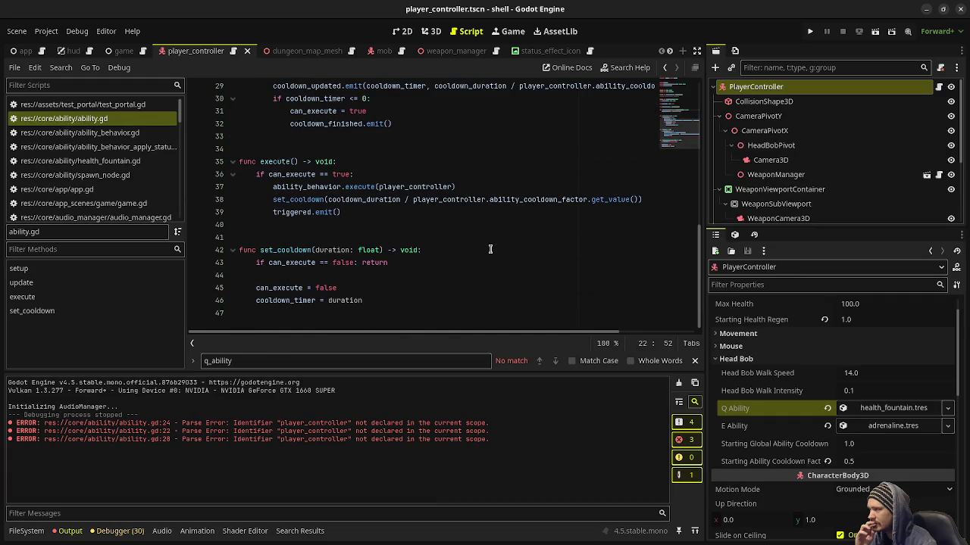
# Run the project, shoot the zombies and skeleton, and trigger the Q and E abilities
pyautogui.click(810, 32)
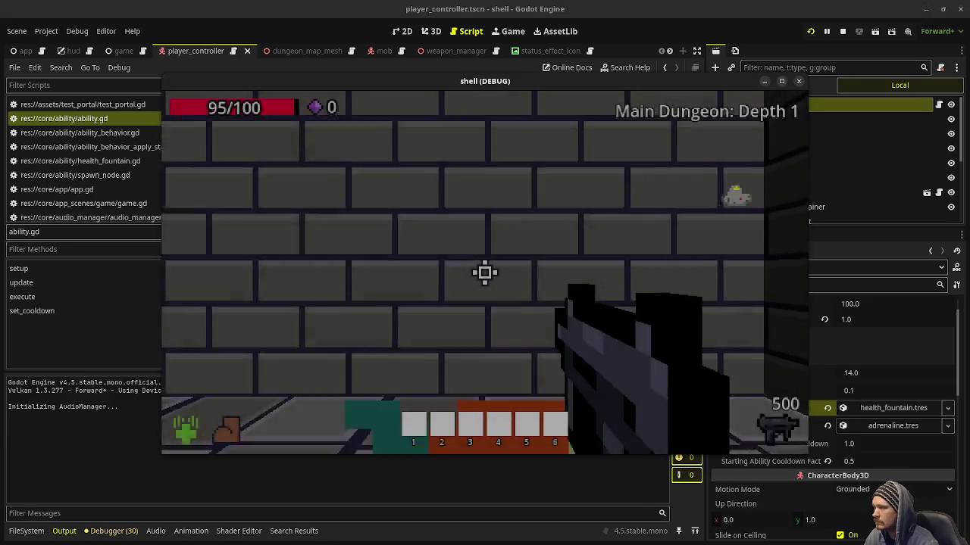
pyautogui.click(485, 273)
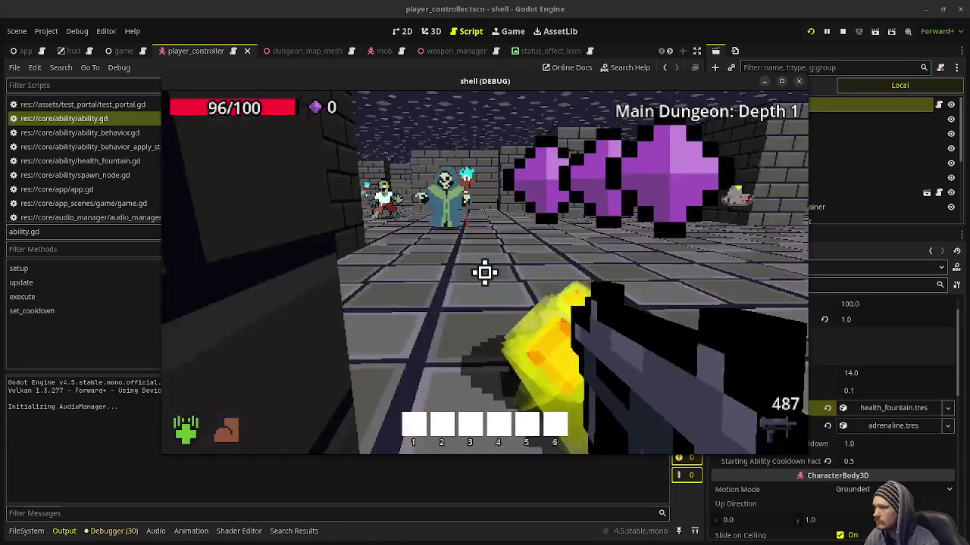
pyautogui.click(485, 272)
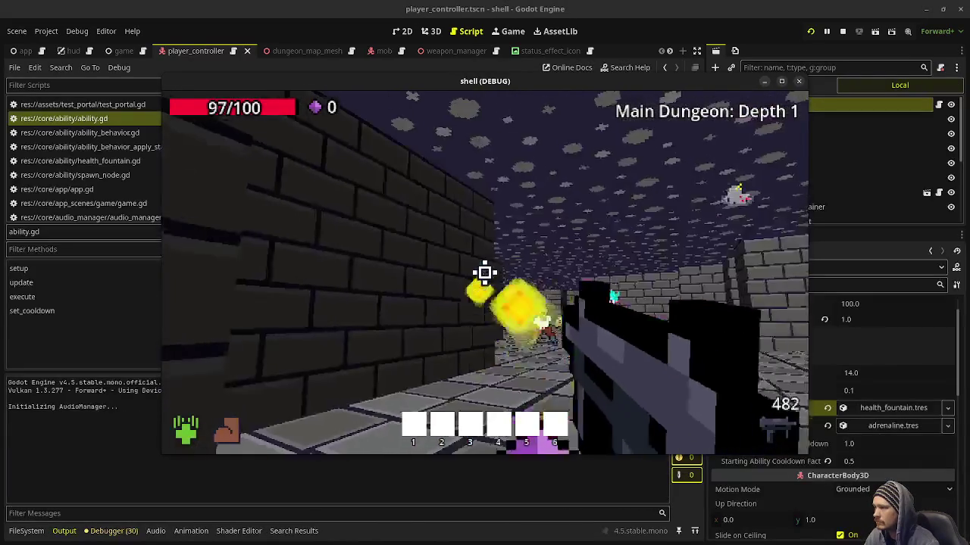
pyautogui.press('q')
pyautogui.press('e')
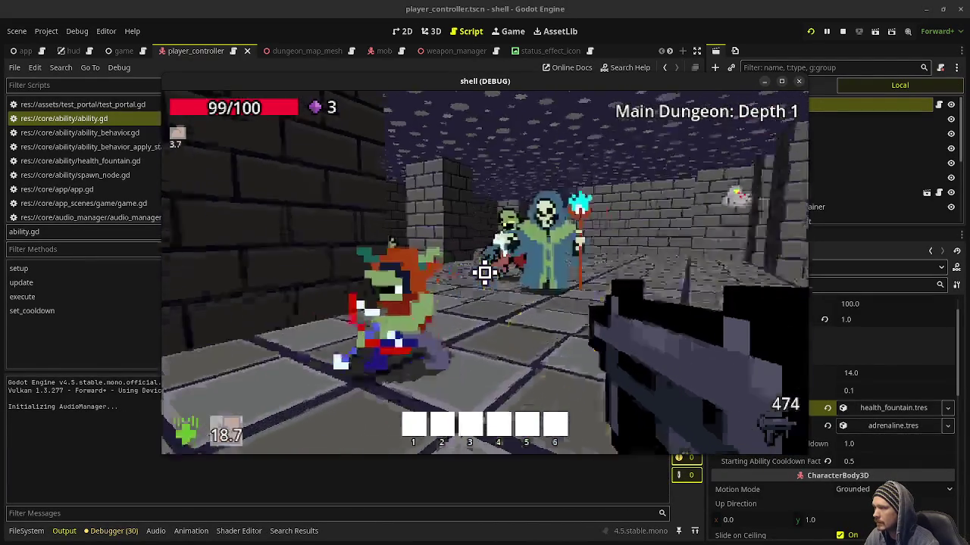
pyautogui.click(485, 273)
pyautogui.click(484, 273)
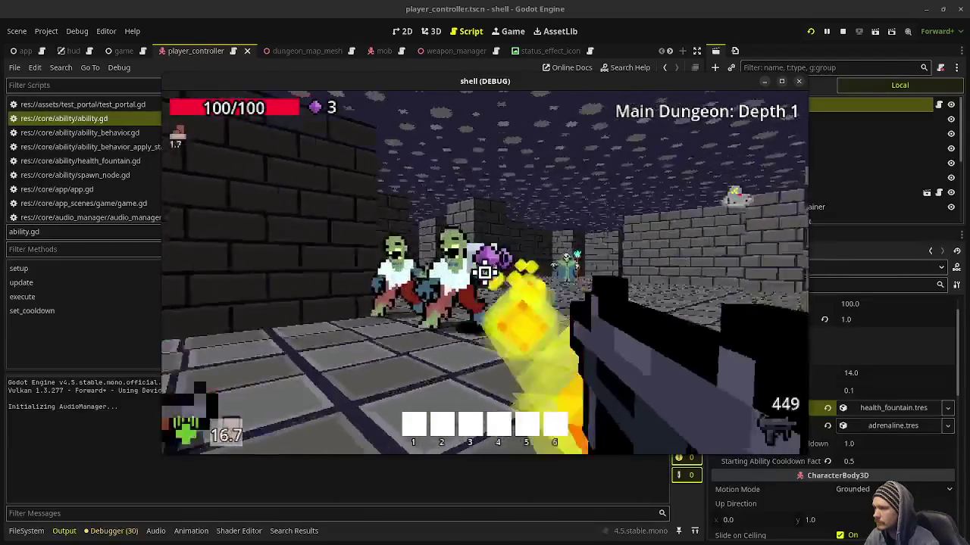
pyautogui.click(484, 273)
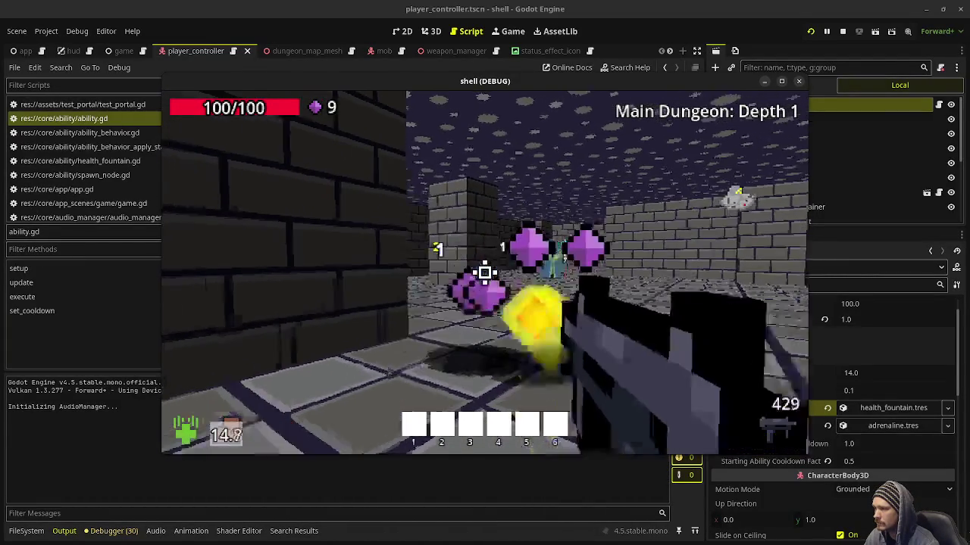
pyautogui.click(485, 273)
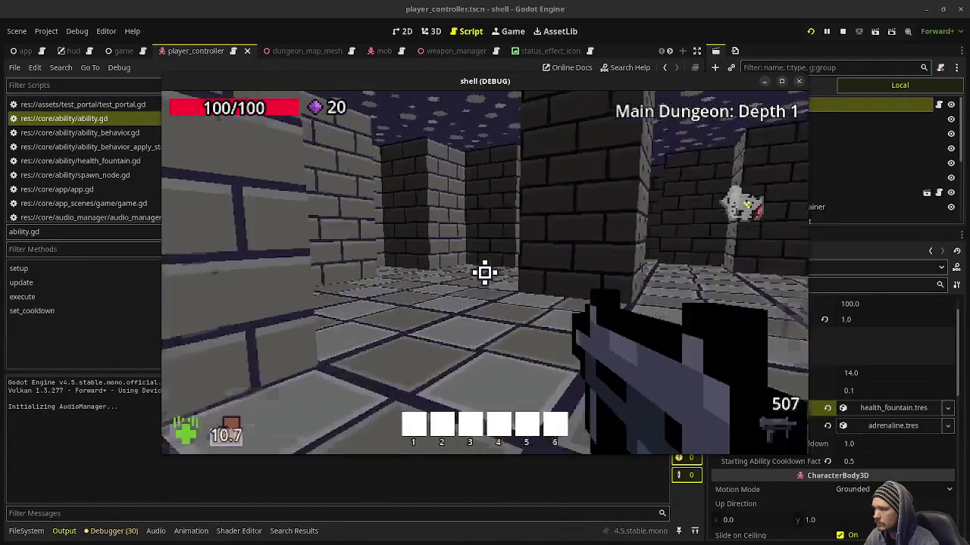
pyautogui.press('q')
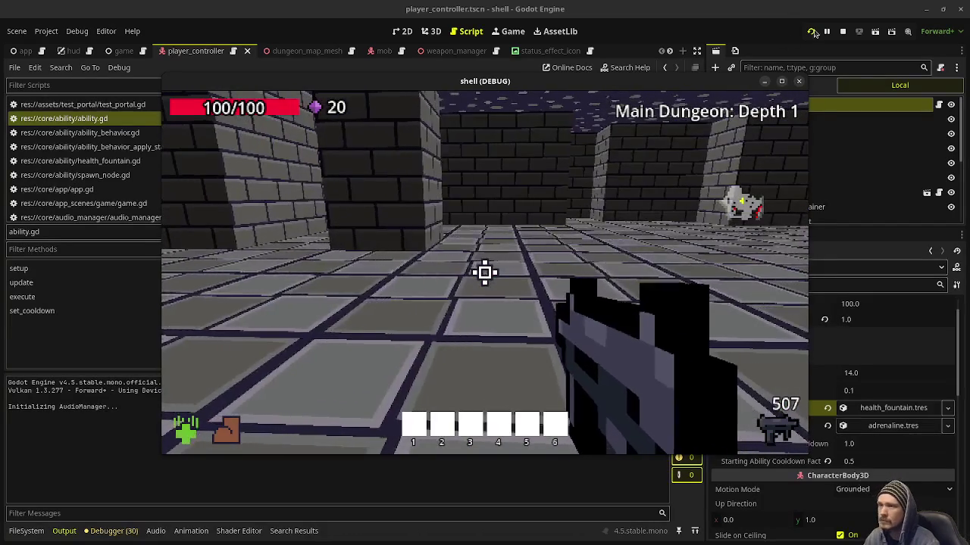
# Stop the game and set Starting Ability Cooldown Factor to 2 in the Inspector
pyautogui.press('F8')
pyautogui.click(871, 461)
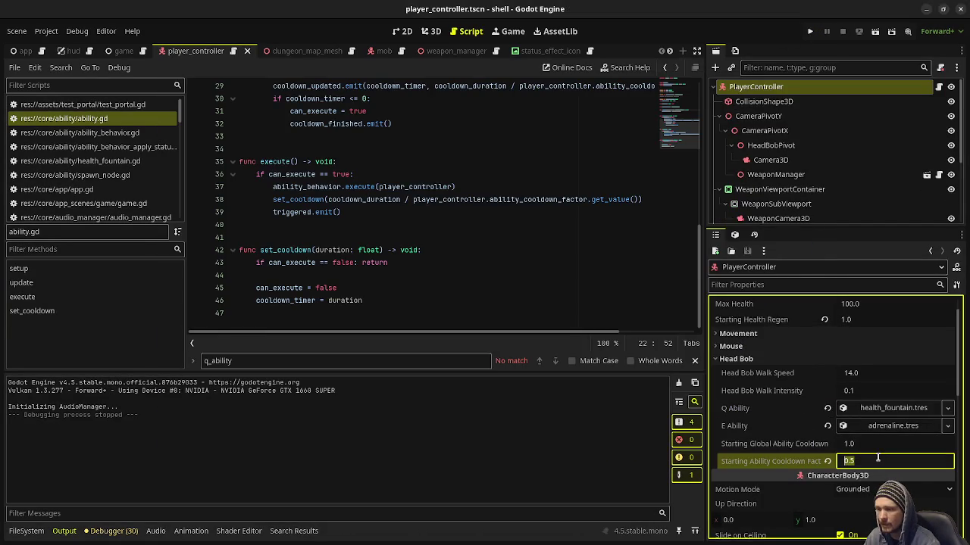
pyautogui.write('2')
pyautogui.press('Return')
# Run the game, trigger the E ability to check its shorter cooldown, then stop
pyautogui.press('F5')
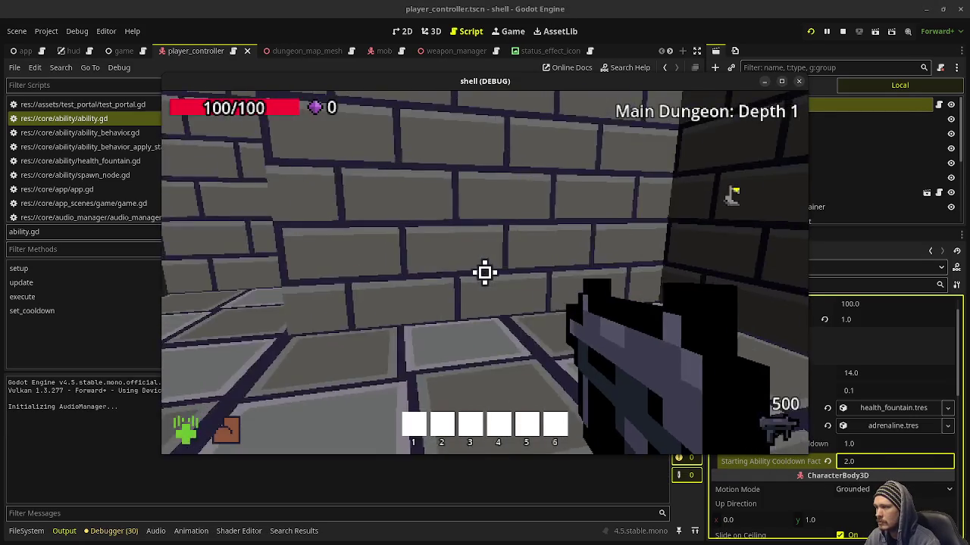
pyautogui.press('e')
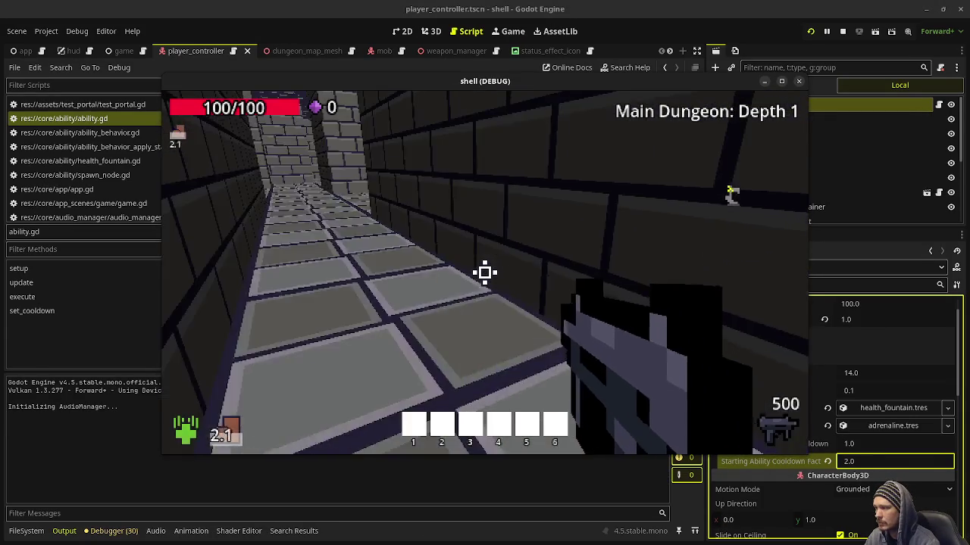
pyautogui.press('w')
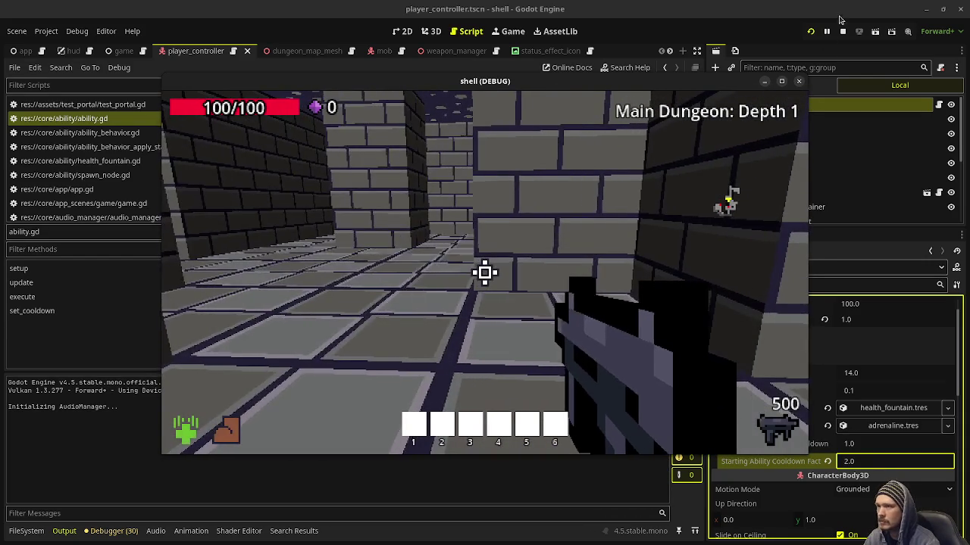
pyautogui.press('F8')
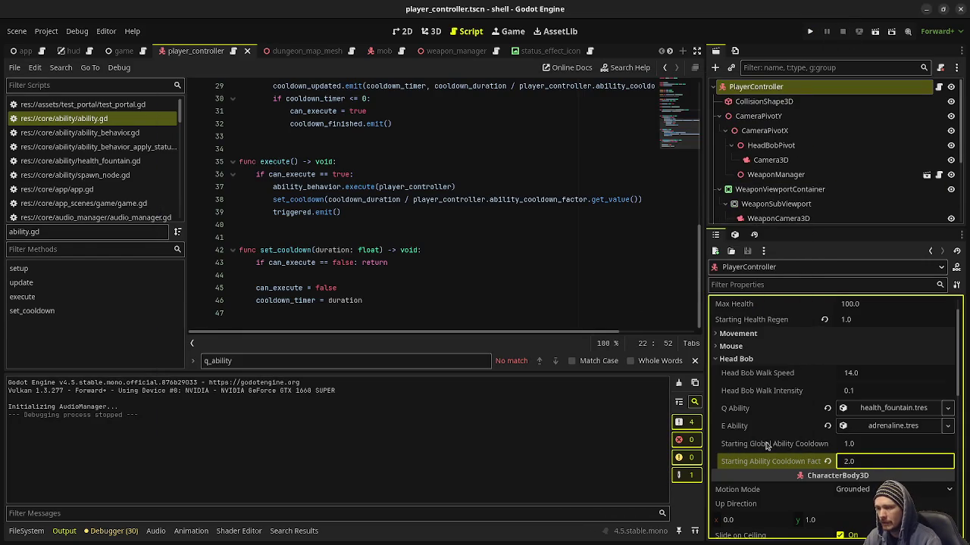
pyautogui.click(779, 460)
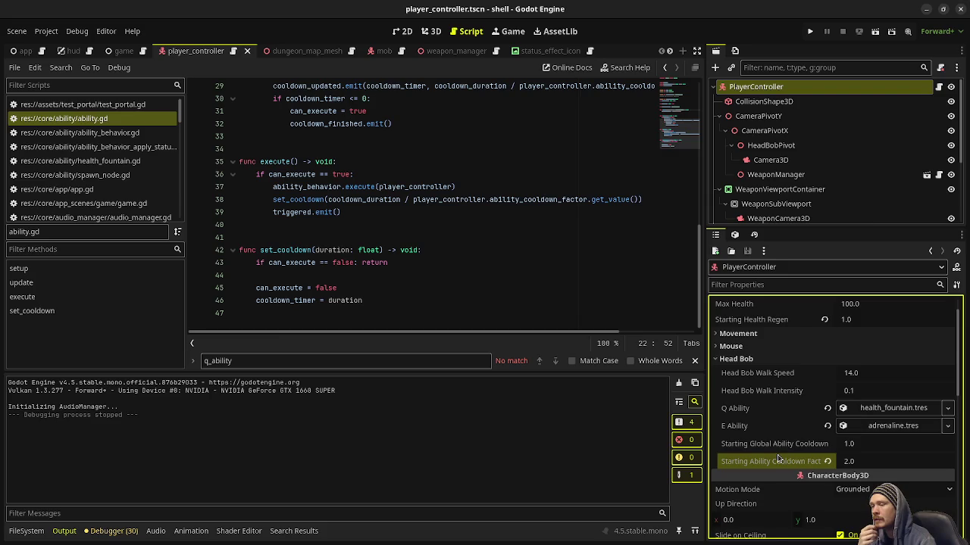
pyautogui.scroll(1, 777, 458)
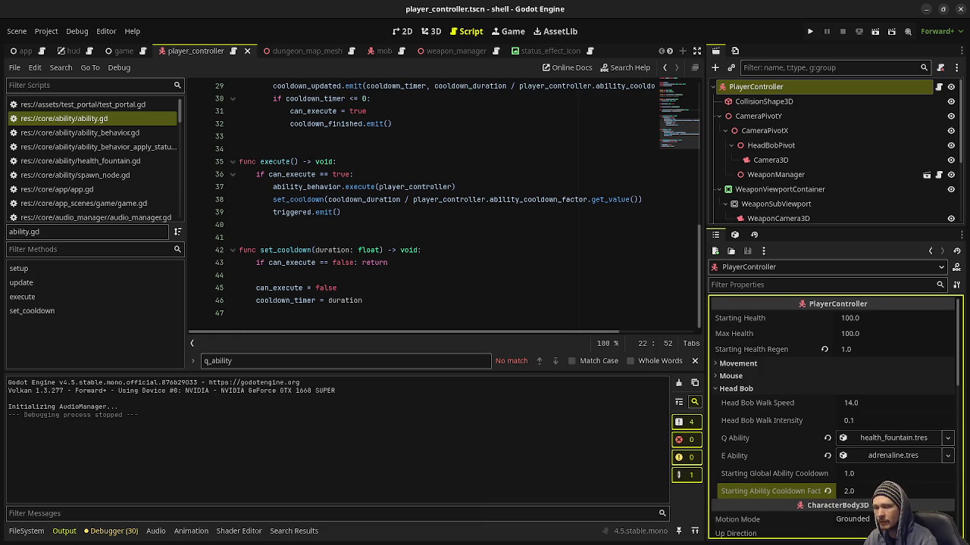
# Set Starting Ability Cooldown Factor back to 1 in the Inspector
pyautogui.click(848, 490)
pyautogui.write('1')
pyautogui.press('Return')
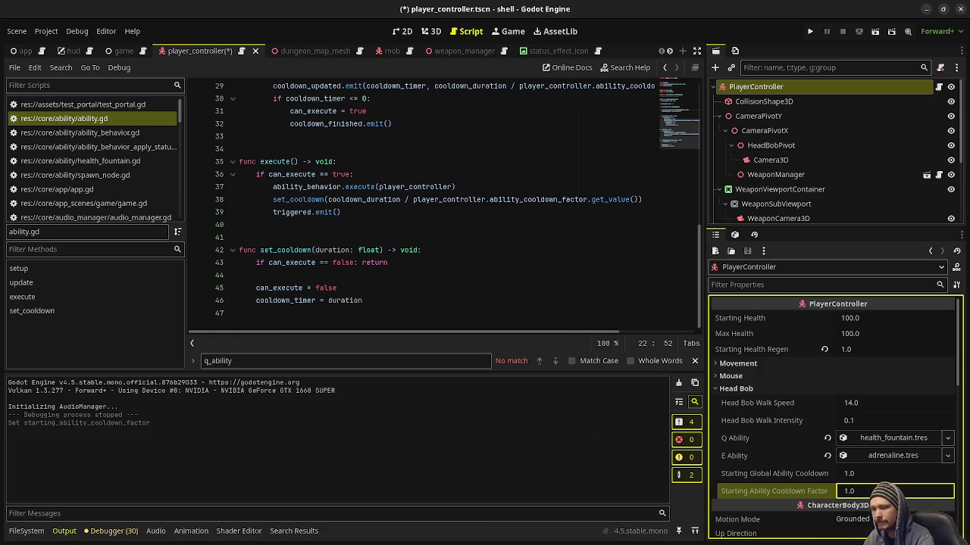
# Run the game, shoot enemies and pick up a gem, then stop the run
pyautogui.press('F5')
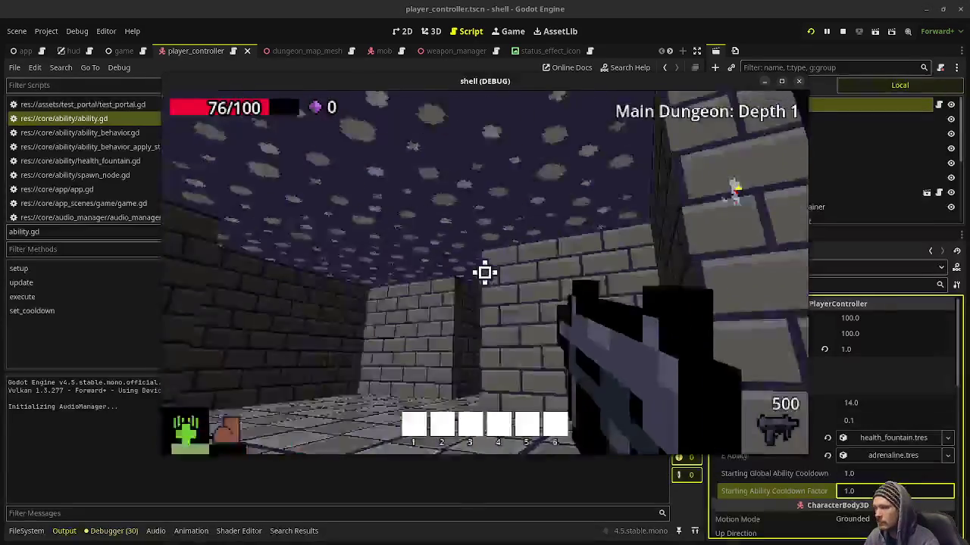
pyautogui.moveTo(484, 273); pyautogui.dragTo(485, 273)
pyautogui.press('w')
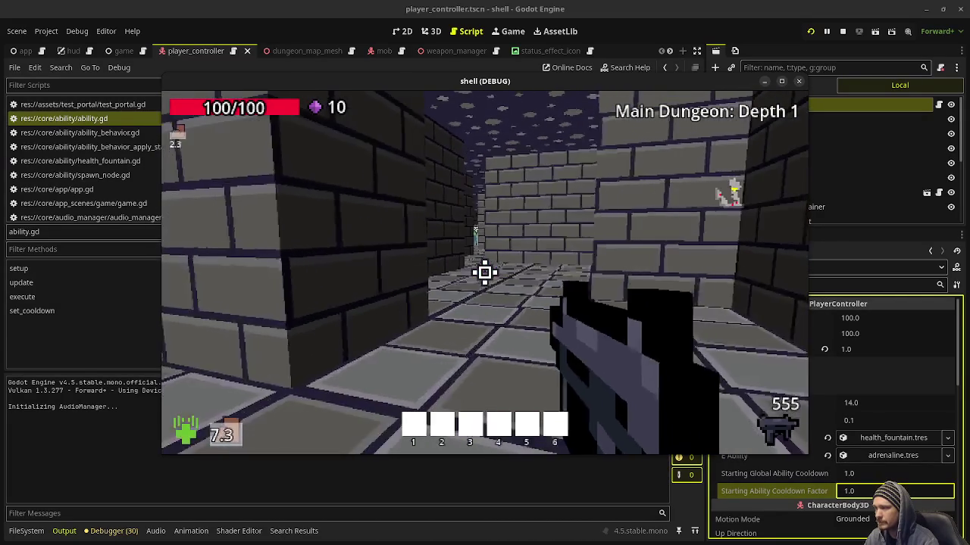
pyautogui.press('Escape')
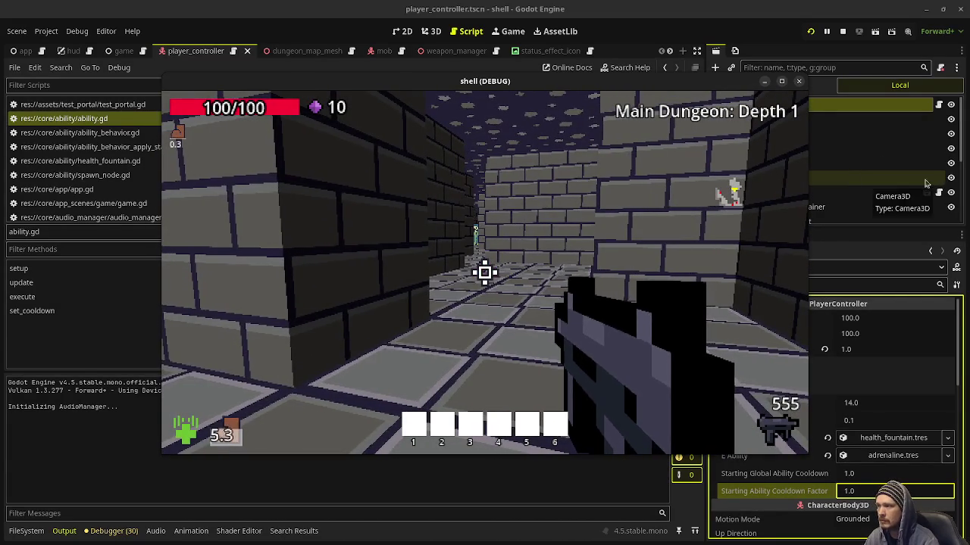
pyautogui.click(843, 31)
pyautogui.click(449, 233)
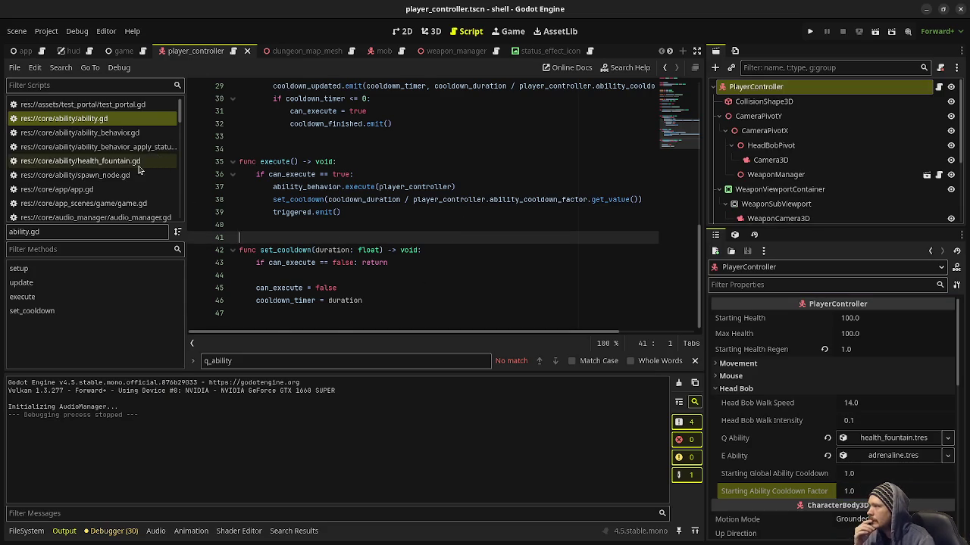
# Open player_controller.gd from the script list
pyautogui.scroll(3, 583, 126)
pyautogui.scroll(6, 472, 158)
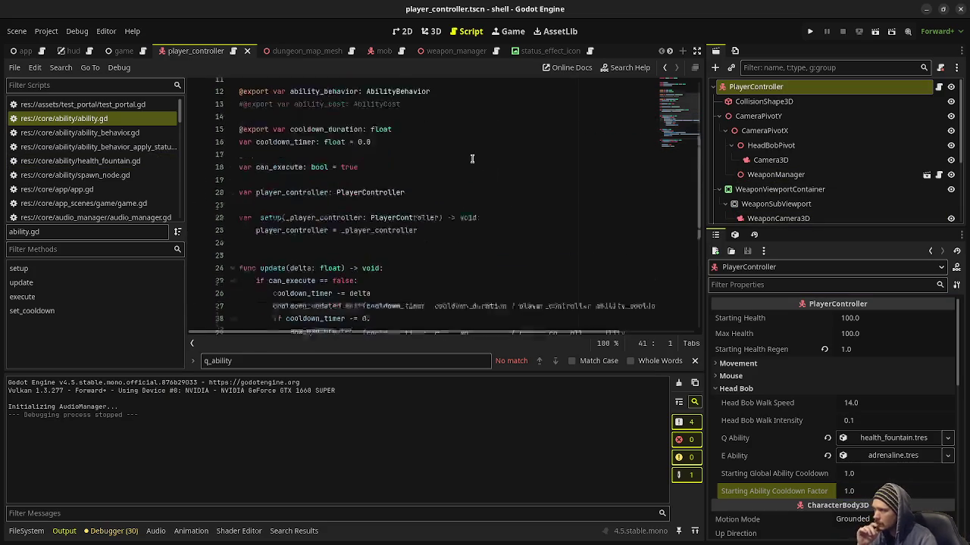
pyautogui.scroll(-4, 326, 212)
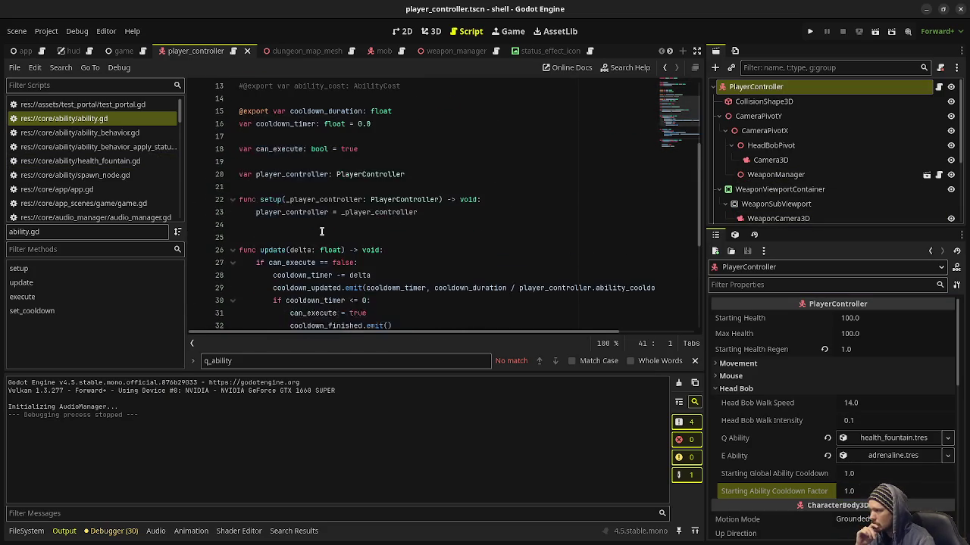
pyautogui.scroll(-10, 102, 167)
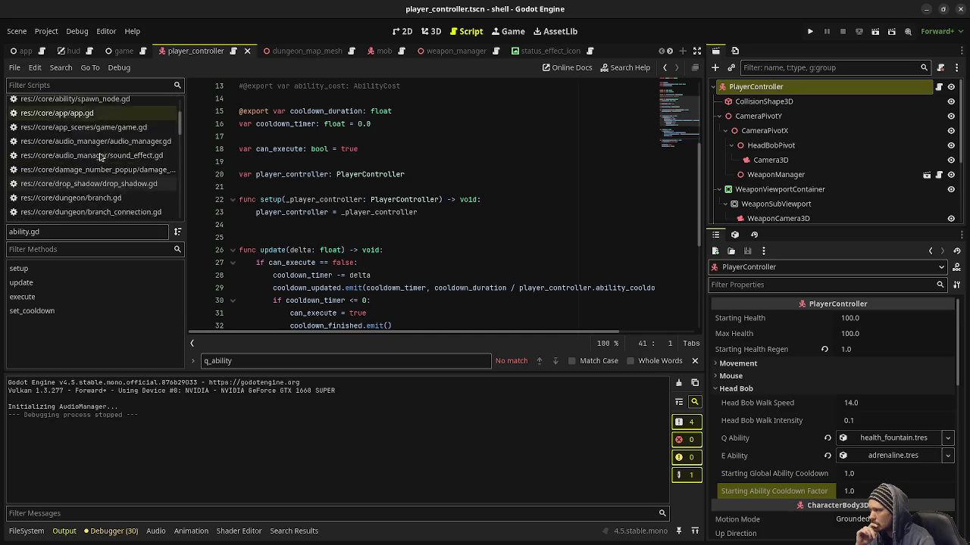
pyautogui.scroll(-2, 101, 157)
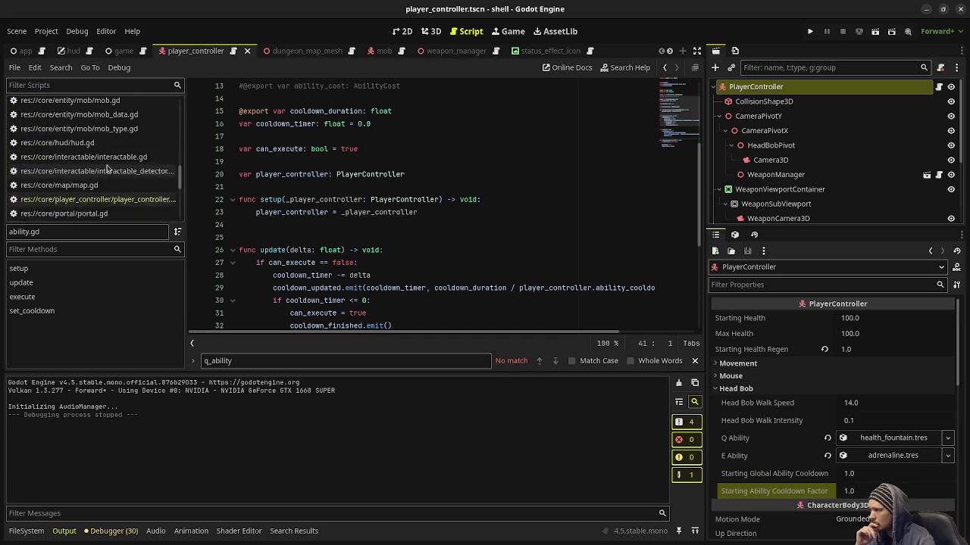
pyautogui.click(97, 199)
# Scroll to on_hurt_box_hit and select current_health and damage on line 252
pyautogui.scroll(-20, 481, 197)
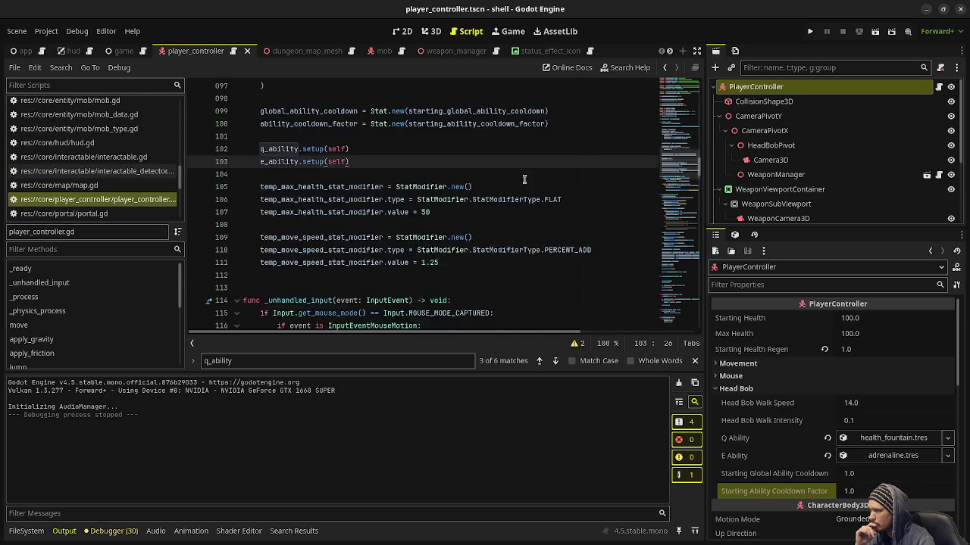
pyautogui.scroll(-5, 544, 172)
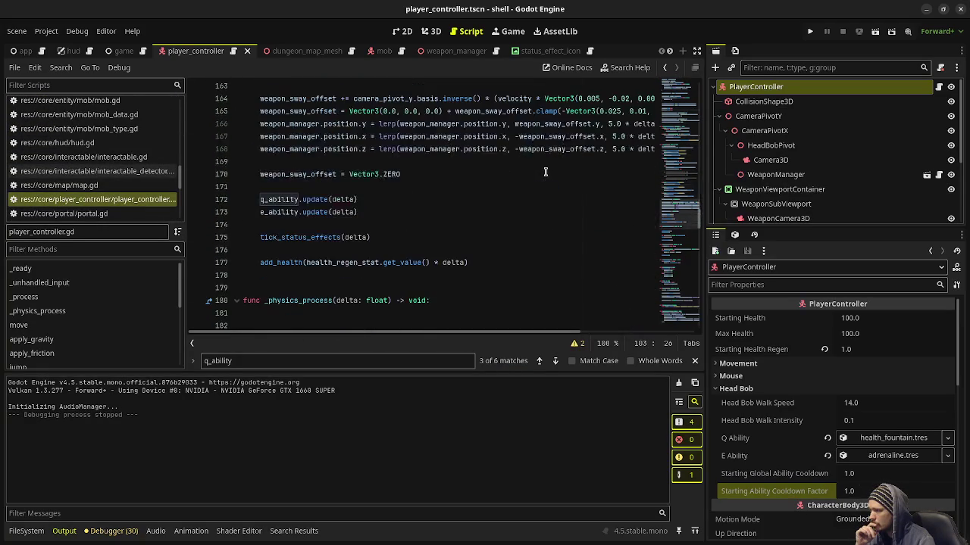
pyautogui.scroll(-5, 545, 172)
pyautogui.scroll(-16, 545, 172)
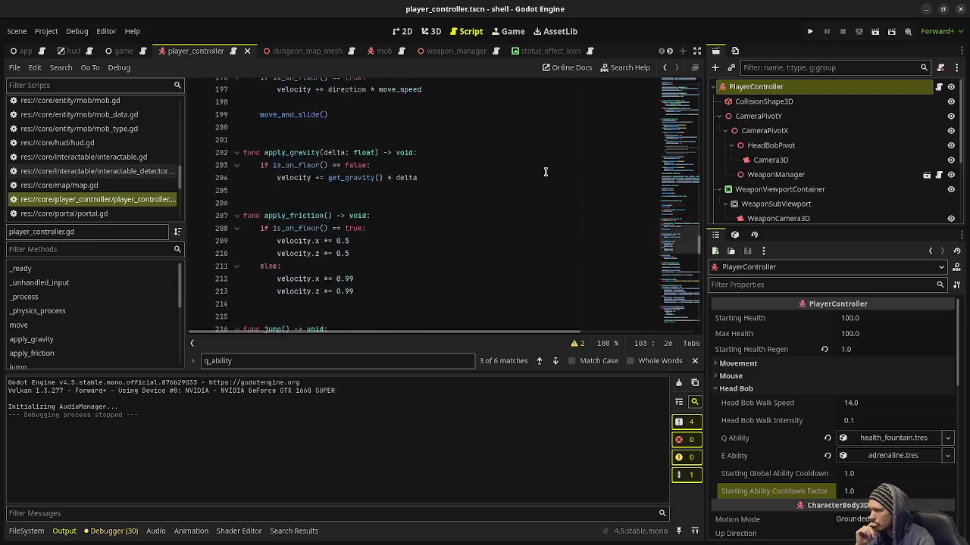
pyautogui.scroll(-7, 545, 172)
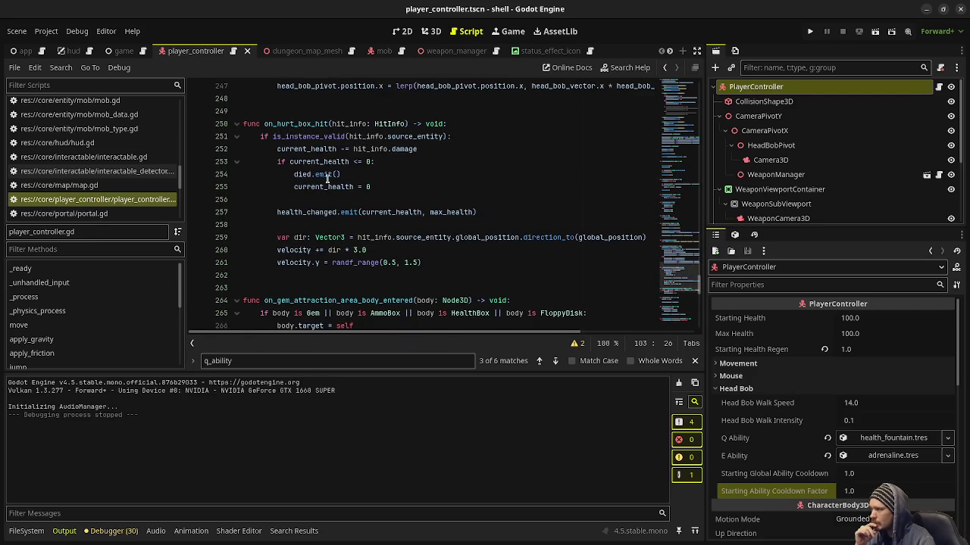
pyautogui.moveTo(327, 179)
pyautogui.doubleClick(322, 149)
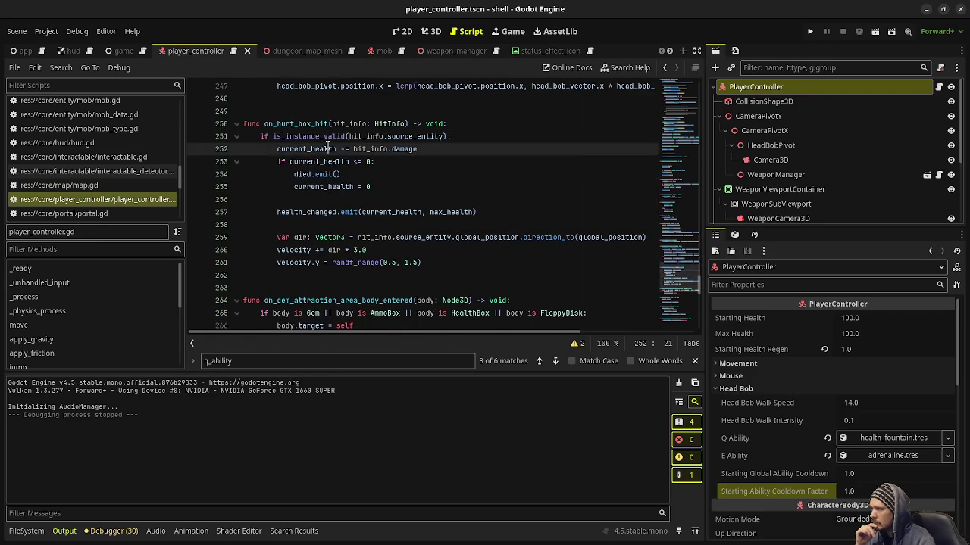
pyautogui.doubleClick(409, 148)
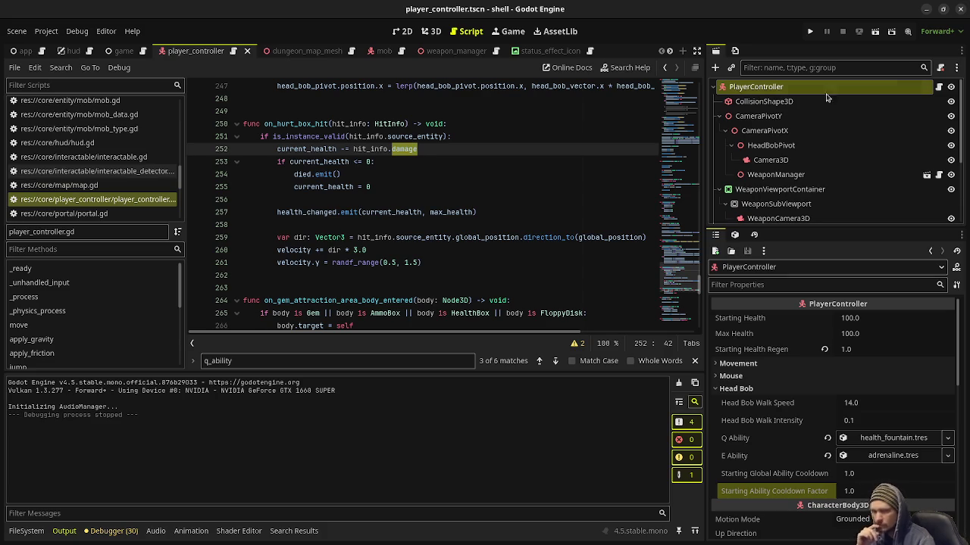
# In the Character note, highlight the Total Damage formula's Weapon Damage, Ranged Damage and (100 + Armor) terms
pyautogui.hotkey('alt', 'Tab')
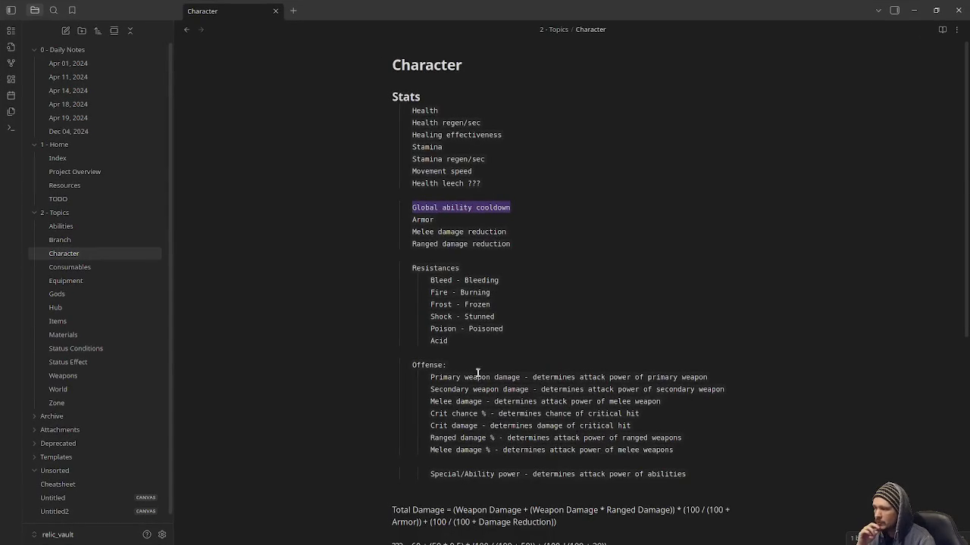
pyautogui.scroll(-5, 478, 374)
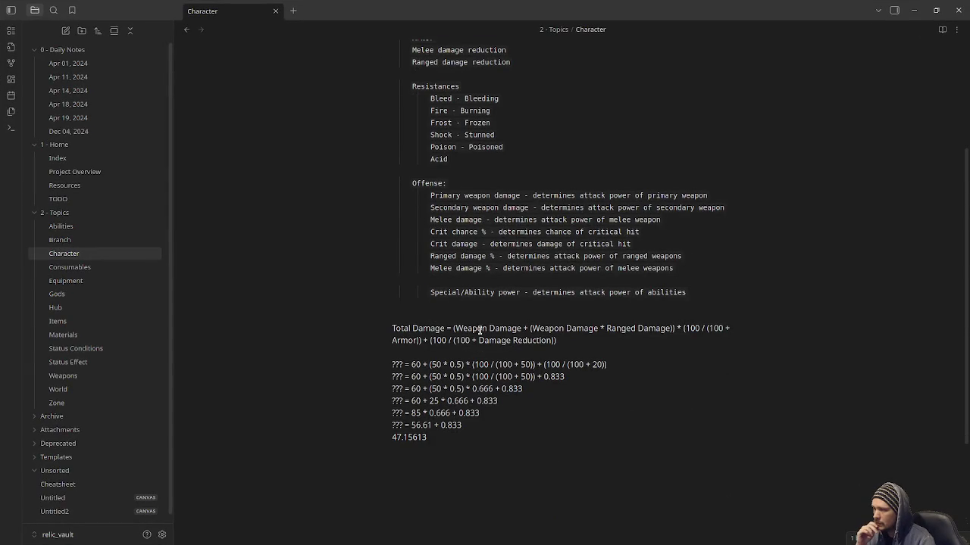
pyautogui.doubleClick(430, 328)
pyautogui.moveTo(455, 328); pyautogui.dragTo(524, 328)
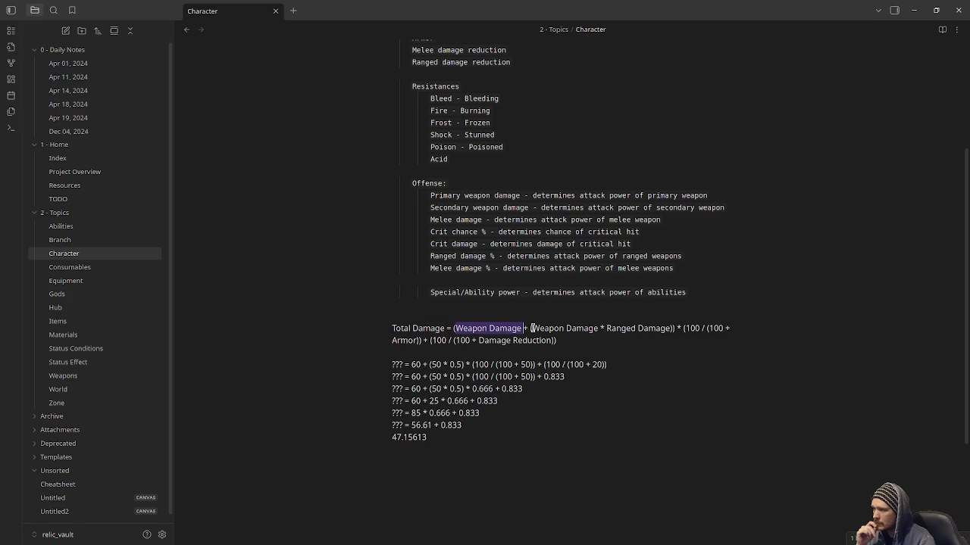
pyautogui.moveTo(530, 328); pyautogui.dragTo(671, 330)
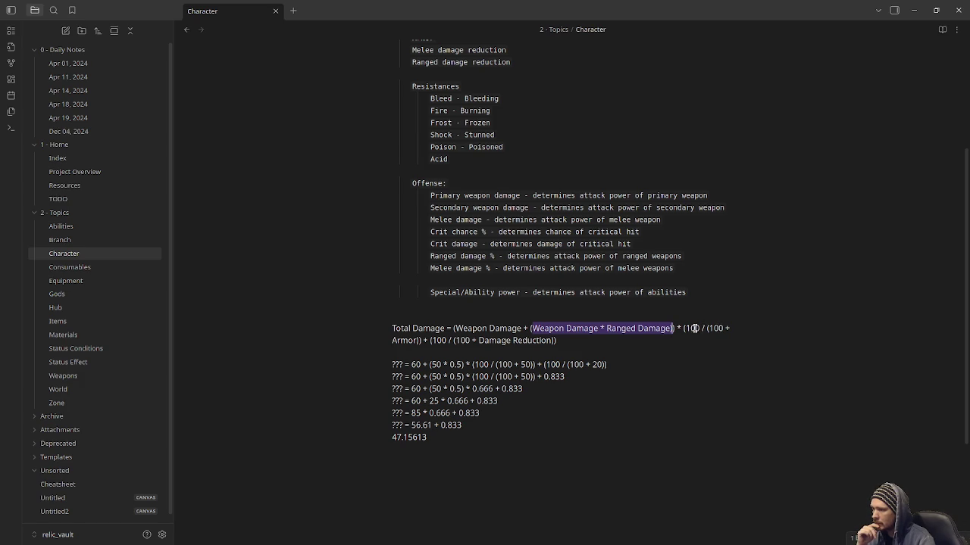
pyautogui.moveTo(685, 328); pyautogui.dragTo(700, 328)
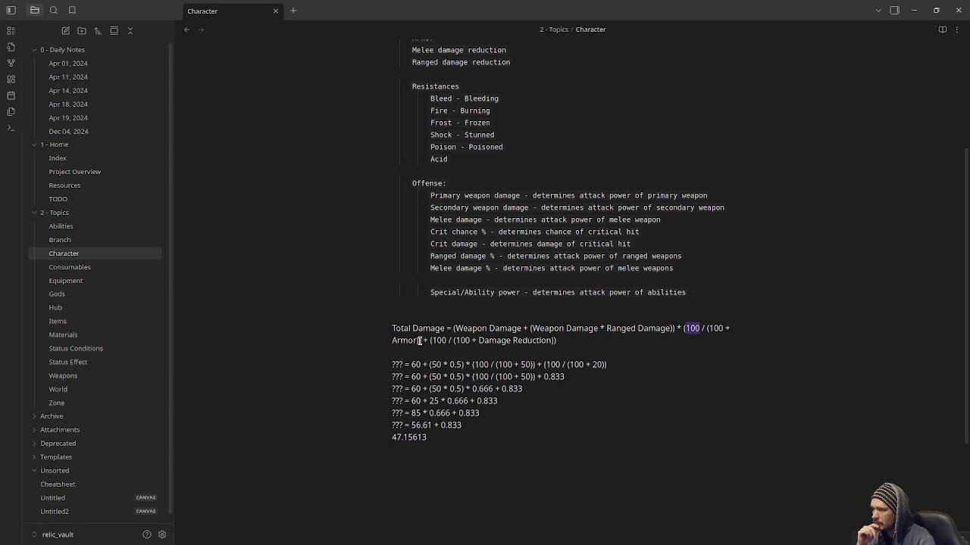
pyautogui.moveTo(420, 341)
pyautogui.mouseDown()
pyautogui.moveTo(655, 318)
pyautogui.moveTo(706, 330)
pyautogui.mouseUp()
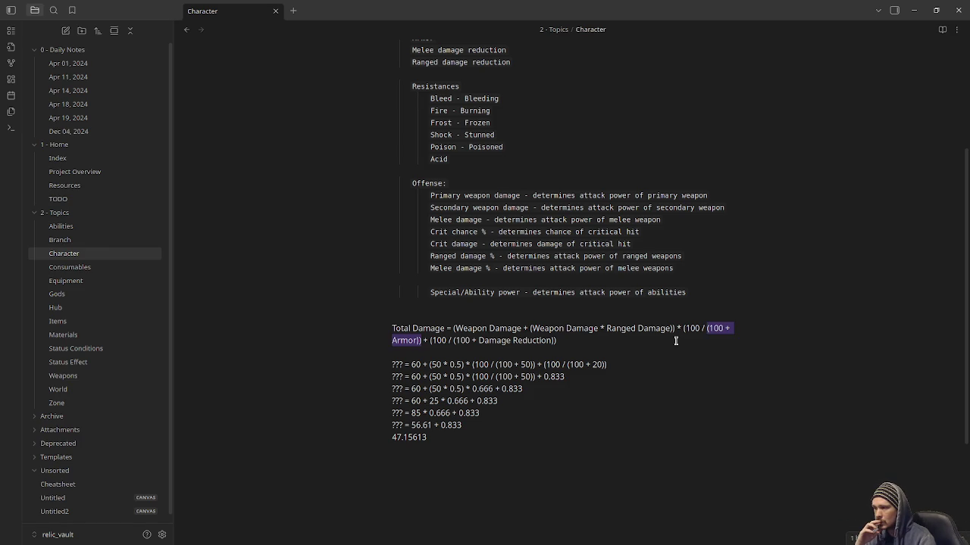
pyautogui.doubleClick(480, 341)
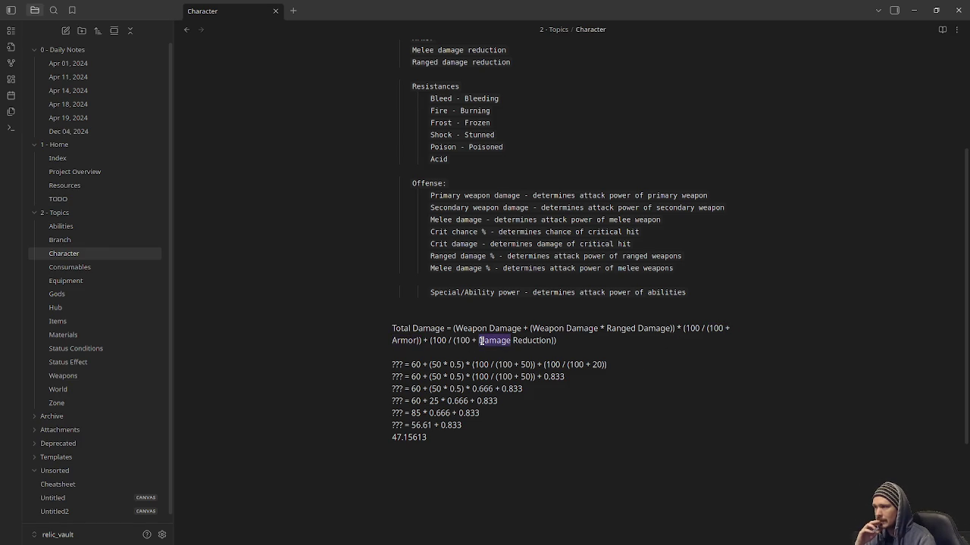
pyautogui.scroll(2, 445, 159)
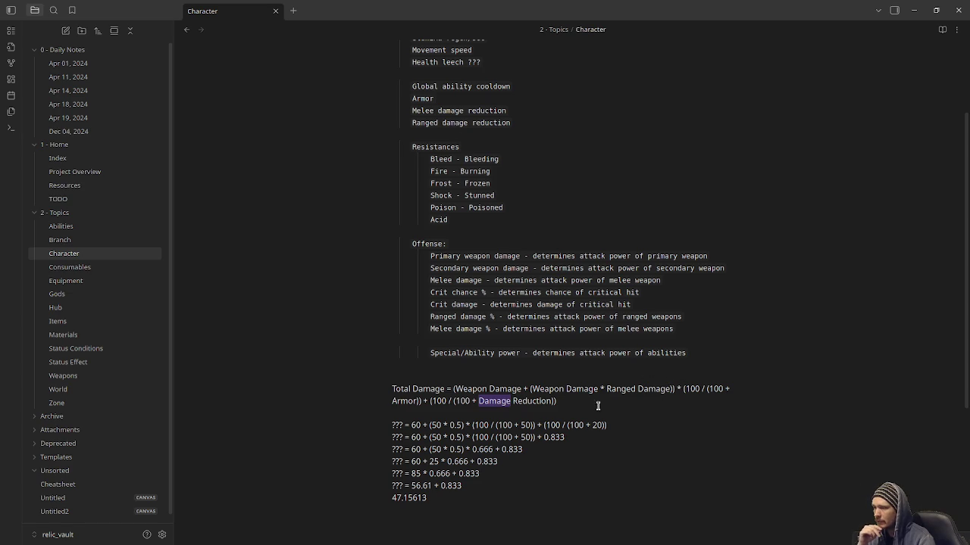
pyautogui.click(399, 404)
pyautogui.doubleClick(399, 403)
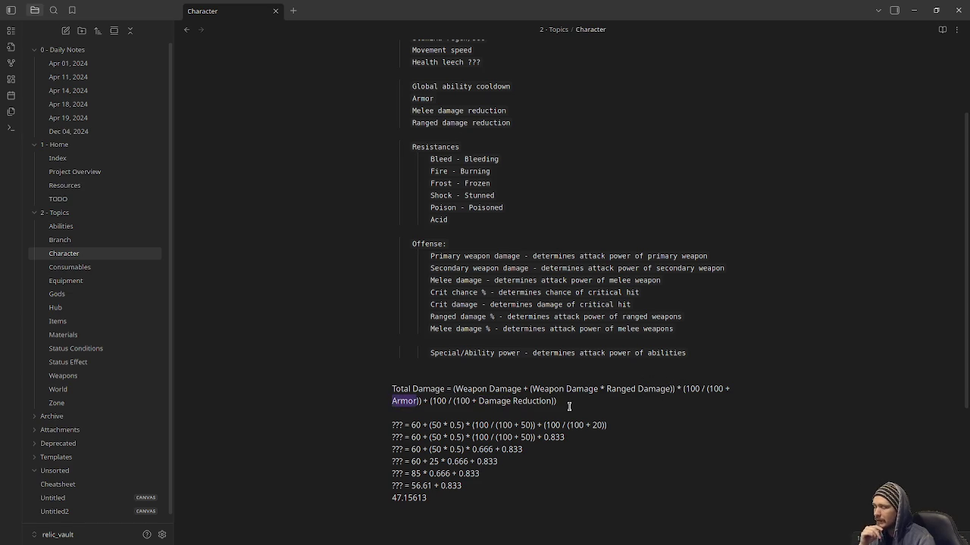
pyautogui.doubleClick(430, 99)
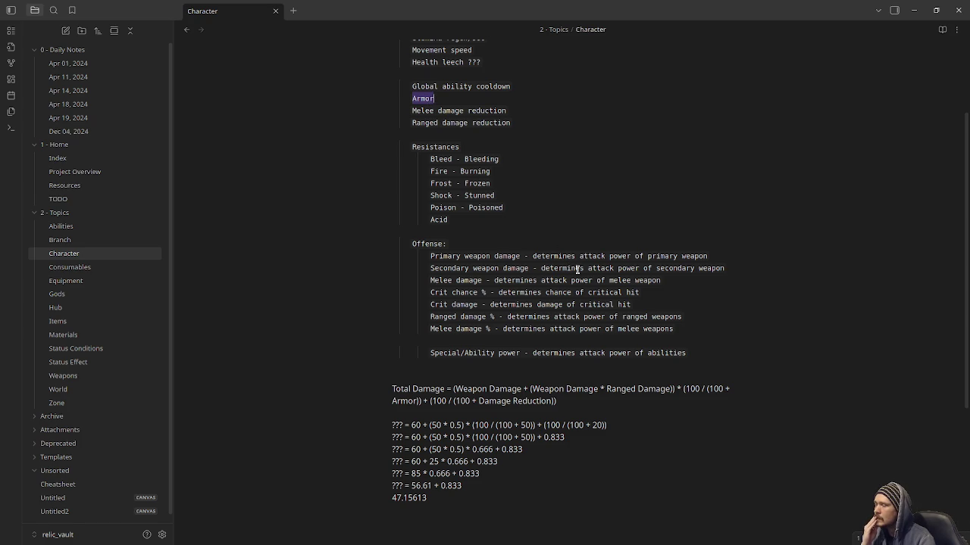
pyautogui.scroll(3, 530, 222)
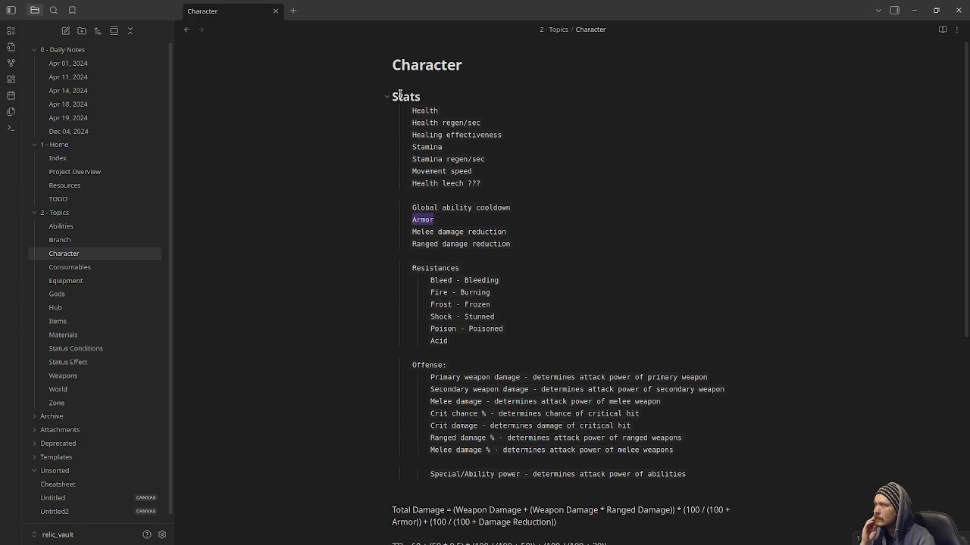
pyautogui.moveTo(391, 96); pyautogui.dragTo(524, 474)
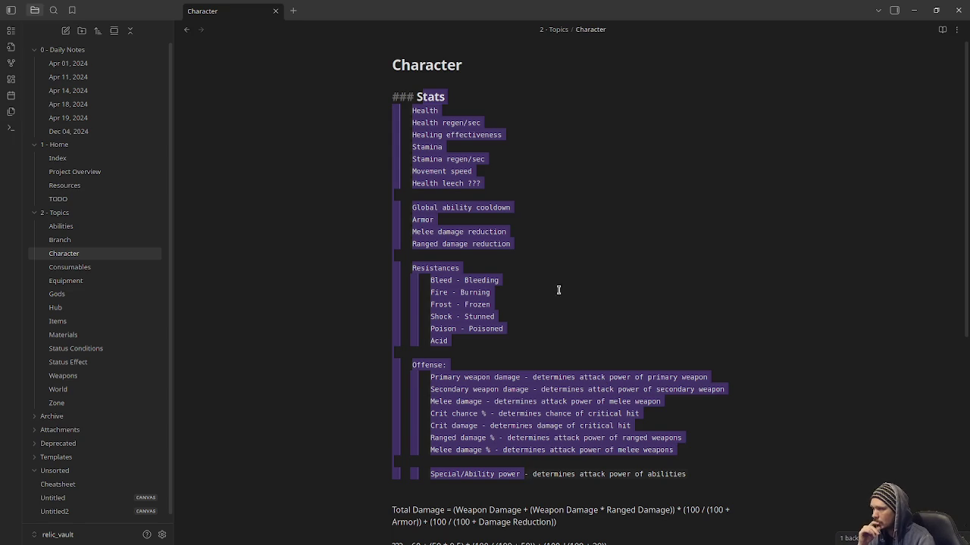
pyautogui.doubleClick(426, 221)
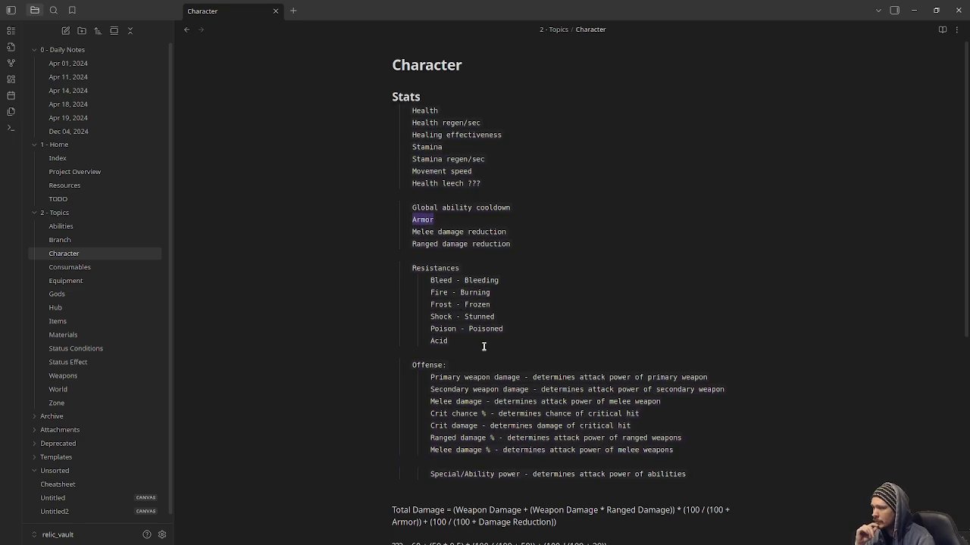
pyautogui.scroll(-2, 501, 381)
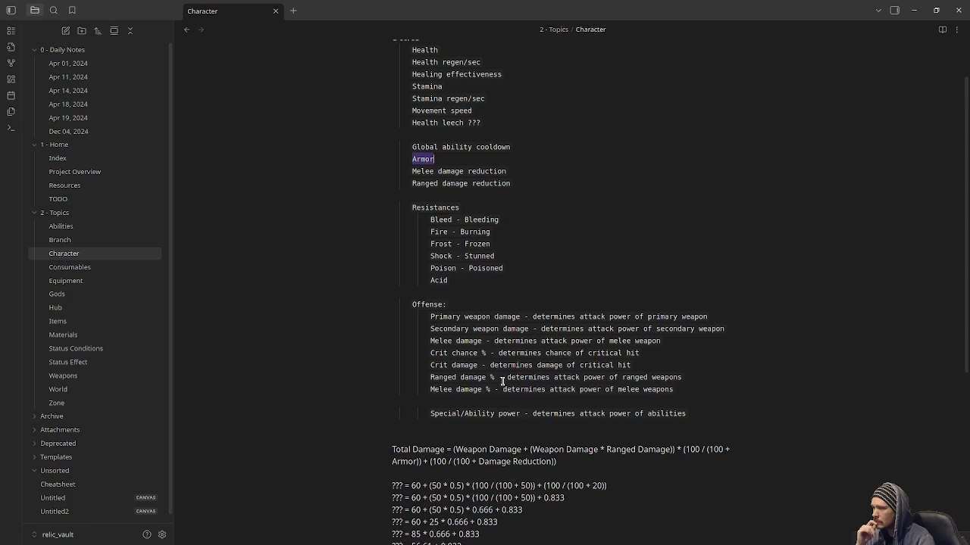
pyautogui.scroll(-2, 501, 381)
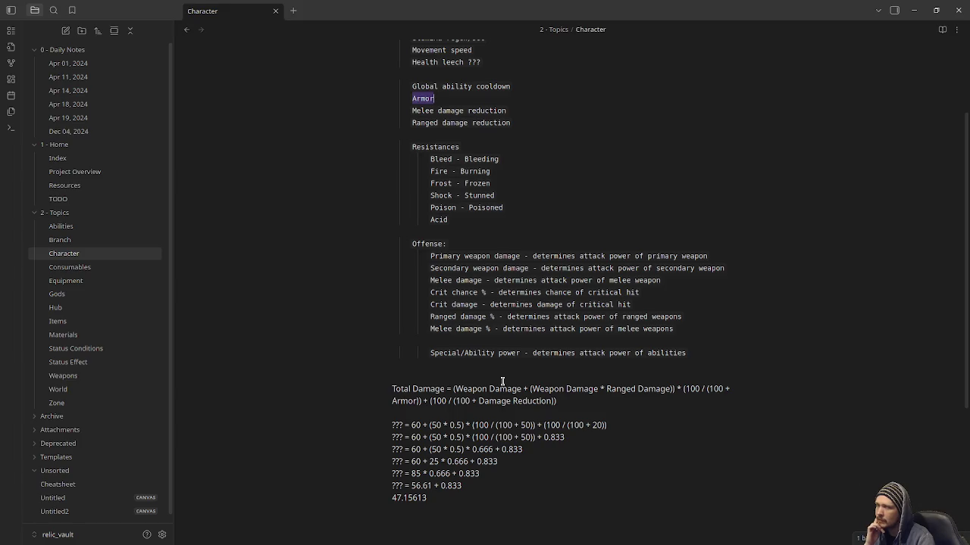
# Select the Armor and Melee/Ranged damage reduction lines in the Character note's stats
pyautogui.click(520, 123)
pyautogui.hotkey('shift', 'Up')
pyautogui.hotkey('shift', 'Up')
pyautogui.hotkey('shift', 'Home')
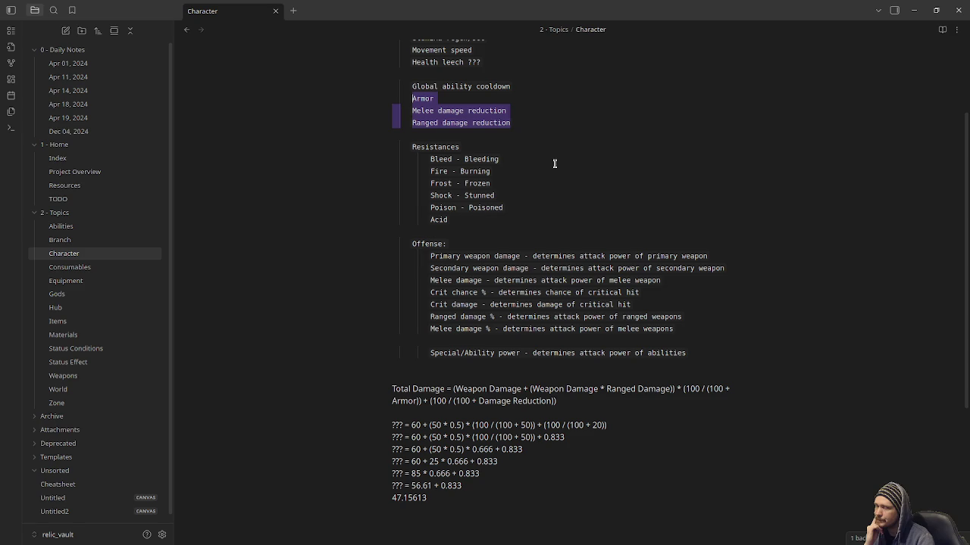
pyautogui.click(523, 112)
pyautogui.moveTo(512, 122)
pyautogui.mouseDown()
pyautogui.moveTo(409, 121)
pyautogui.moveTo(407, 112)
pyautogui.mouseUp()
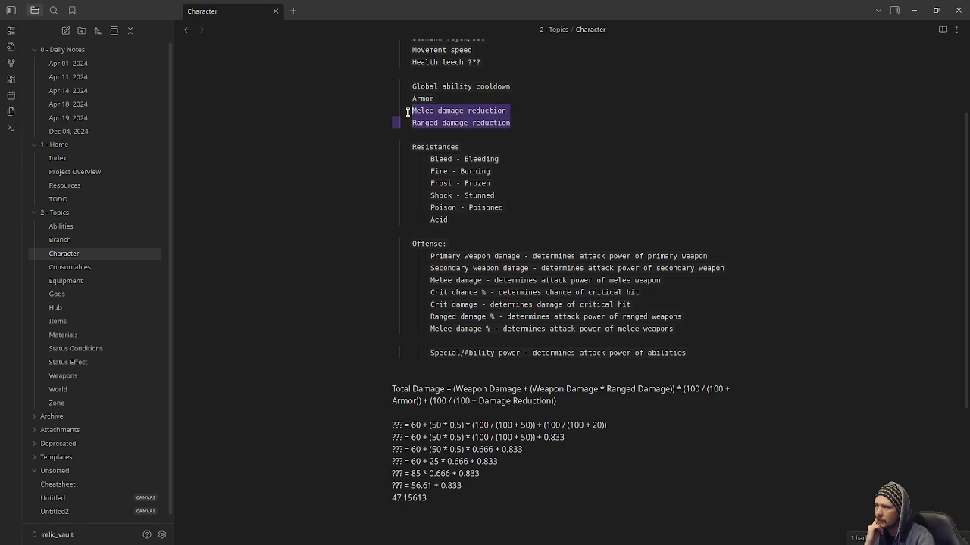
pyautogui.click(533, 122)
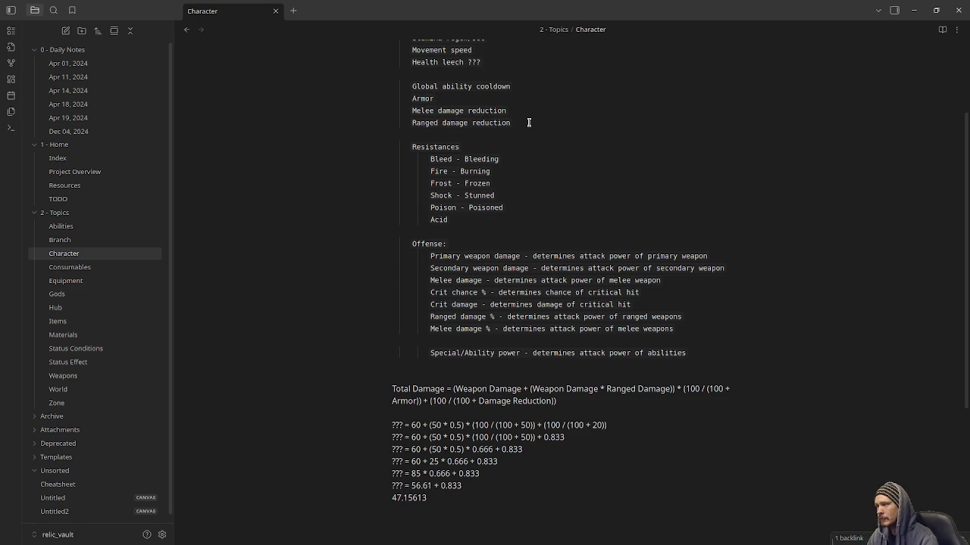
# Highlight the word Armor and the damage reduction lines again, then return to Godot
pyautogui.doubleClick(432, 98)
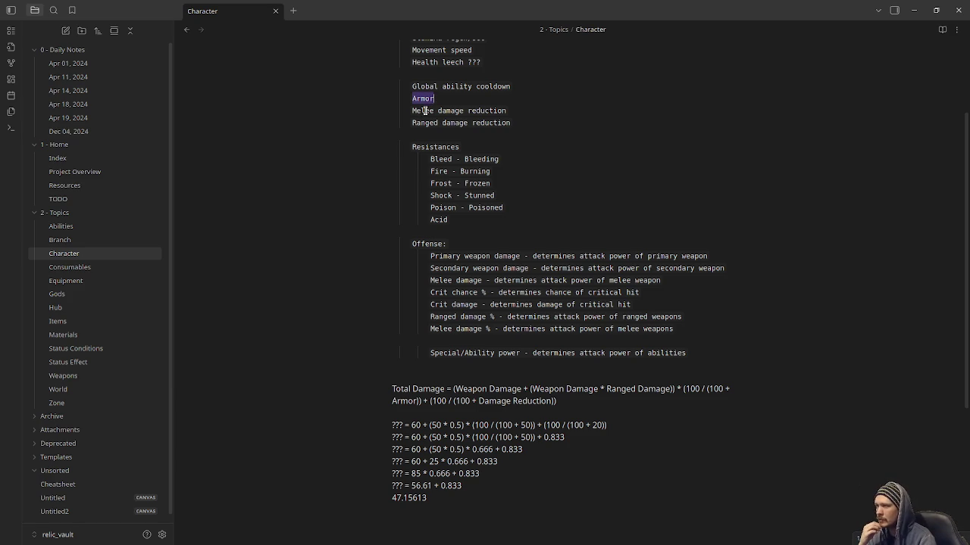
pyautogui.moveTo(522, 123); pyautogui.dragTo(463, 110)
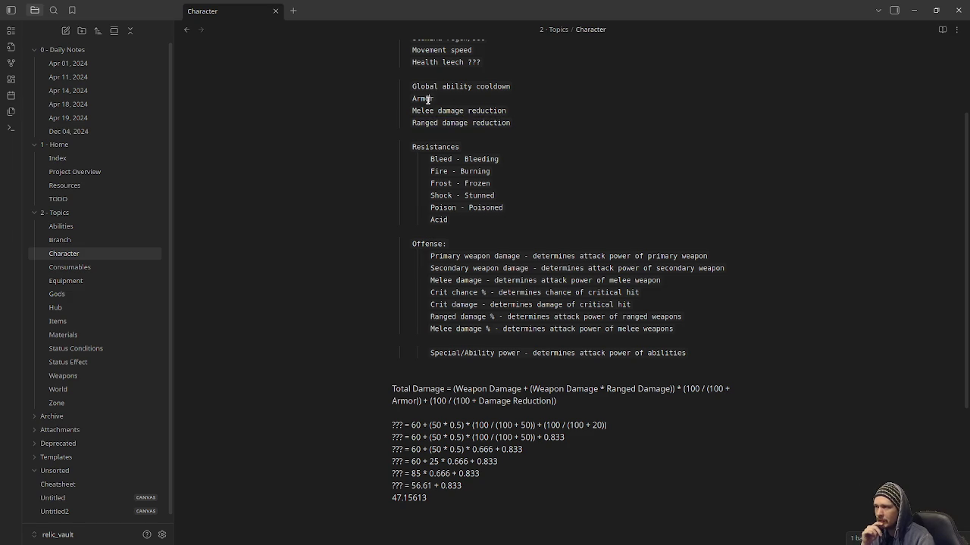
pyautogui.doubleClick(428, 99)
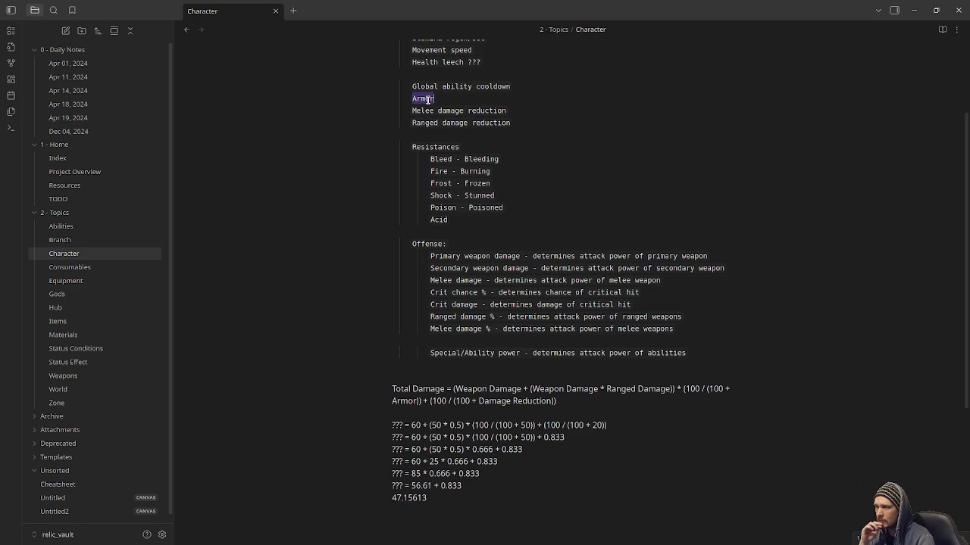
pyautogui.moveTo(432, 102); pyautogui.dragTo(435, 100)
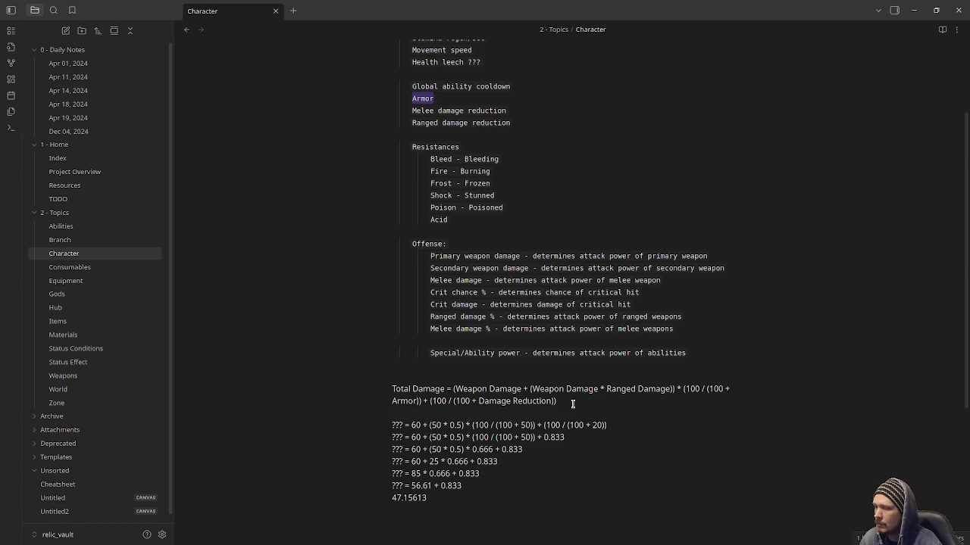
pyautogui.hotkey('alt', 'Tab')
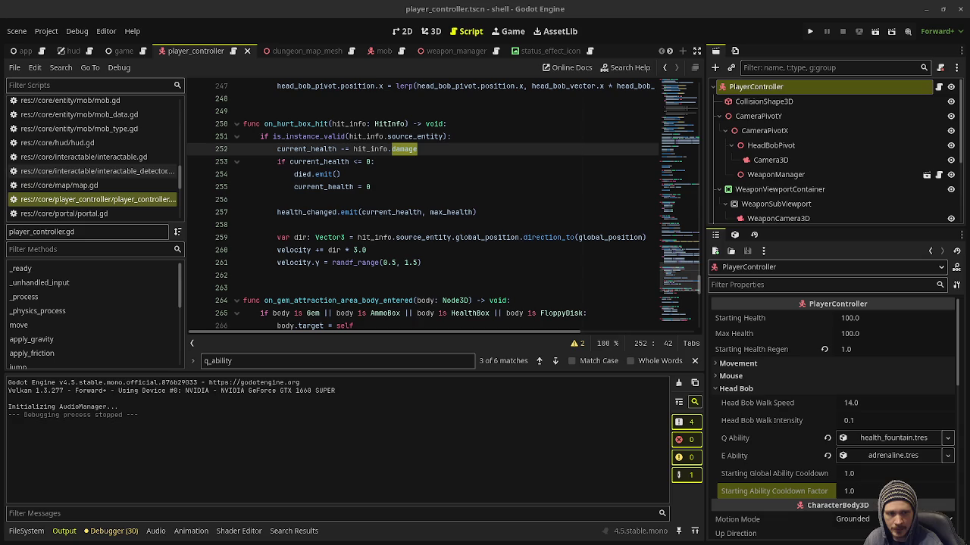
# Insert 'var damage: float = hit_info.damage' above the current_health subtraction line
pyautogui.click(439, 213)
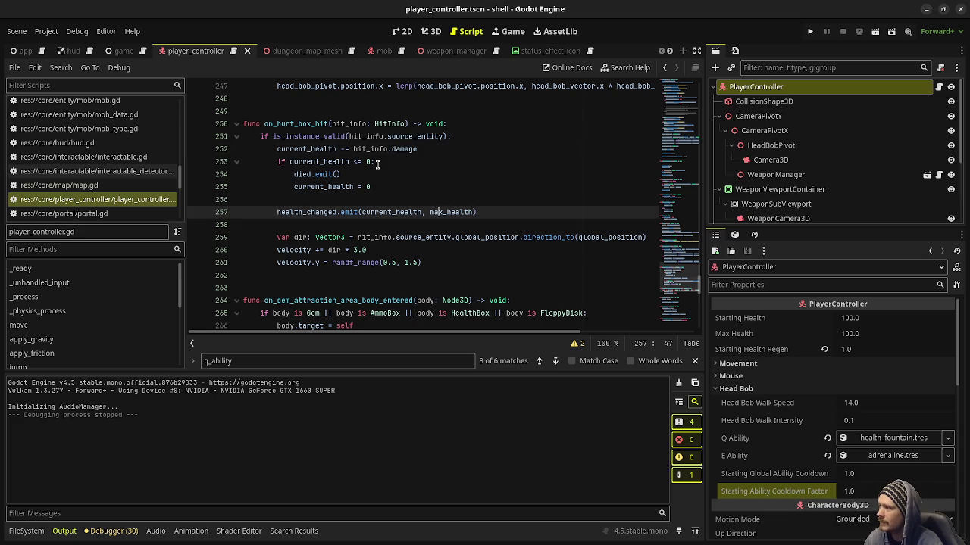
pyautogui.click(353, 150)
pyautogui.write('(h')
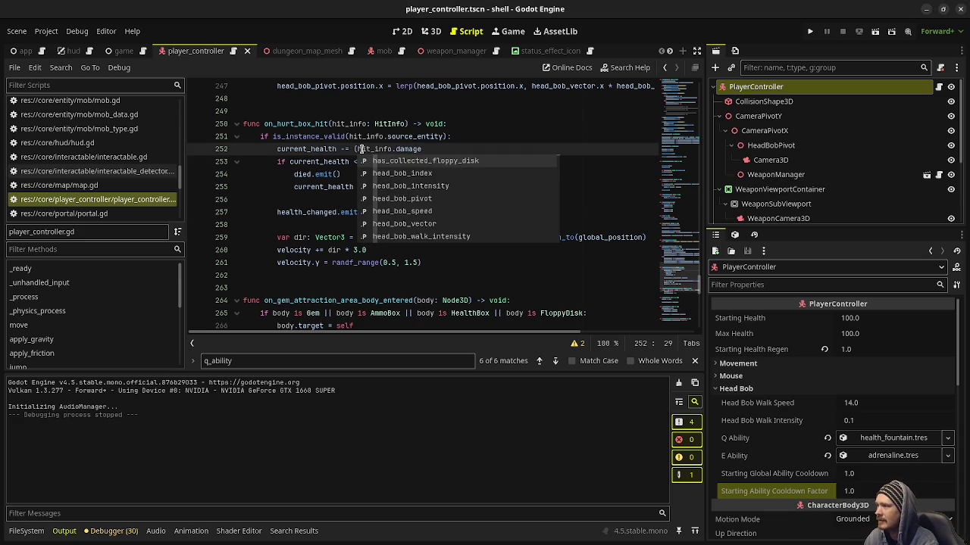
pyautogui.press('Escape')
pyautogui.press('End')
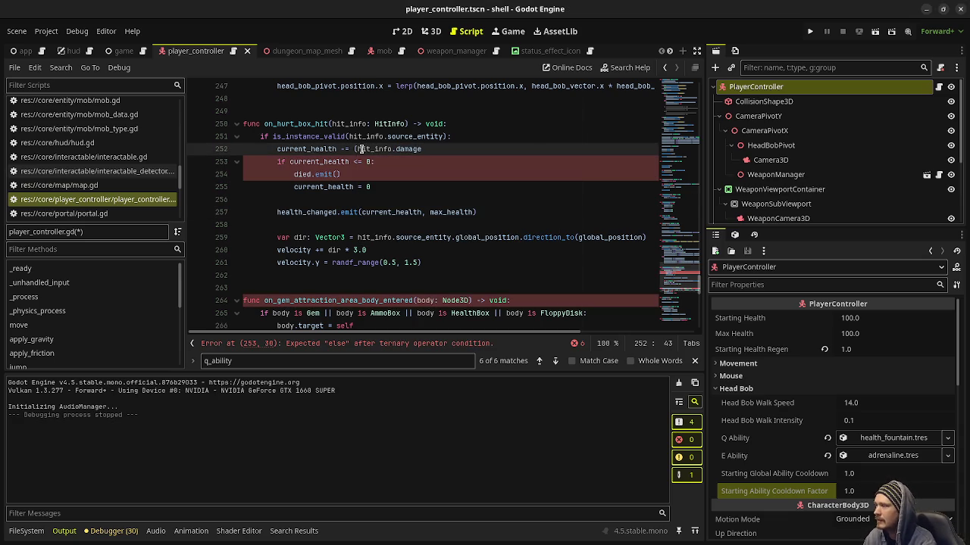
pyautogui.click(476, 135)
pyautogui.press('Return')
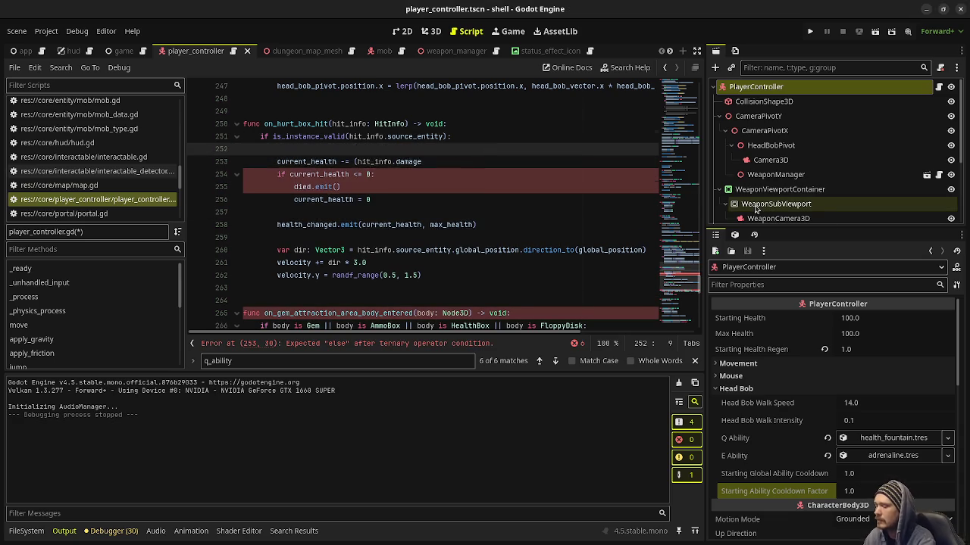
pyautogui.write('var damage: float =')
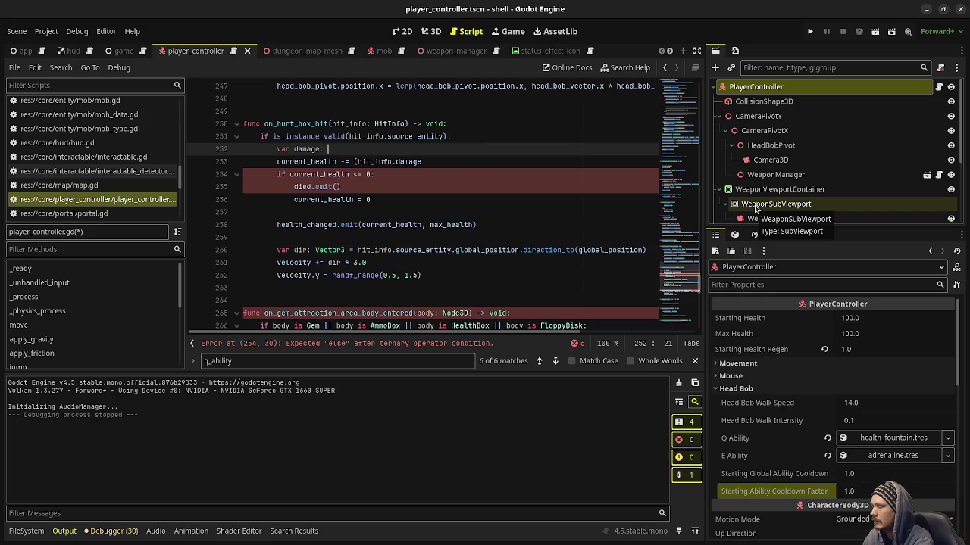
pyautogui.write(' hit_info.d')
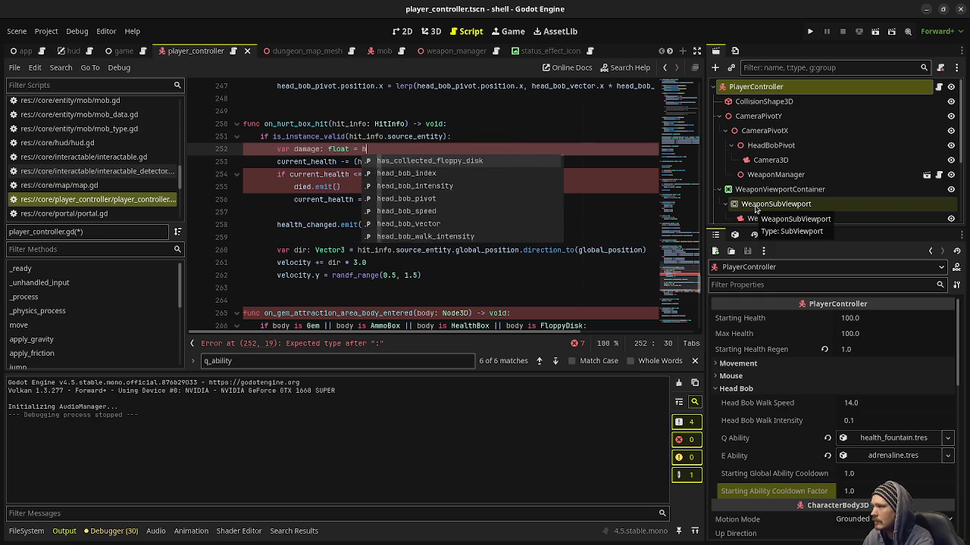
pyautogui.press('Return')
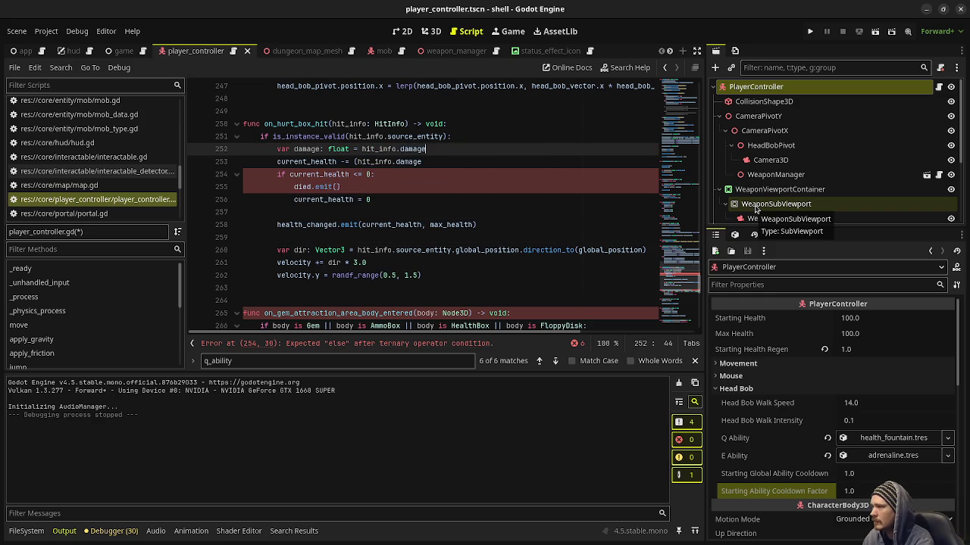
# Rewrite the health line as (damage + damage * 1.0) * (100 / (100 + armor)) and save
pyautogui.click(388, 161)
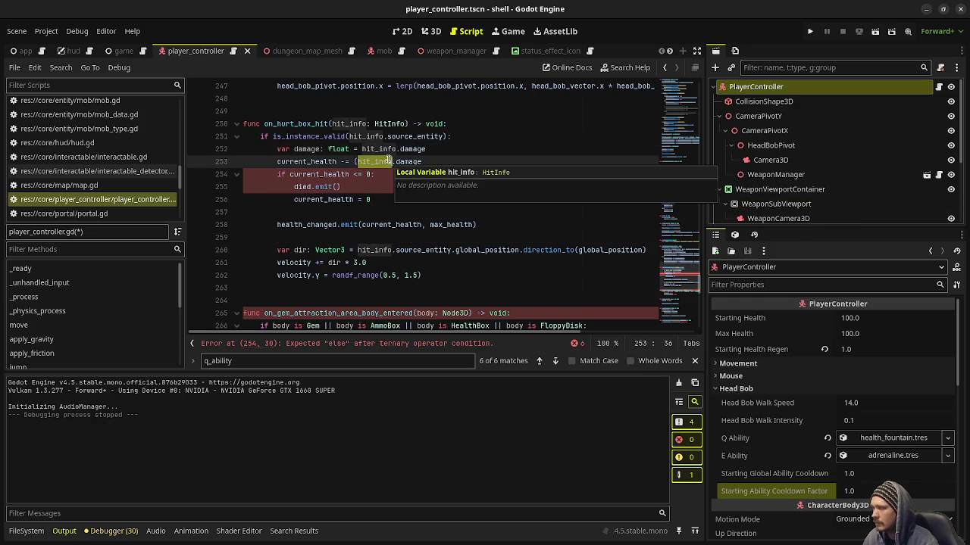
pyautogui.press('BackSpace')
pyautogui.press('BackSpace')
pyautogui.press('BackSpace')
pyautogui.write('* (')
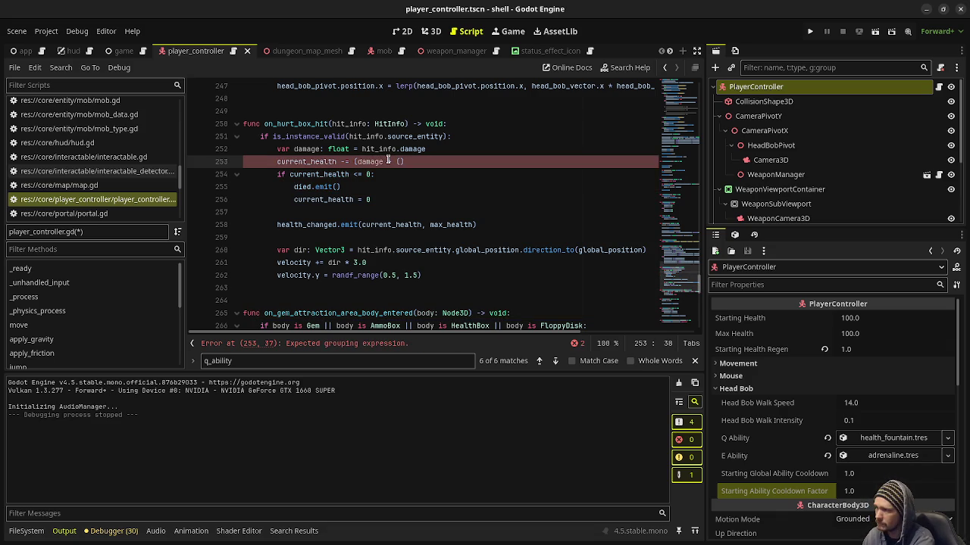
pyautogui.write('damage * 1.0))')
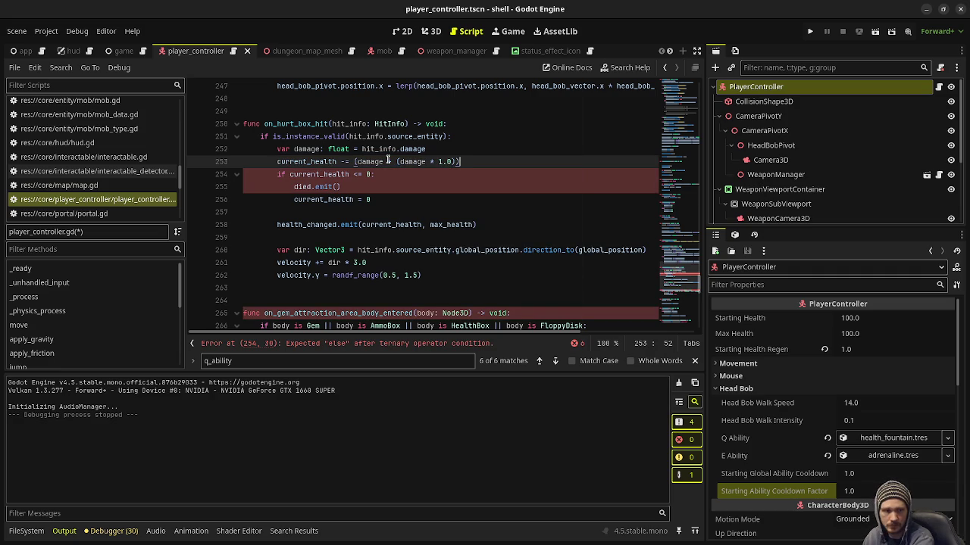
pyautogui.write(' * (1')
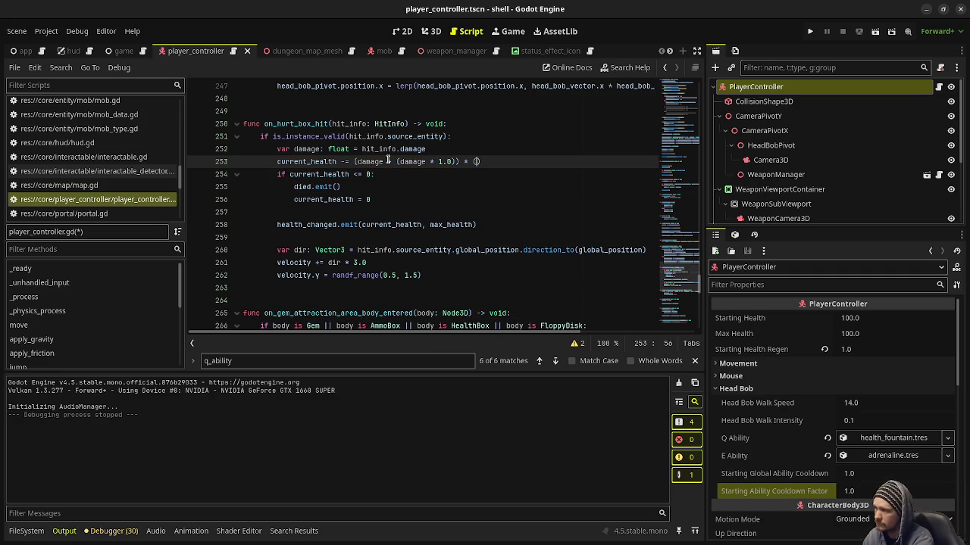
pyautogui.write('00 / 1')
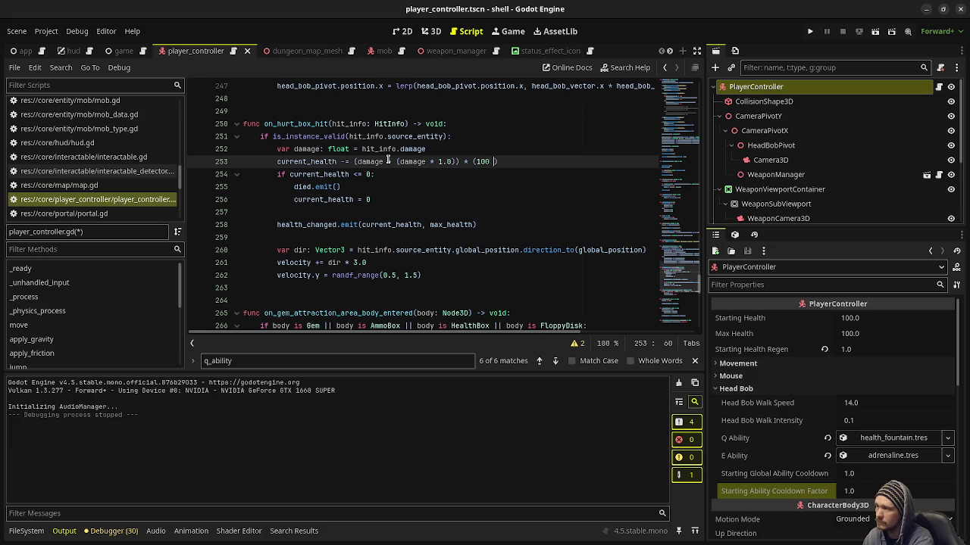
pyautogui.write('00')
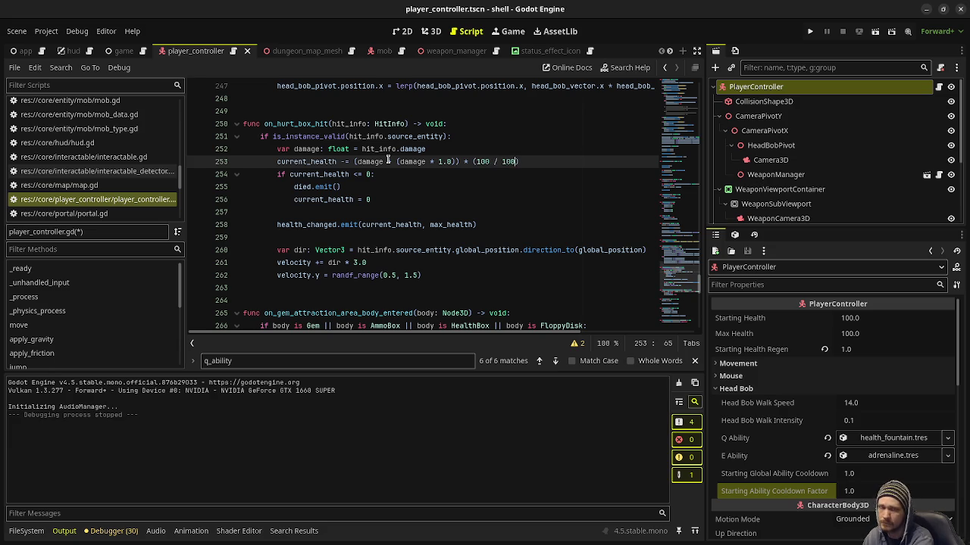
pyautogui.press('Left')
pyautogui.press('Left')
pyautogui.press('Left')
pyautogui.write('(')
pyautogui.press('Right')
pyautogui.press('Right')
pyautogui.press('Right')
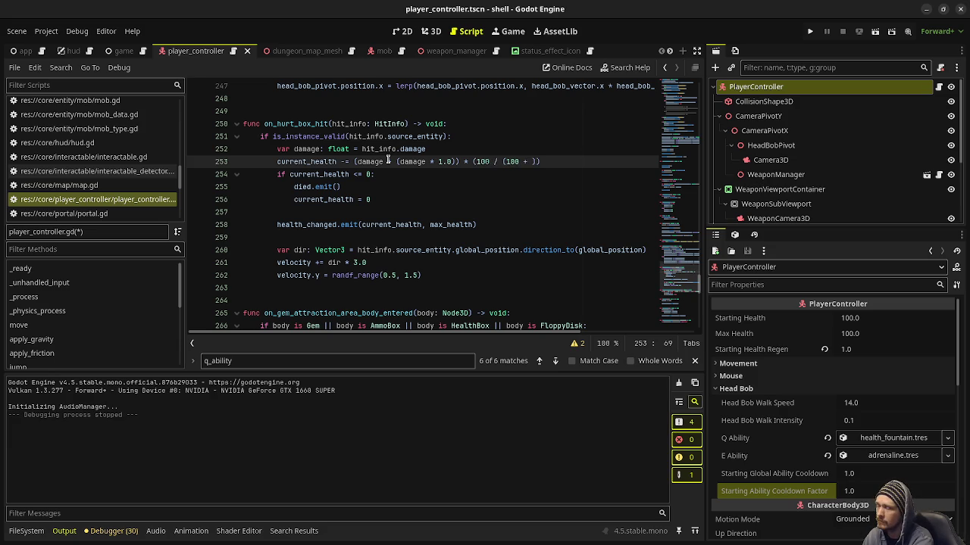
pyautogui.write('armor')
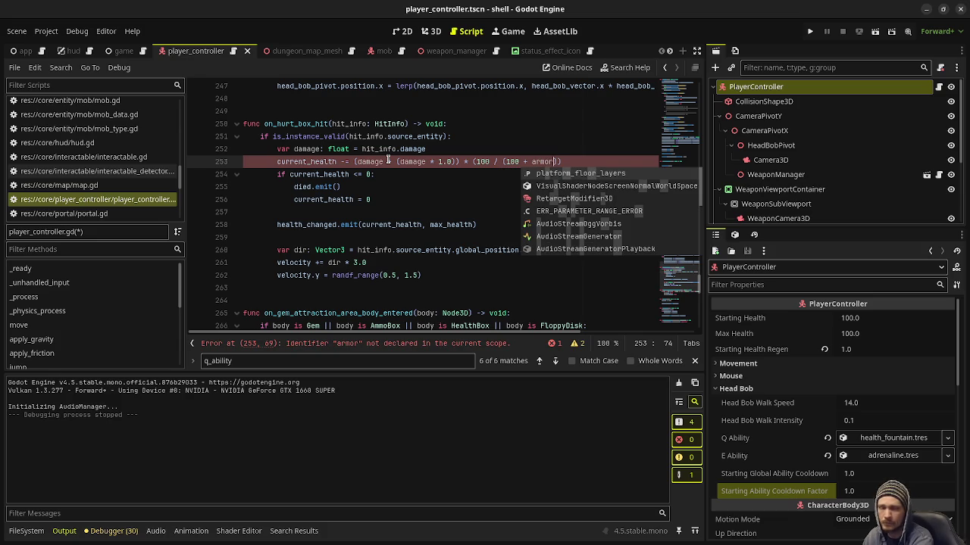
pyautogui.write('))')
pyautogui.hotkey('ctrl', 's')
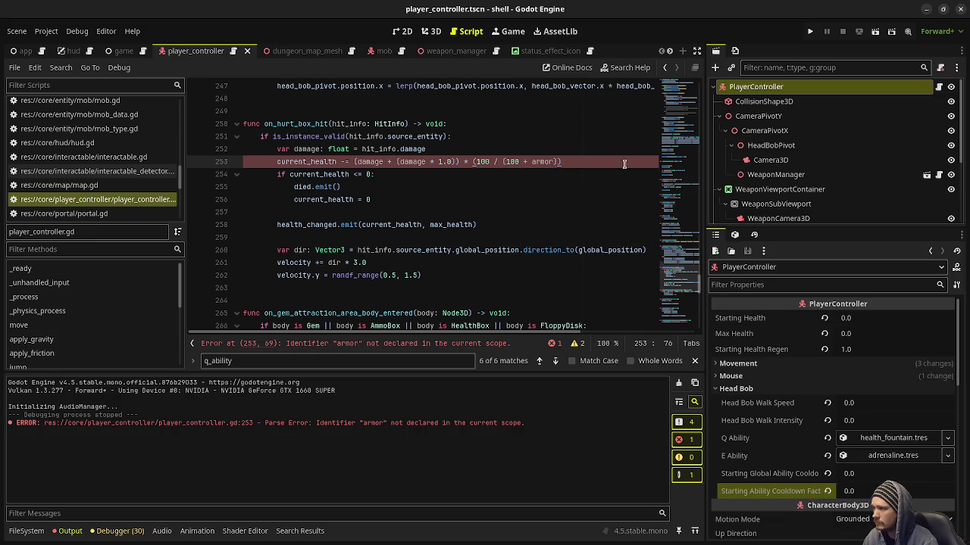
# Declare 'var armor: float = 0.0' below the damage variable and save
pyautogui.click(437, 149)
pyautogui.press('Return')
pyautogui.write('var ar')
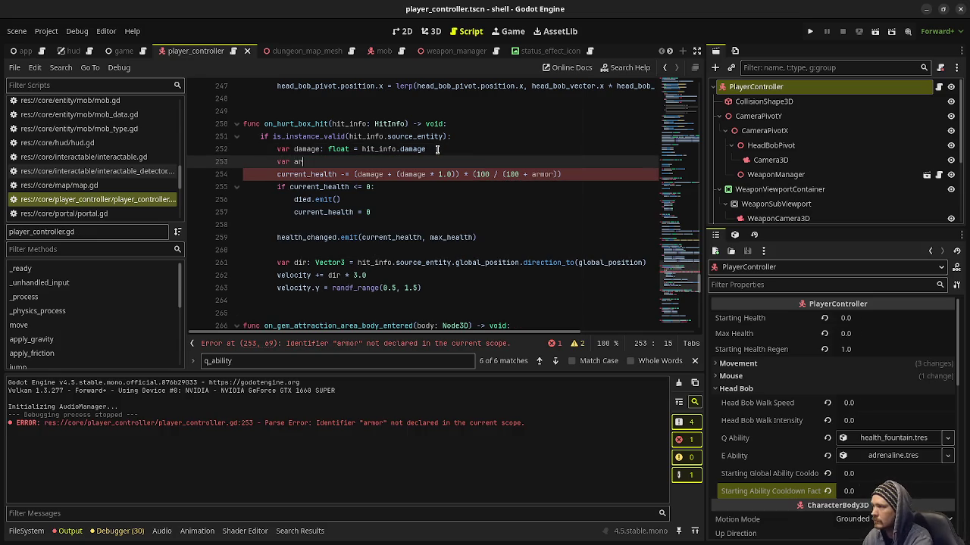
pyautogui.write('mor: float =')
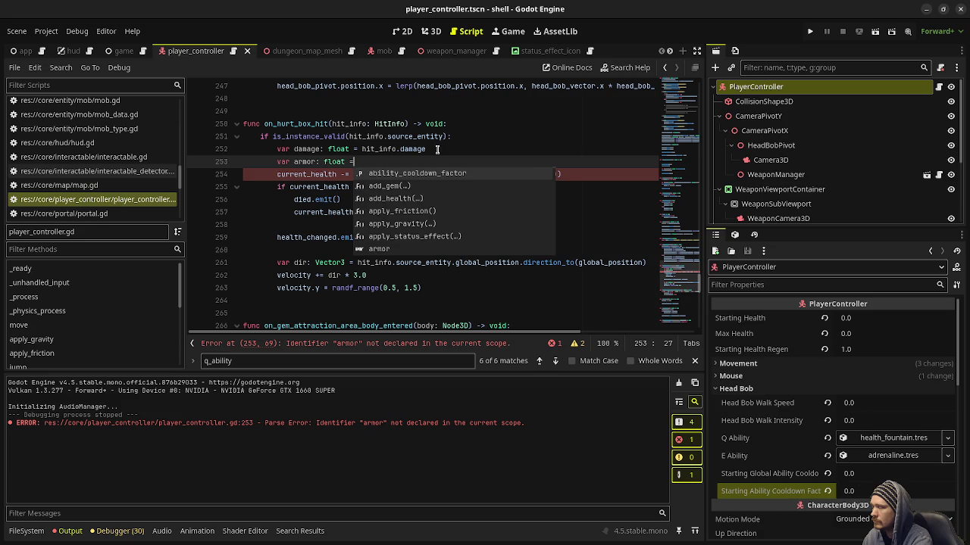
pyautogui.write(' 0.0')
pyautogui.hotkey('ctrl', 's')
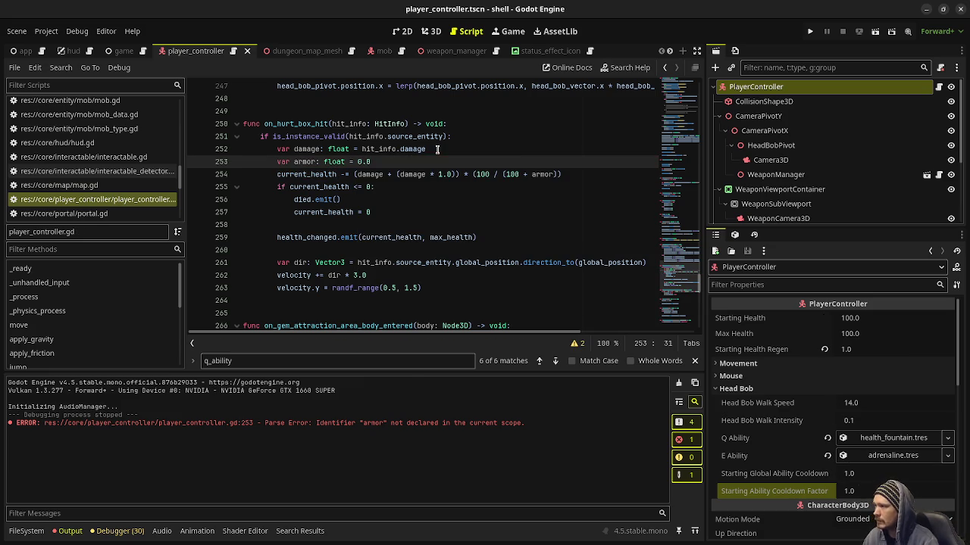
# Declare 'var final_damage: float =' with the health line's armor formula pasted in, and save
pyautogui.click(579, 175)
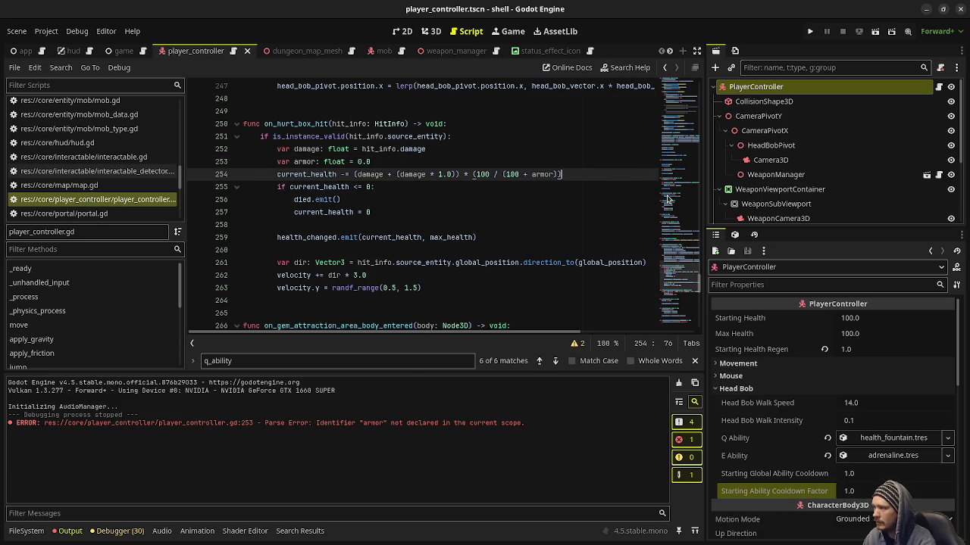
pyautogui.click(393, 162)
pyautogui.press('Return')
pyautogui.write('var final')
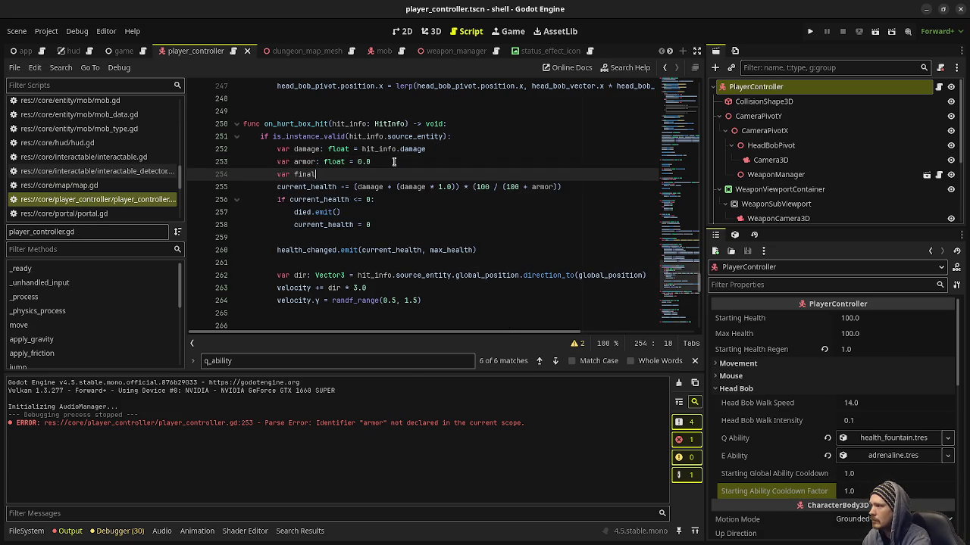
pyautogui.write('_damage: float ')
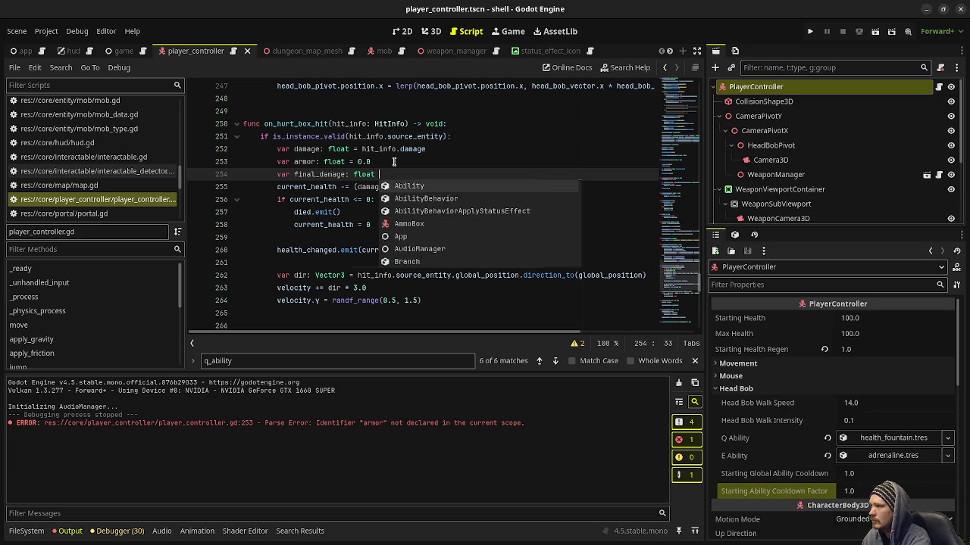
pyautogui.write('=')
pyautogui.press('Escape')
pyautogui.click(577, 186)
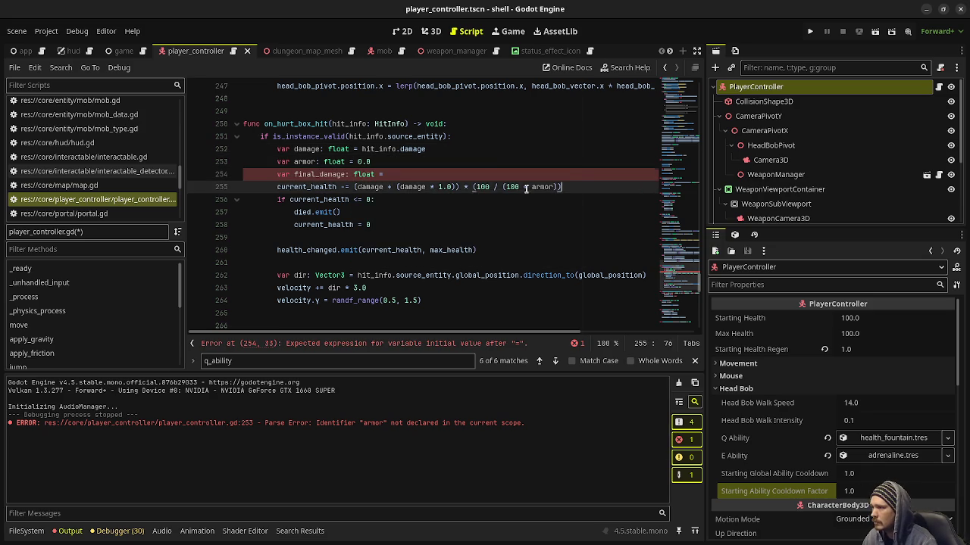
pyautogui.moveTo(525, 188); pyautogui.dragTo(353, 187)
pyautogui.hotkey('ctrl', 'c')
pyautogui.click(389, 174)
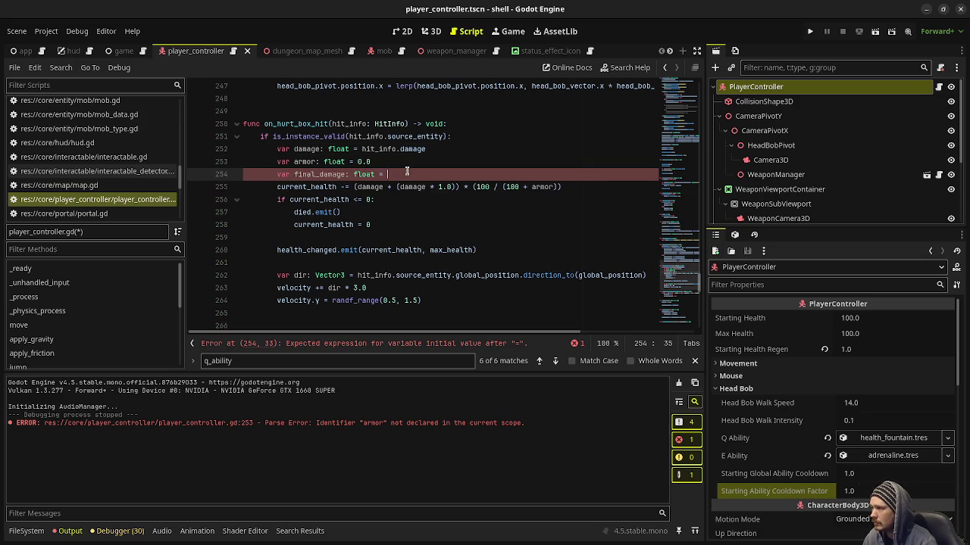
pyautogui.hotkey('ctrl', 'v')
pyautogui.hotkey('ctrl', 's')
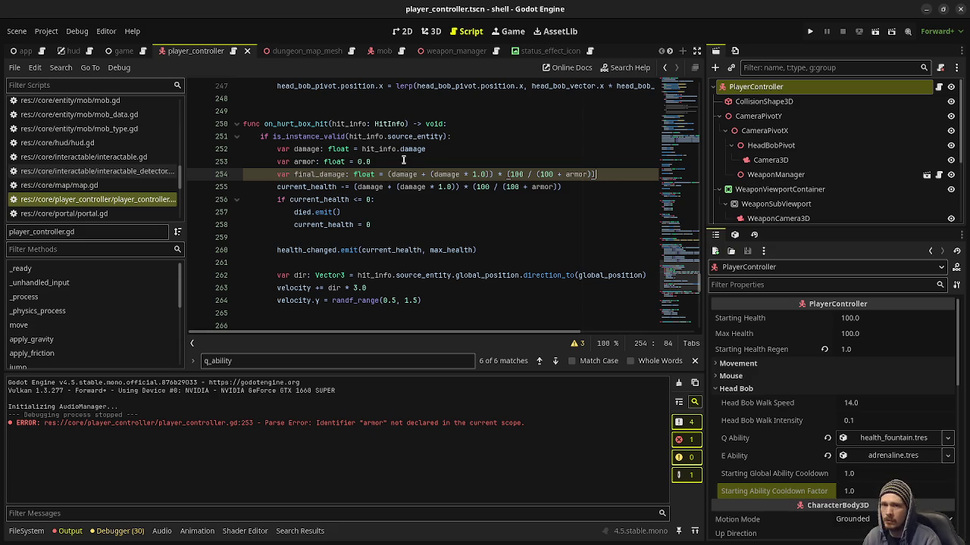
pyautogui.click(448, 149)
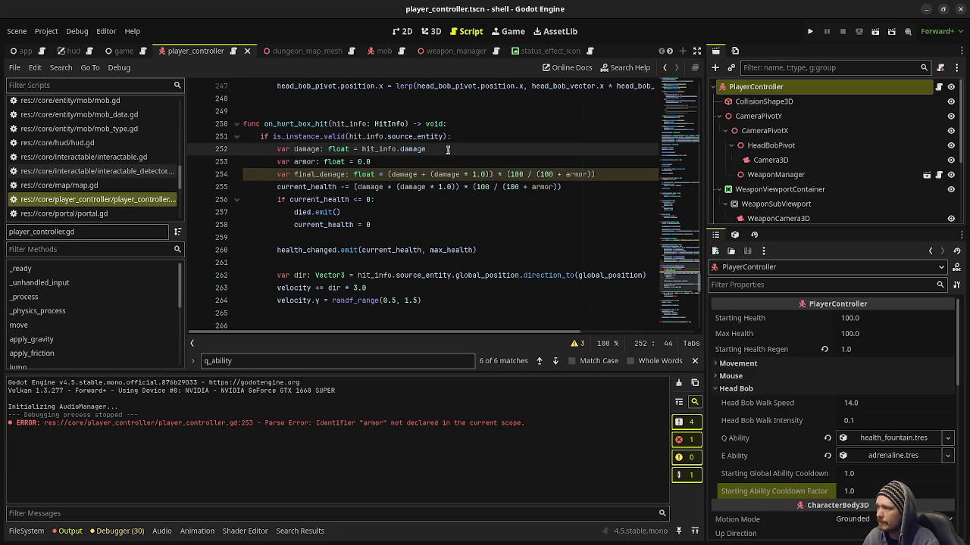
pyautogui.press('Return')
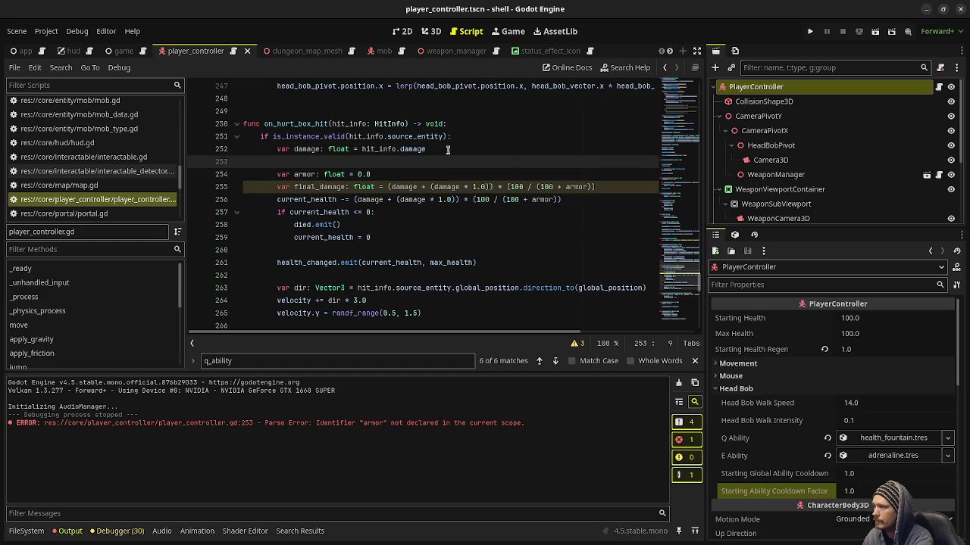
# Declare 'var damage_percent: float = 1.0' and use it in place of 1.0 in the formula
pyautogui.write('var')
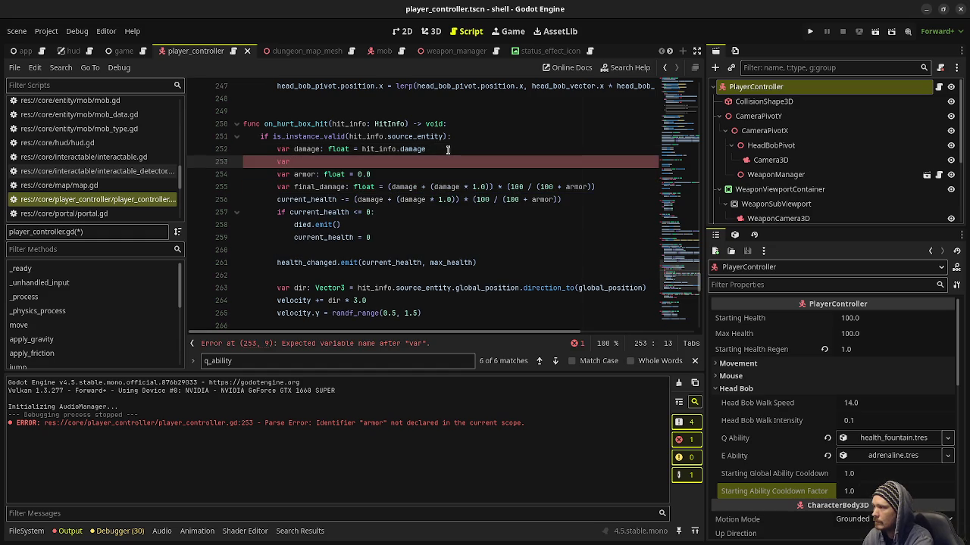
pyautogui.write('damage_')
pyautogui.write('percent: ')
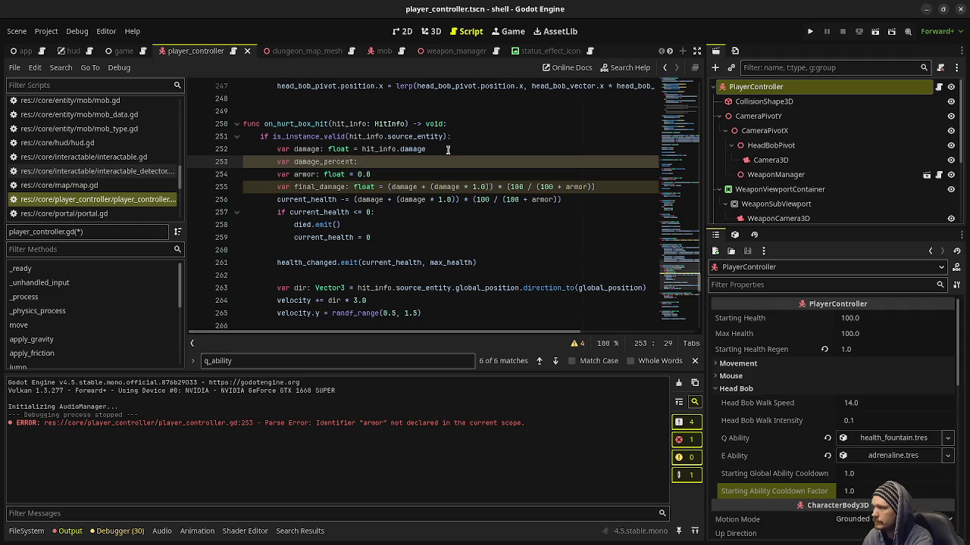
pyautogui.write('float = ')
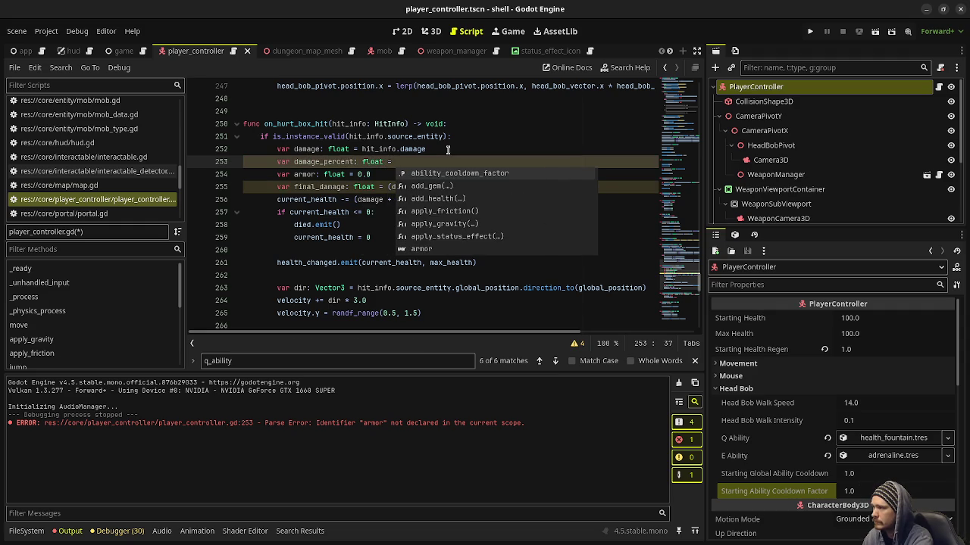
pyautogui.write('1.0')
pyautogui.hotkey('ctrl', 's')
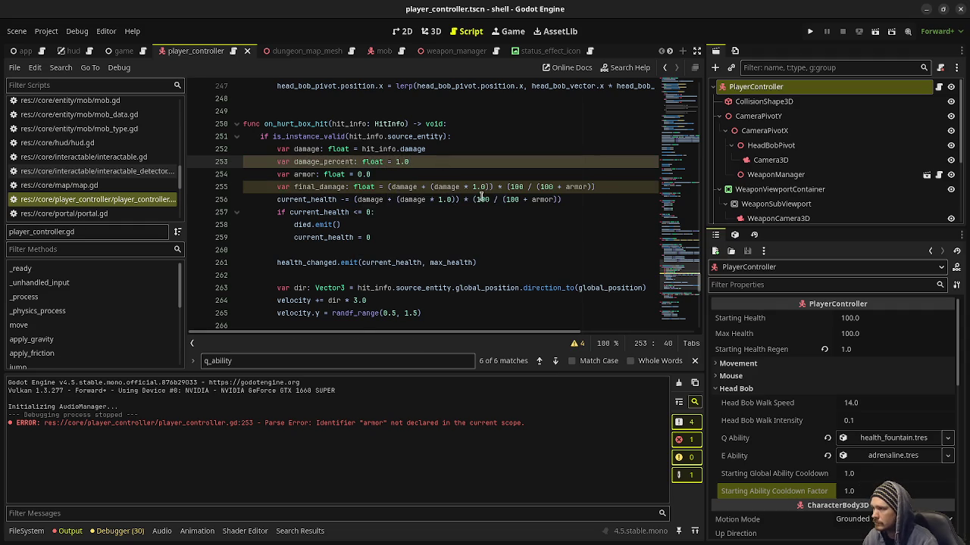
pyautogui.click(486, 187)
pyautogui.press('BackSpace')
pyautogui.press('BackSpace')
pyautogui.press('BackSpace')
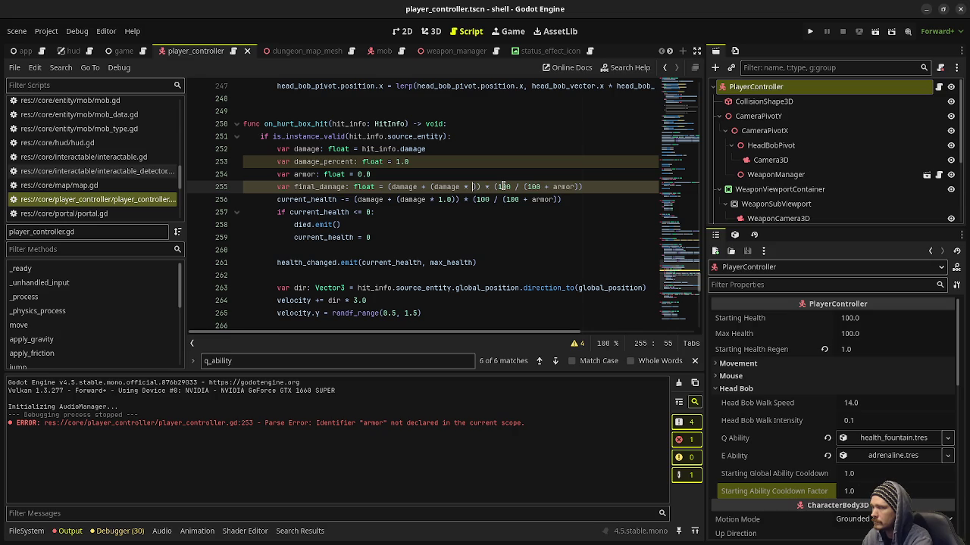
pyautogui.write('damage_percent')
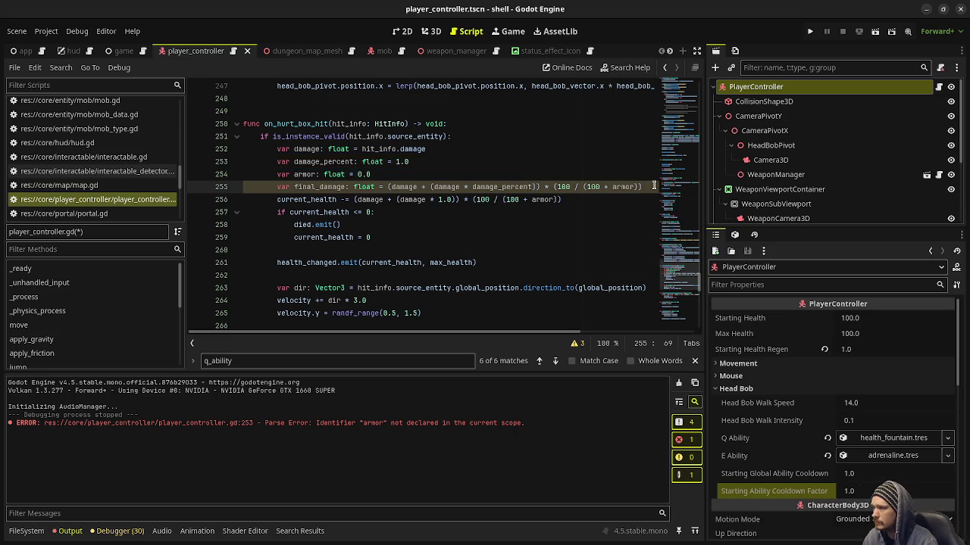
# Subtract final_damage from current_health, add print(final_damage), and run the game
pyautogui.moveTo(354, 199); pyautogui.dragTo(576, 200)
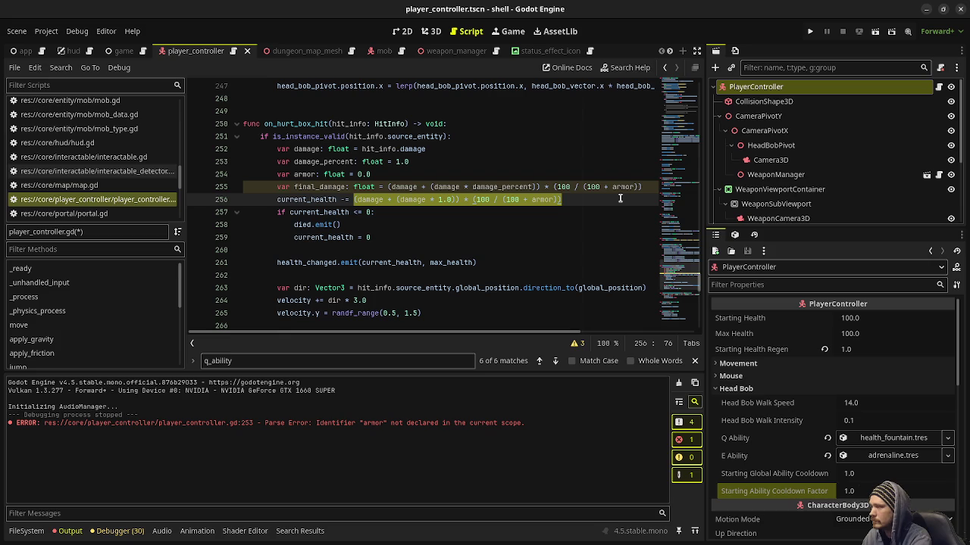
pyautogui.write('final_damage')
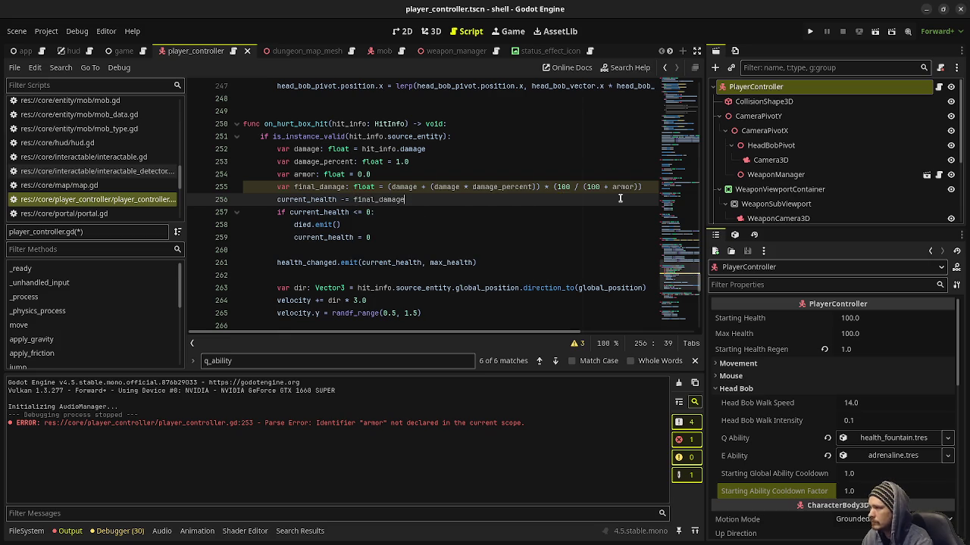
pyautogui.click(649, 186)
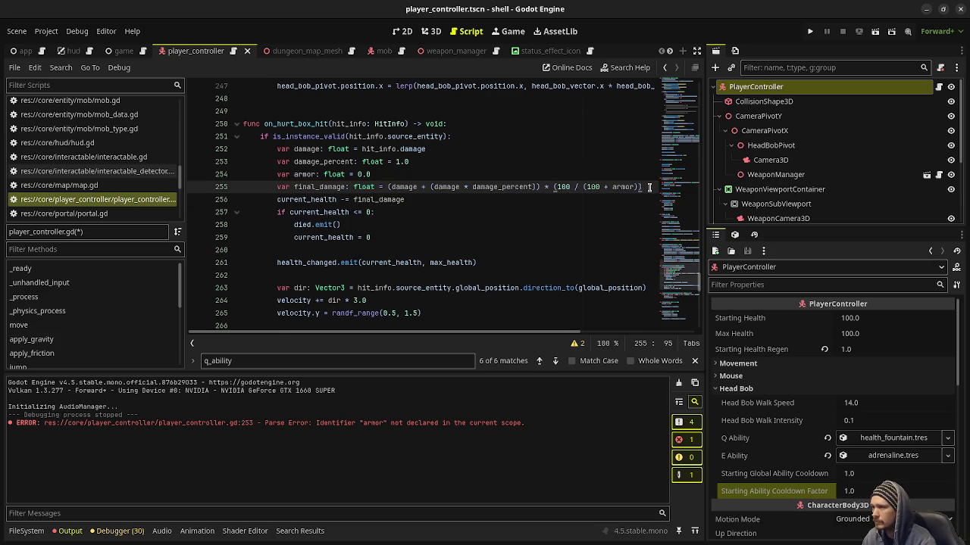
pyautogui.press('Return')
pyautogui.write('print(final_d')
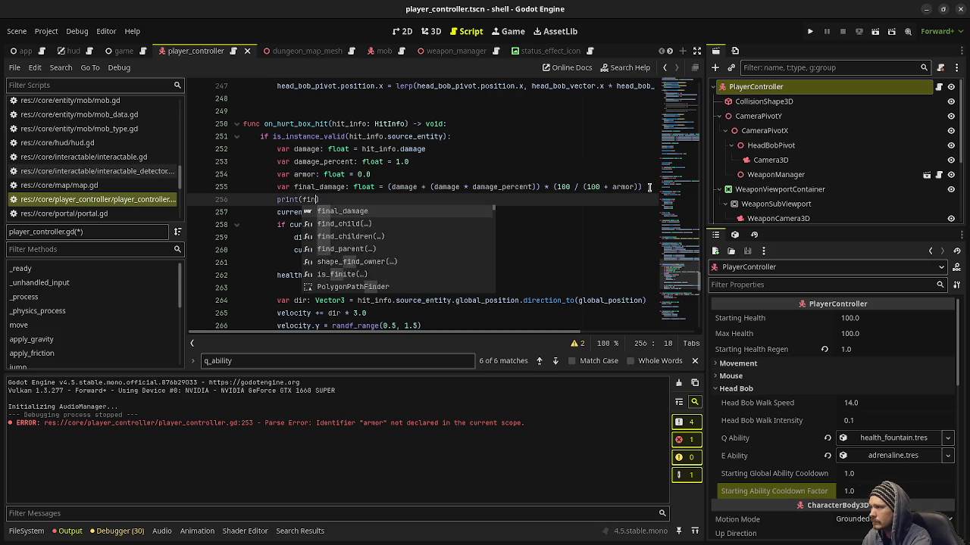
pyautogui.write('amage')
pyautogui.press('F5')
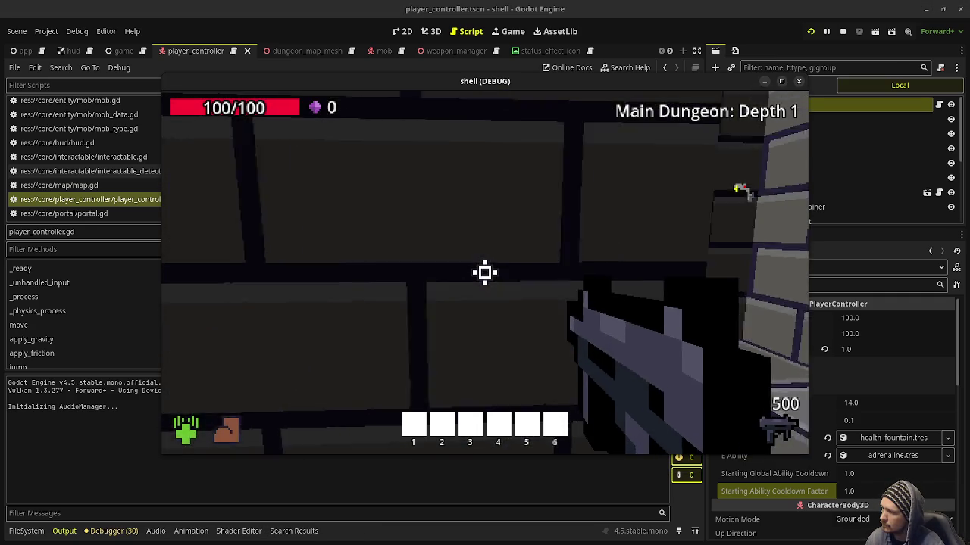
# Shoot the skeleton mage until it dies, taking hits that print final damage 10.0
pyautogui.click(485, 273)
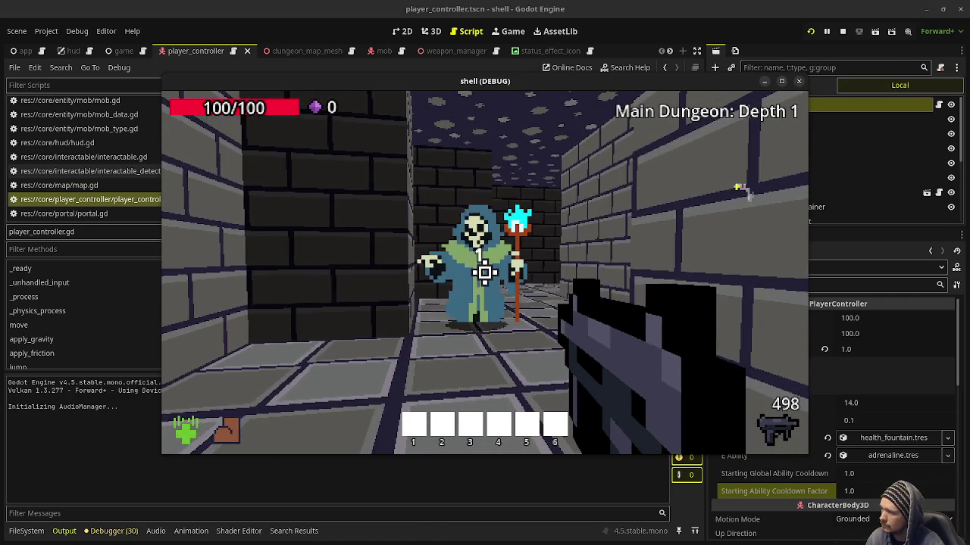
pyautogui.click(485, 273)
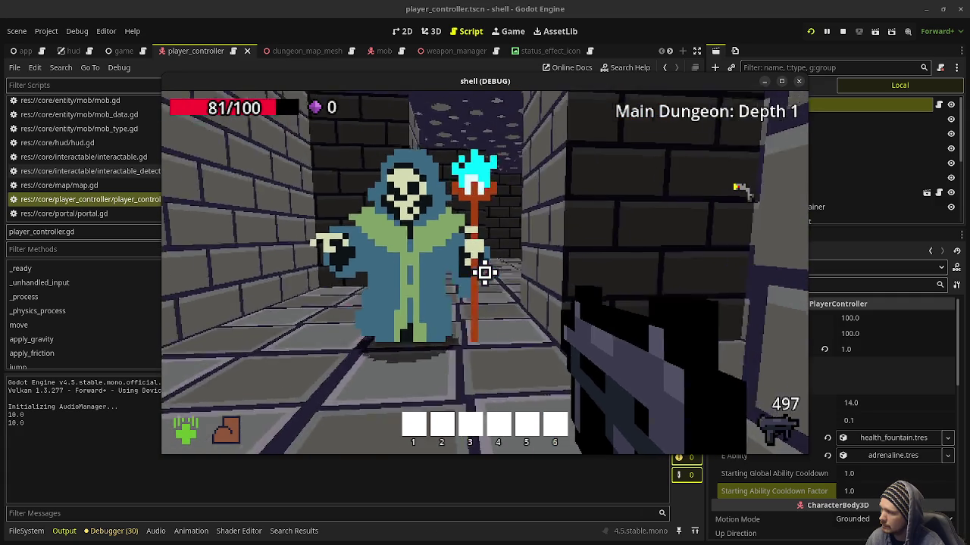
pyautogui.click(485, 272)
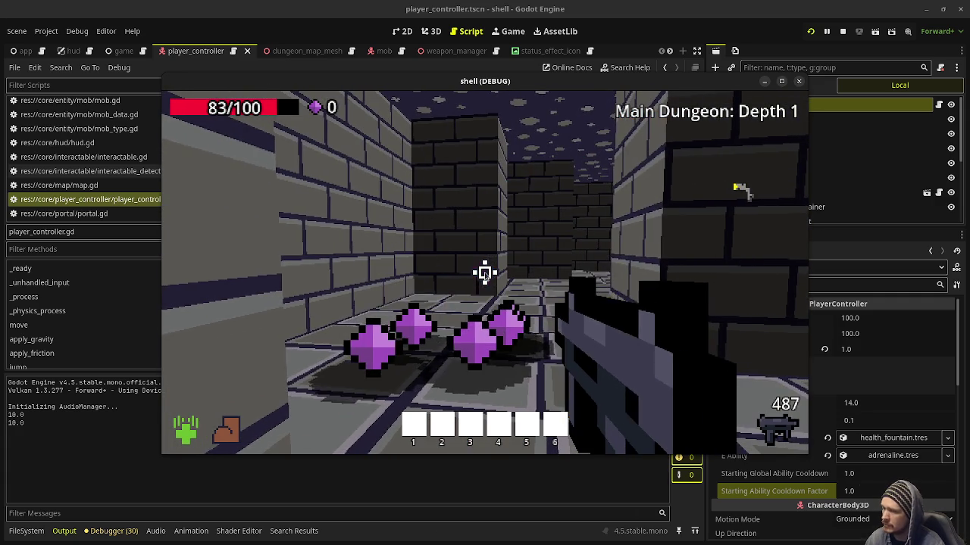
pyautogui.moveTo(590, 90)
pyautogui.mouseDown()
pyautogui.moveTo(470, 79)
pyautogui.moveTo(467, 352)
pyautogui.mouseUp()
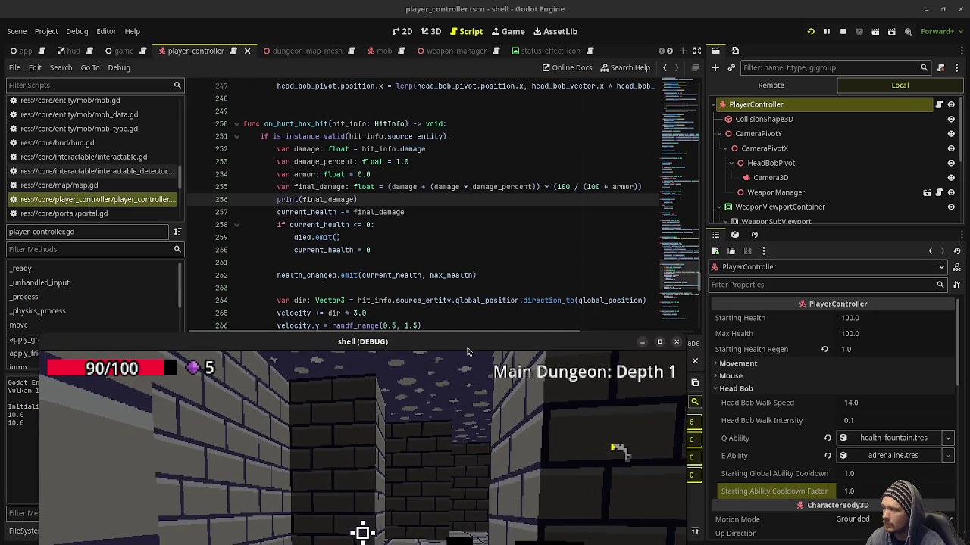
# Show res://data/mob_types/lich.tres in the Inspector (Health 8.0, Move Speed 0.25)
pyautogui.moveTo(467, 352); pyautogui.dragTo(466, 309)
pyautogui.moveTo(447, 208)
pyautogui.mouseDown()
pyautogui.moveTo(454, 144)
pyautogui.moveTo(458, 224)
pyautogui.moveTo(459, 78)
pyautogui.mouseUp()
pyautogui.click(26, 531)
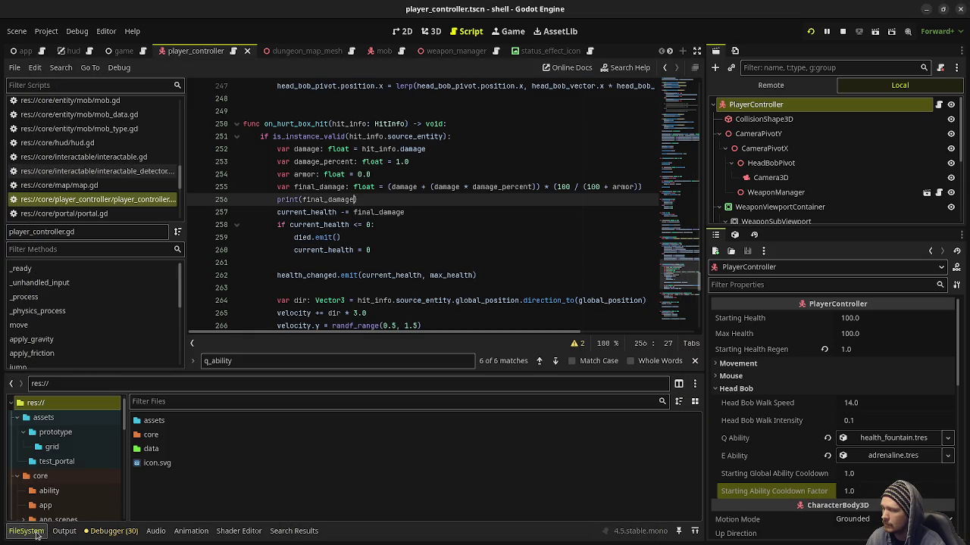
pyautogui.scroll(-3, 91, 484)
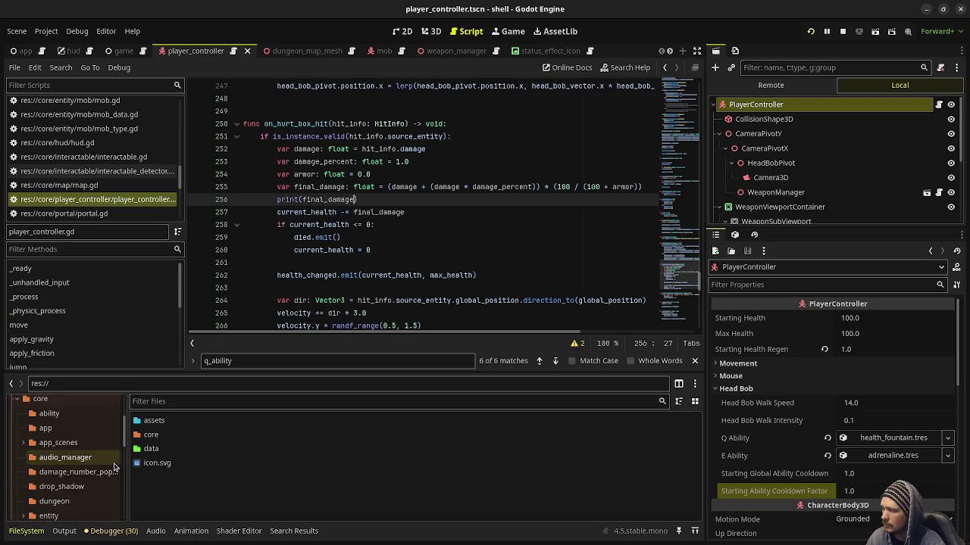
pyautogui.scroll(-5, 83, 469)
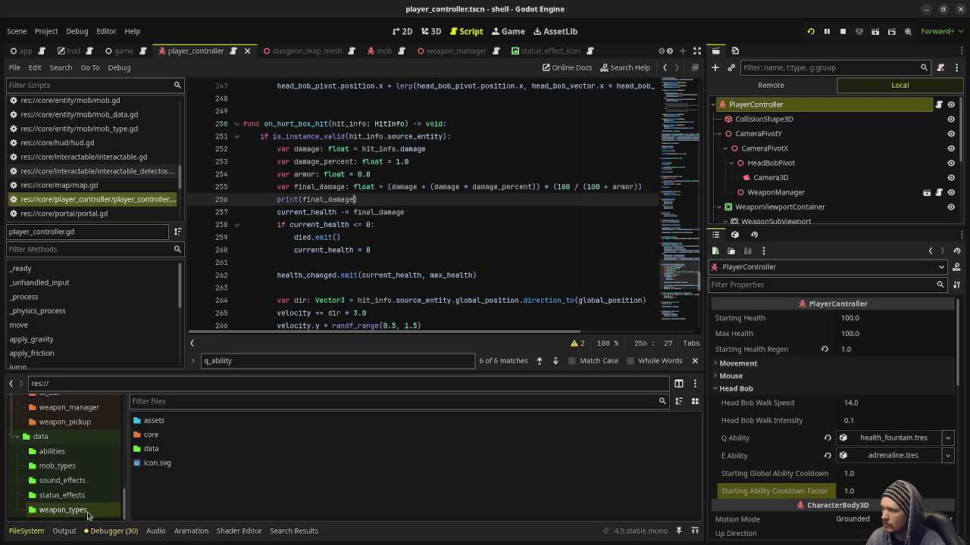
pyautogui.click(67, 466)
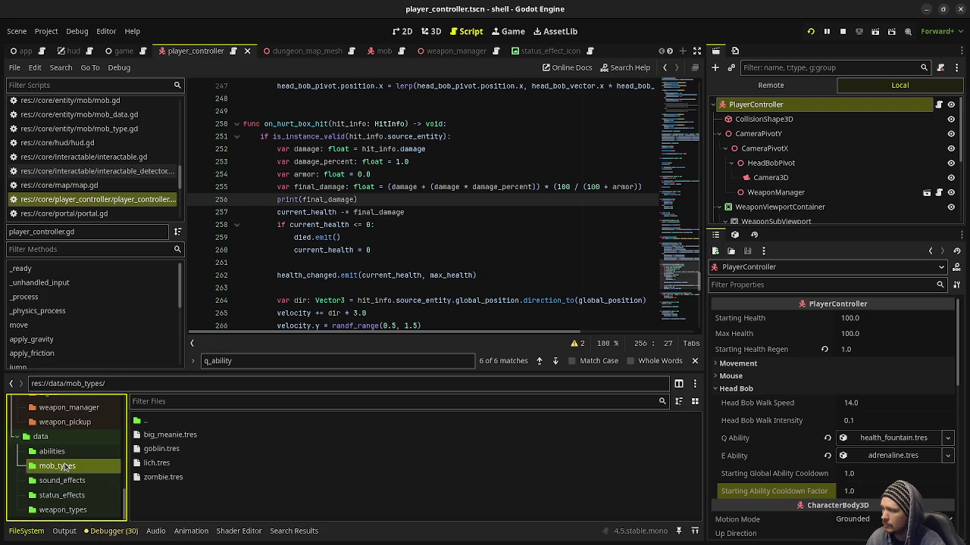
pyautogui.click(154, 463)
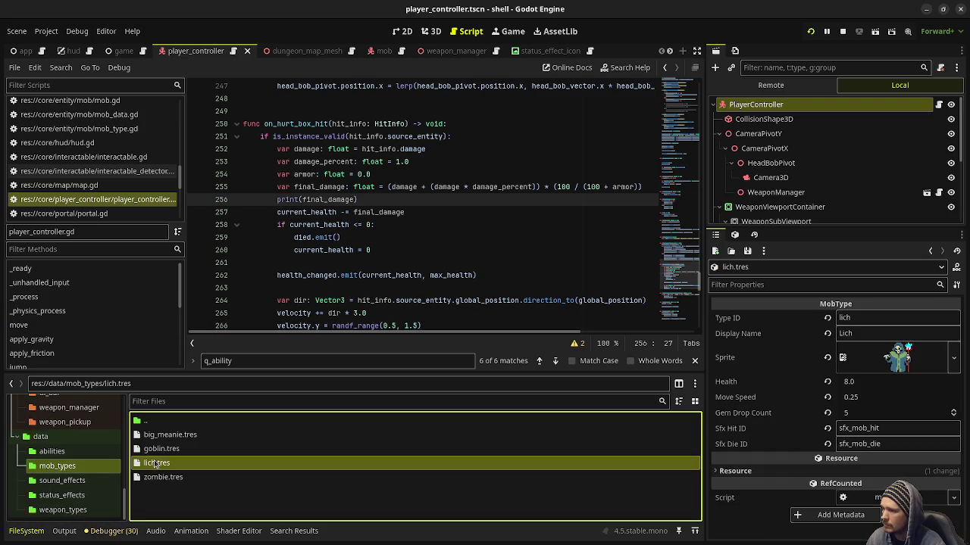
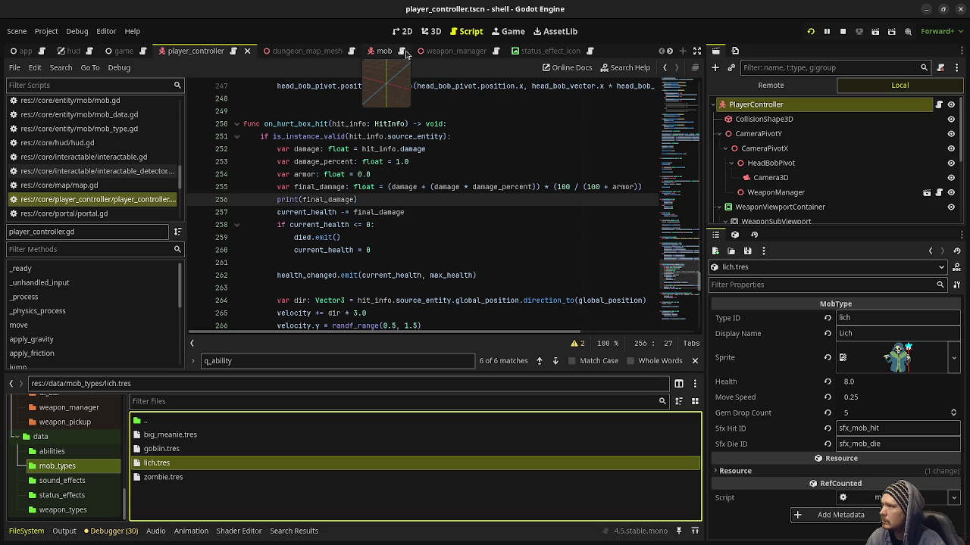
# Open the mob scene and its mob.gd script, and select the HurtBox node
pyautogui.click(383, 52)
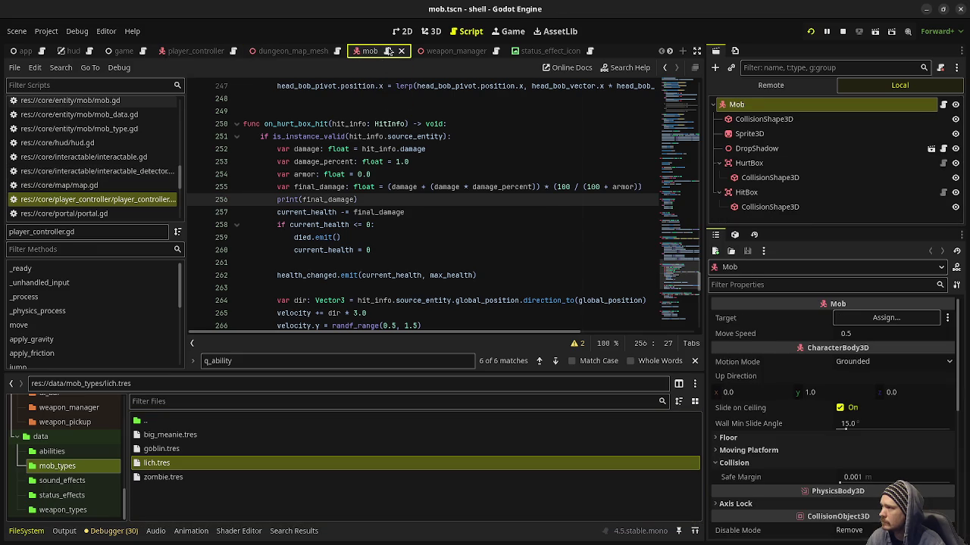
pyautogui.click(387, 50)
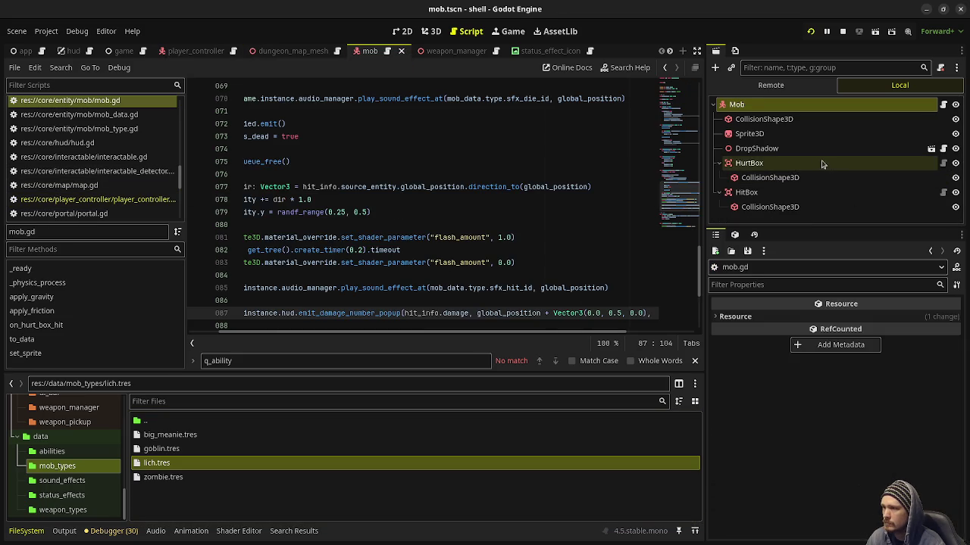
pyautogui.click(750, 163)
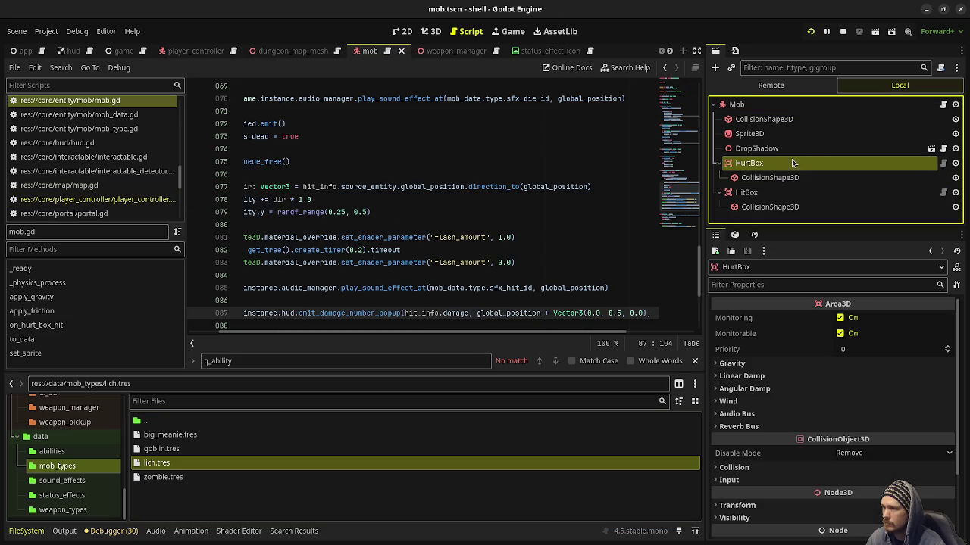
# In the 3D view, inspect the HurtBox collision shape and HitBox damage of 5.0, then return to the scripts
pyautogui.click(431, 31)
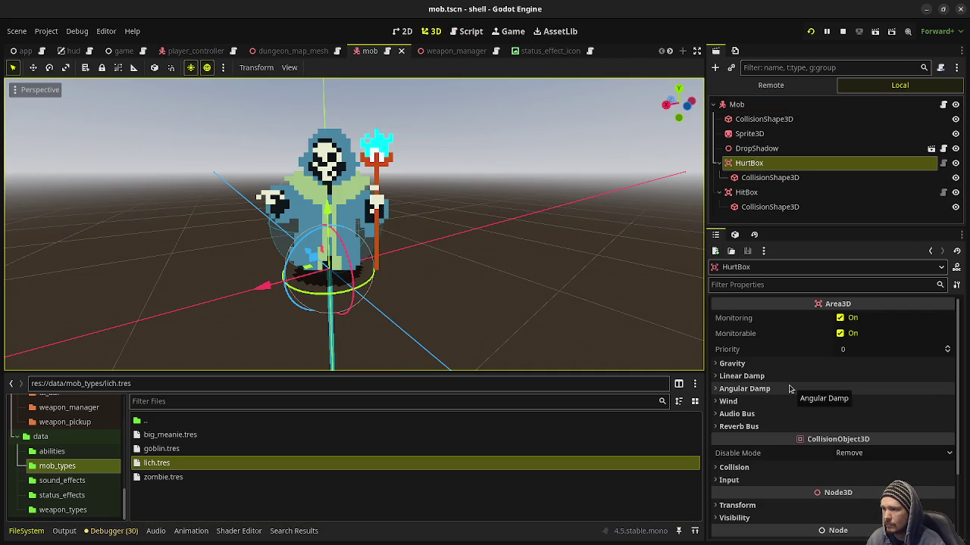
pyautogui.click(767, 179)
pyautogui.click(764, 191)
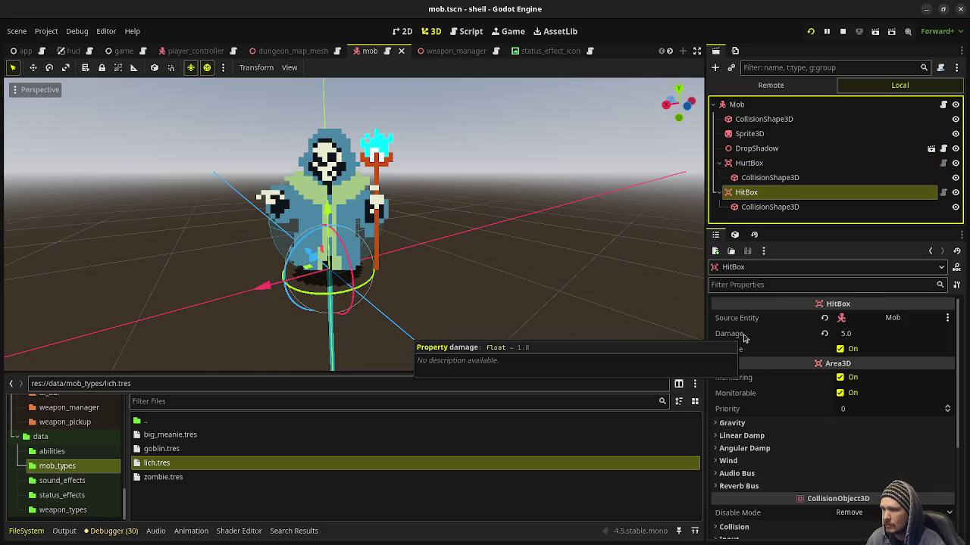
pyautogui.click(464, 31)
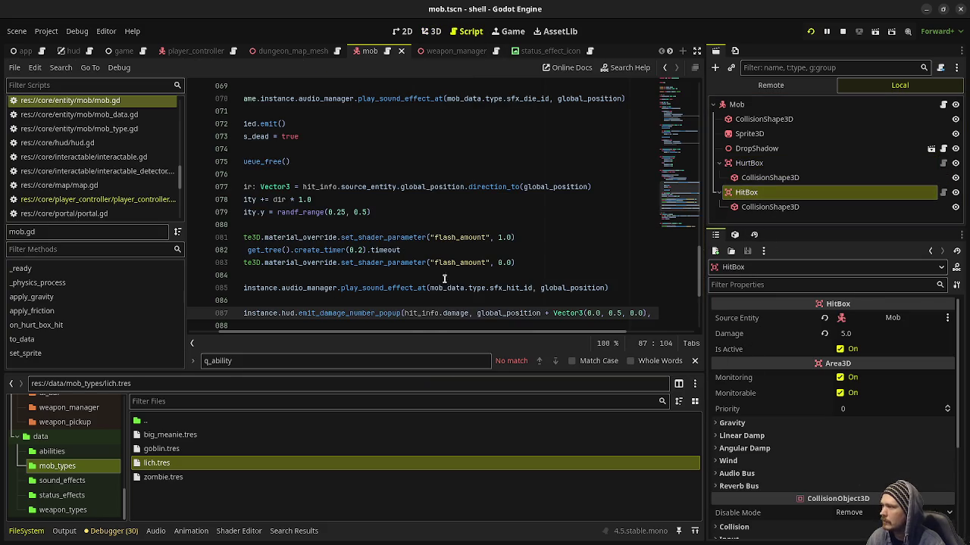
pyautogui.click(99, 199)
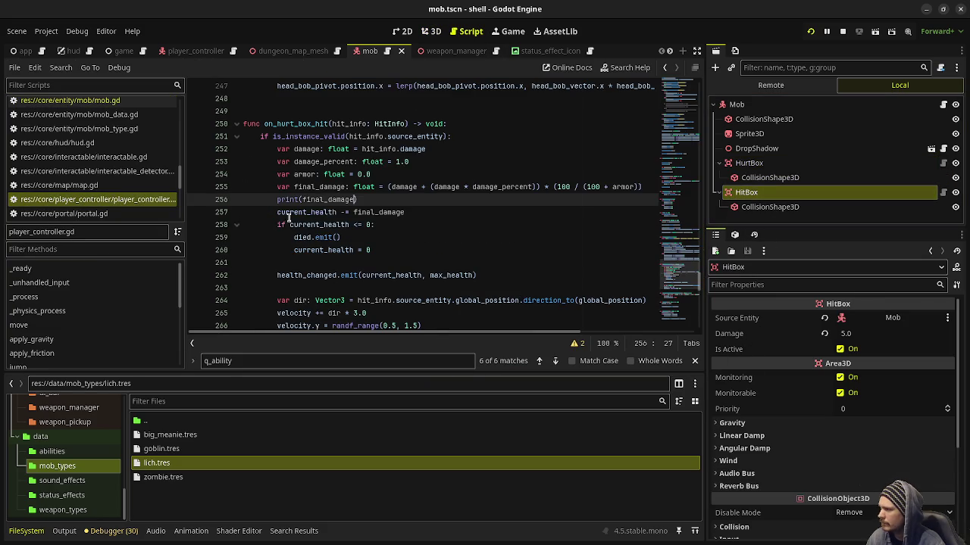
# Add print("damage: " + str(damage)) below line 252 and save
pyautogui.doubleClick(385, 212)
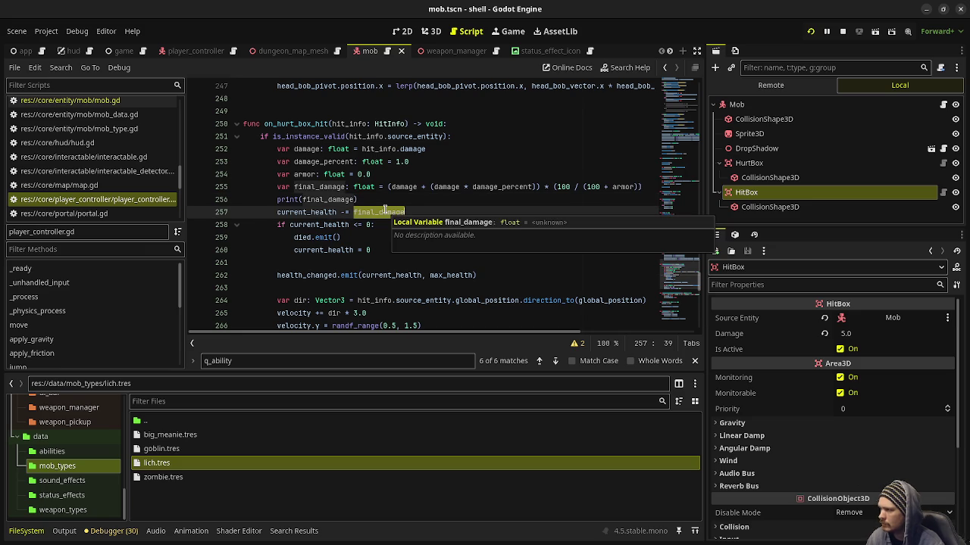
pyautogui.click(306, 199)
pyautogui.click(441, 149)
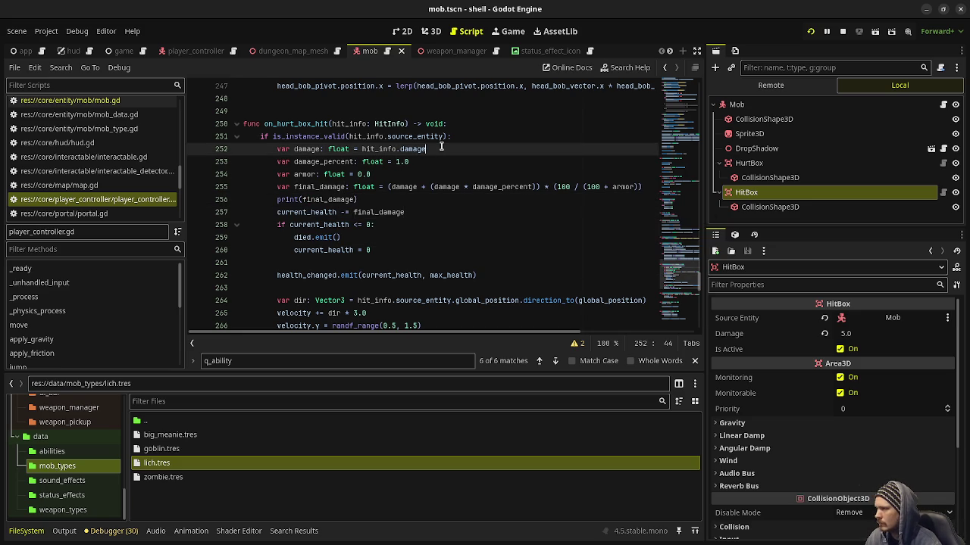
pyautogui.press('Return')
pyautogui.write('print')
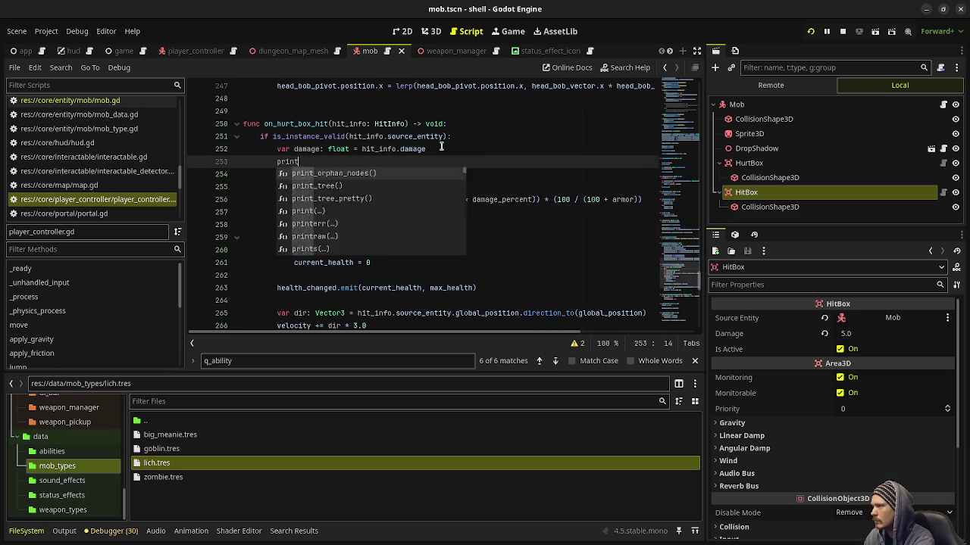
pyautogui.write('("d')
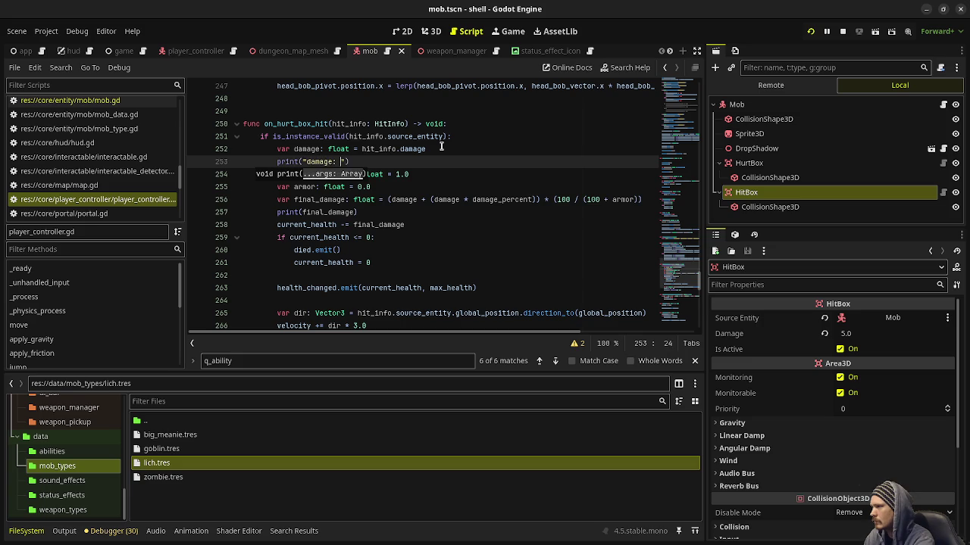
pyautogui.write('amage')
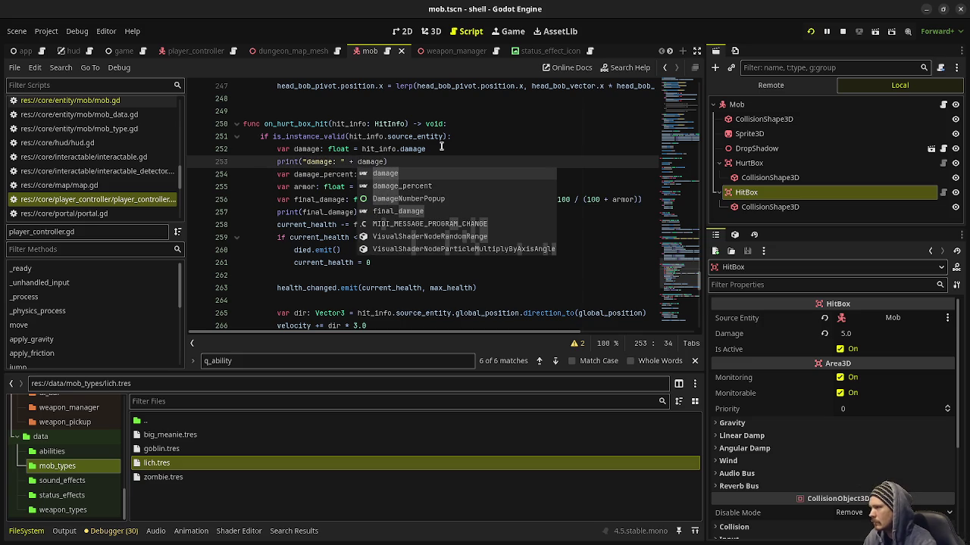
pyautogui.click(407, 85)
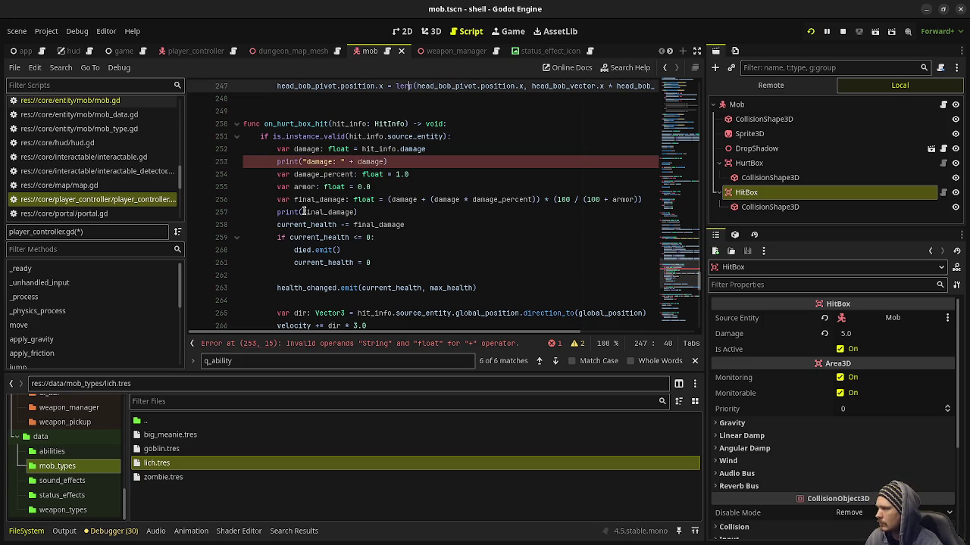
pyautogui.write('p')
pyautogui.click(356, 162)
pyautogui.write('str(damage')
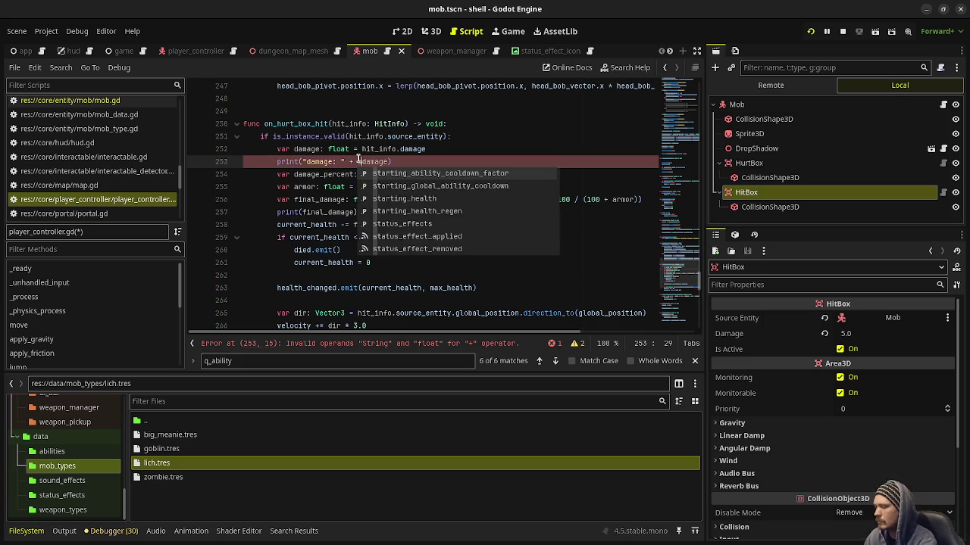
pyautogui.write('))')
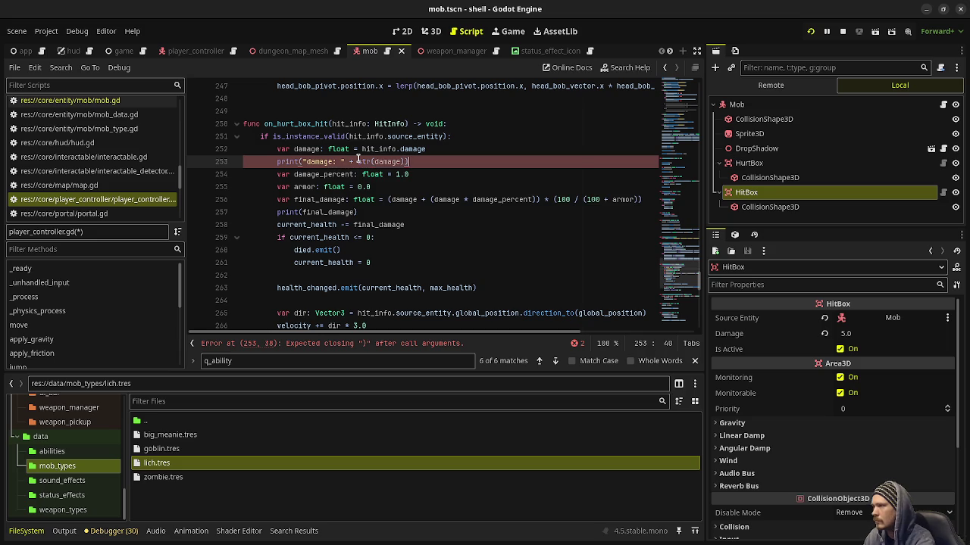
pyautogui.hotkey('ctrl', 's')
# Change line 257 to print("final_damage: " + str(final_damage)), save, and stop the running game
pyautogui.click(301, 212)
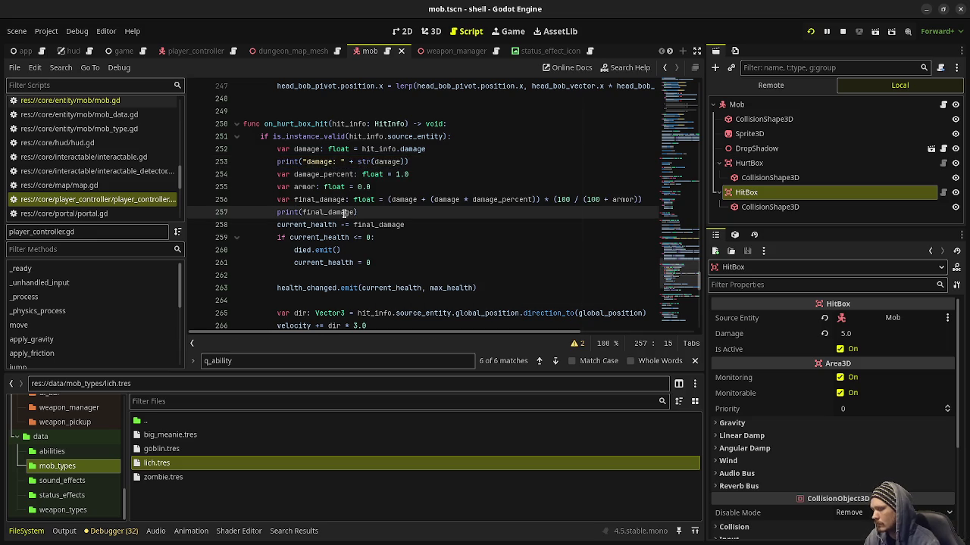
pyautogui.write('"fi')
pyautogui.write('nal_damage: " ')
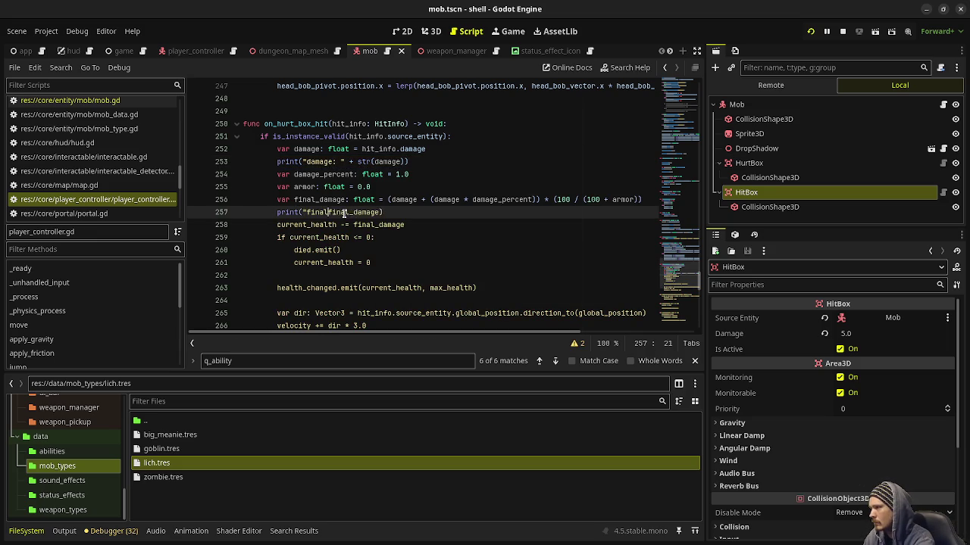
pyautogui.write('+ ')
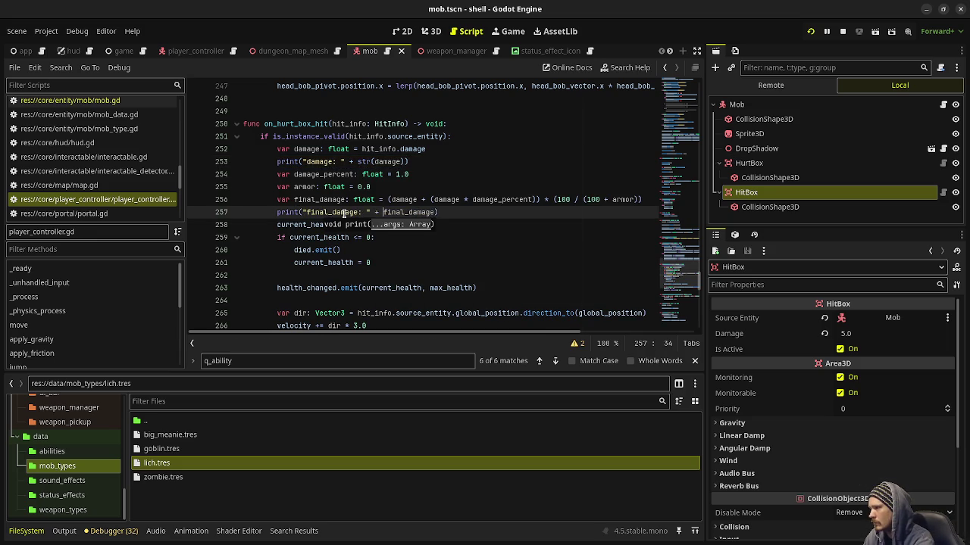
pyautogui.write('str(')
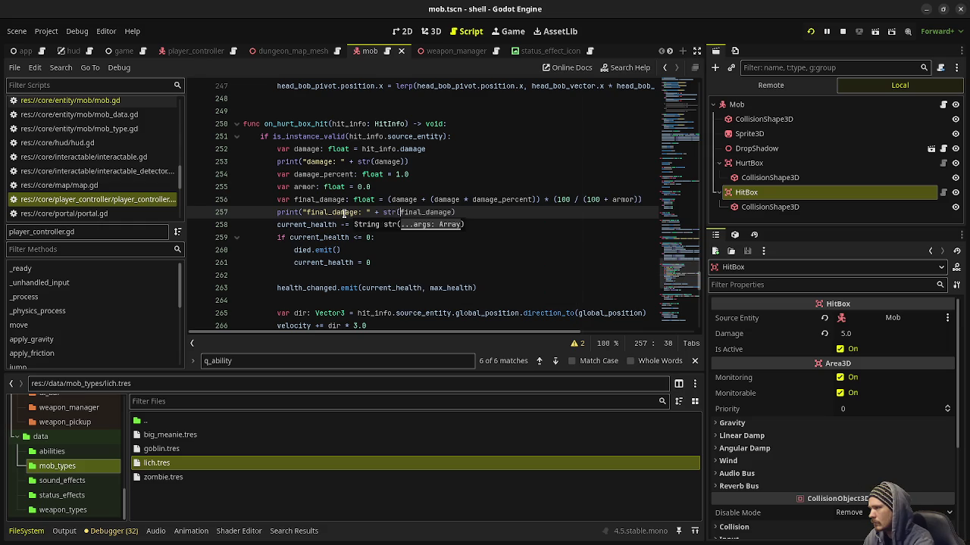
pyautogui.click(494, 212)
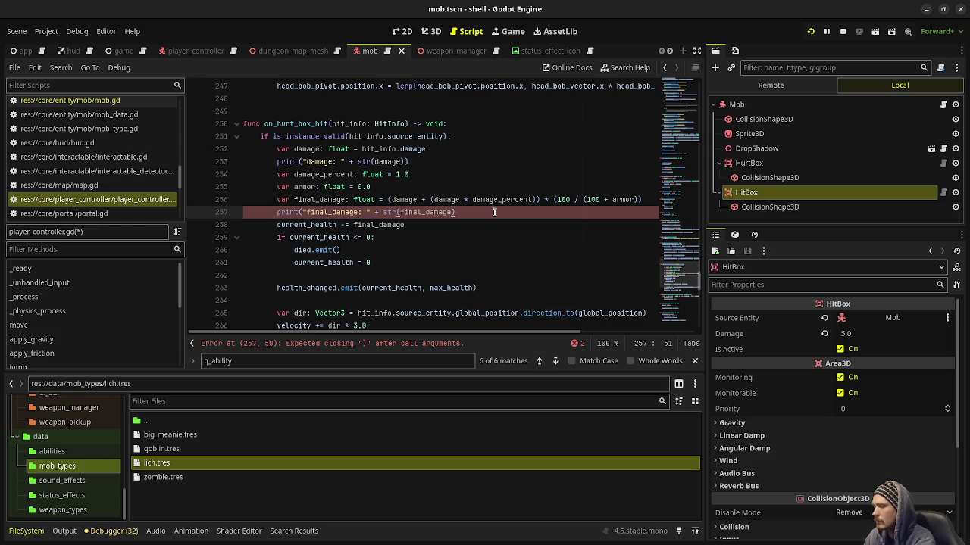
pyautogui.write(')')
pyautogui.hotkey('ctrl', 's')
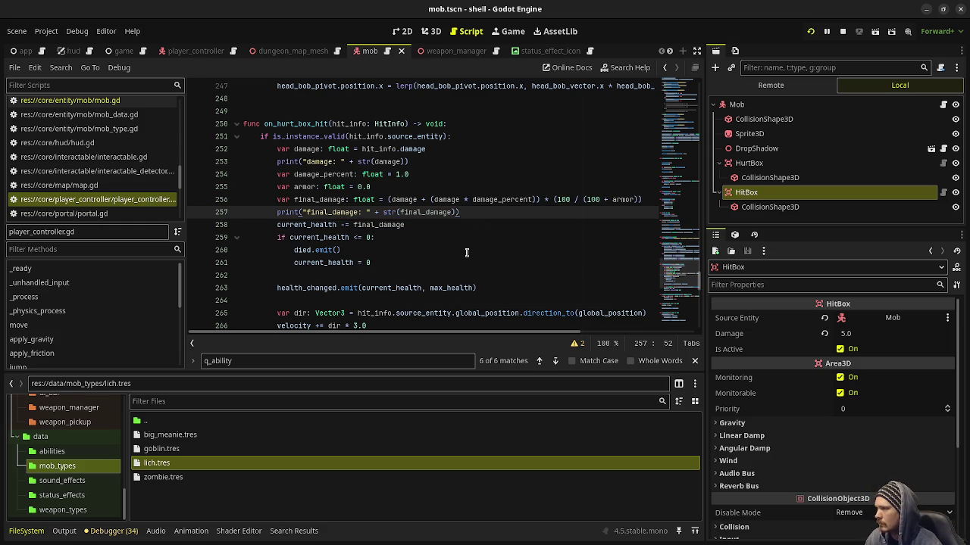
pyautogui.press('F8')
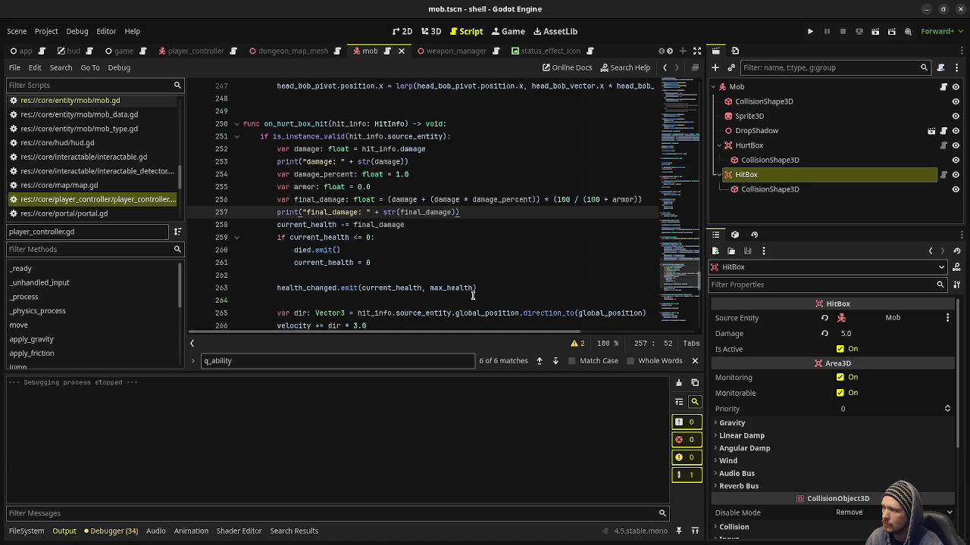
# Run the game, shoot the corridor mob until it hits back, and move the game window down to see the output
pyautogui.click(810, 35)
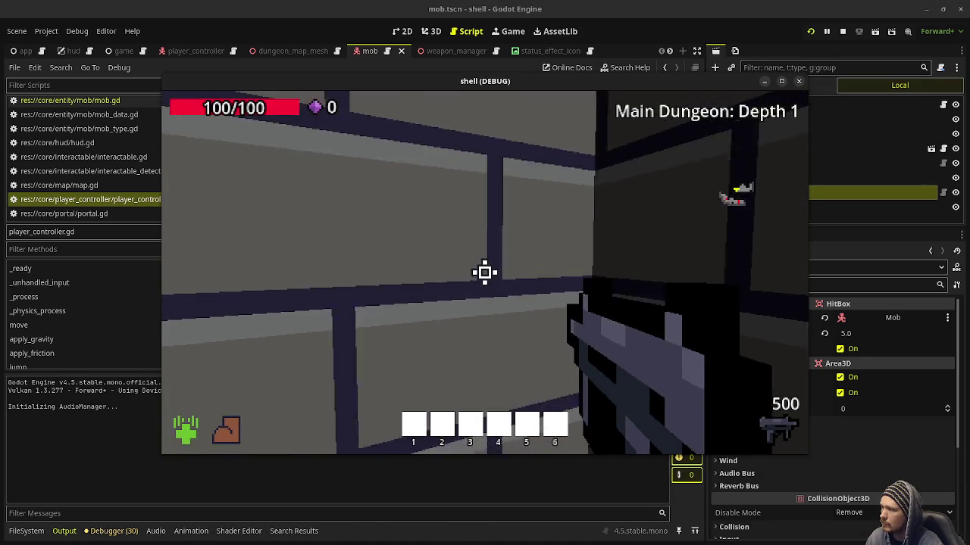
pyautogui.moveTo(485, 273)
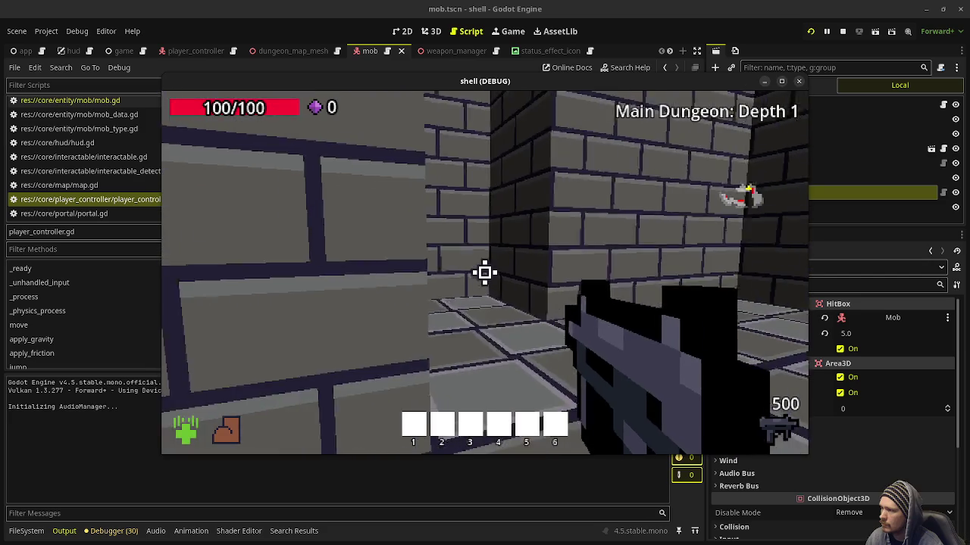
pyautogui.click(485, 273)
pyautogui.click(485, 272)
pyautogui.click(485, 273)
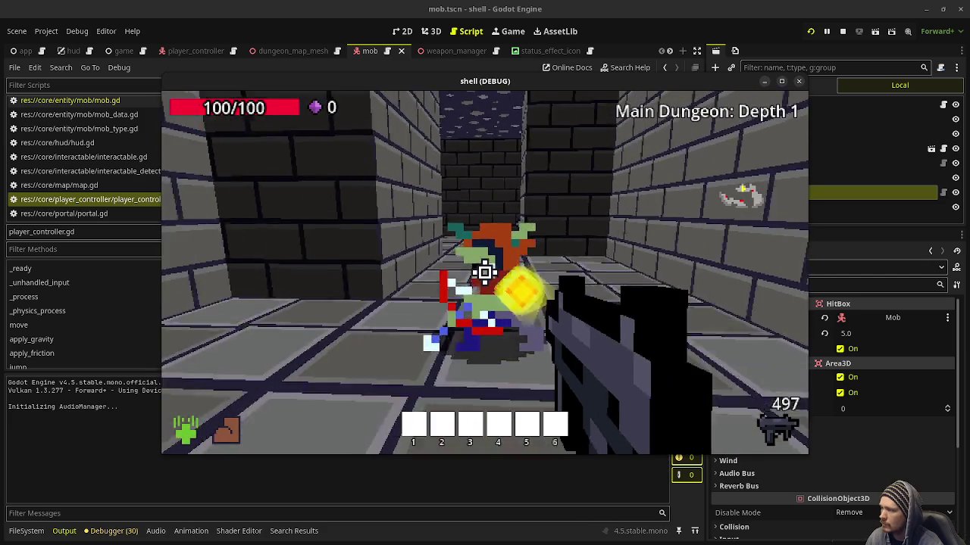
pyautogui.click(484, 273)
pyautogui.click(485, 272)
pyautogui.click(485, 272)
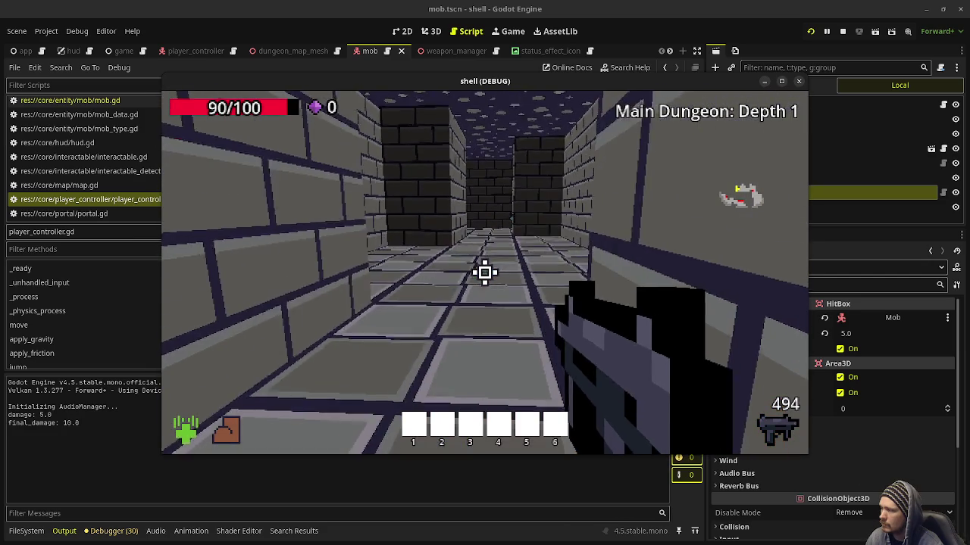
pyautogui.click(485, 272)
pyautogui.click(484, 272)
pyautogui.click(485, 273)
pyautogui.click(484, 273)
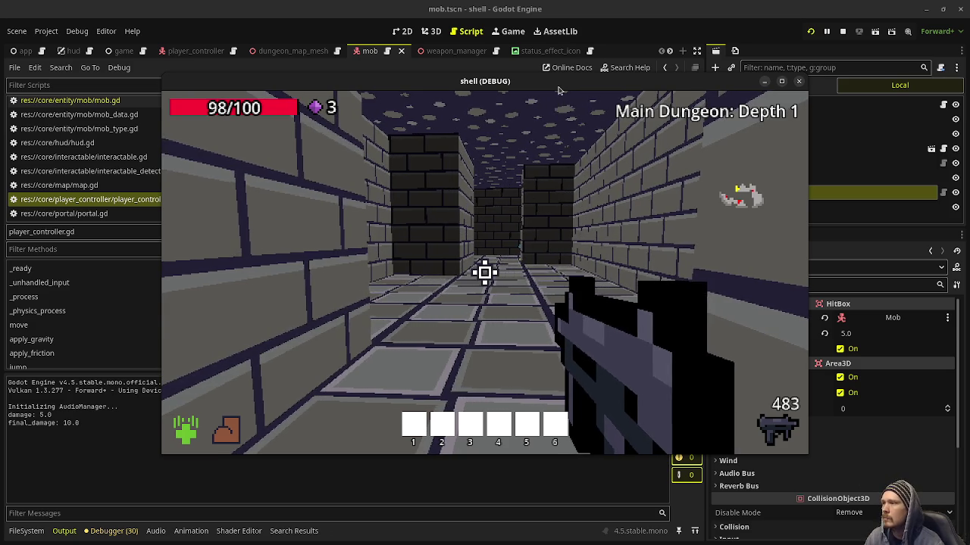
pyautogui.moveTo(558, 90)
pyautogui.mouseDown()
pyautogui.moveTo(470, 290)
pyautogui.moveTo(539, 303)
pyautogui.moveTo(557, 289)
pyautogui.mouseUp()
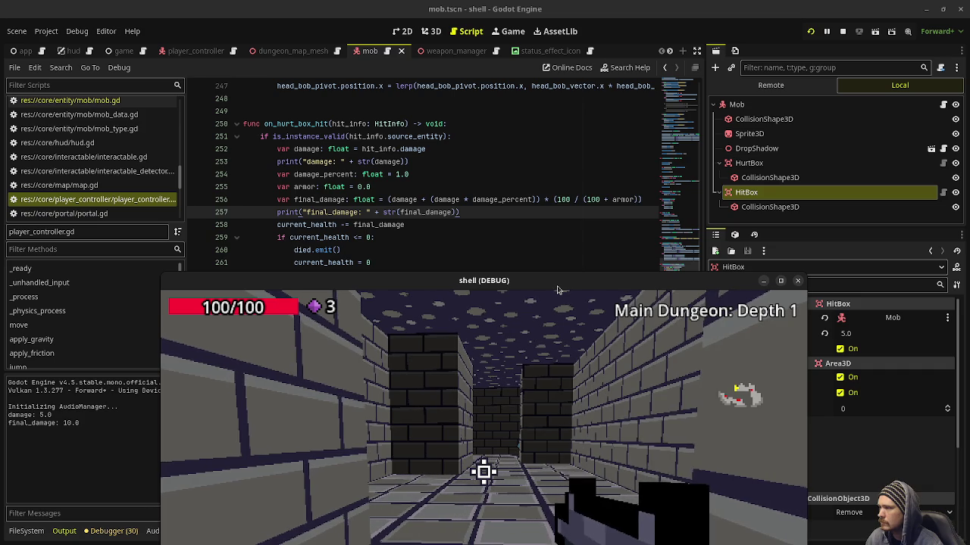
# Stop the game, restore the damage formula, drop the added base damage, and save
pyautogui.press('F8')
pyautogui.hotkey('ctrl', 'z')
pyautogui.hotkey('ctrl', 'z')
pyautogui.hotkey('ctrl', 'z')
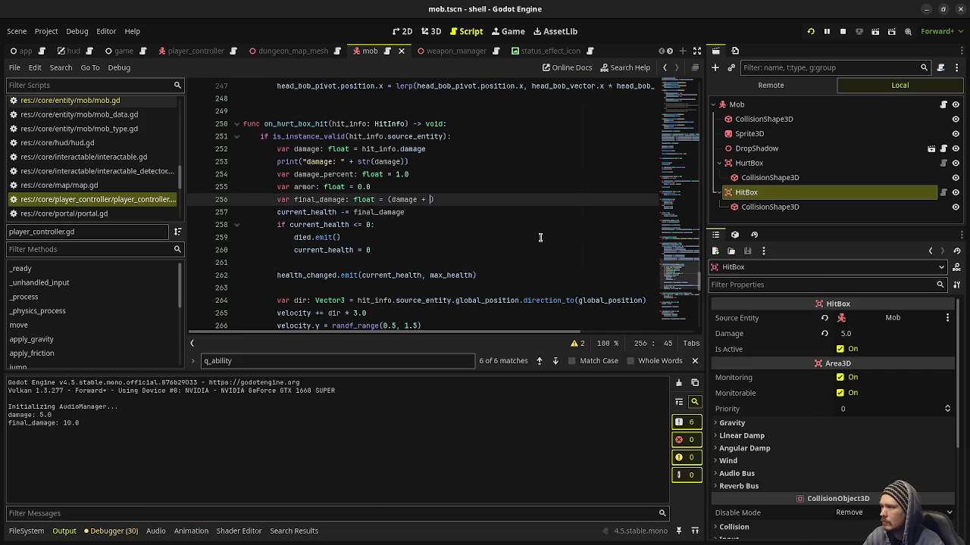
pyautogui.hotkey('ctrl', 'y')
pyautogui.hotkey('ctrl', 'y')
pyautogui.hotkey('ctrl', 'y')
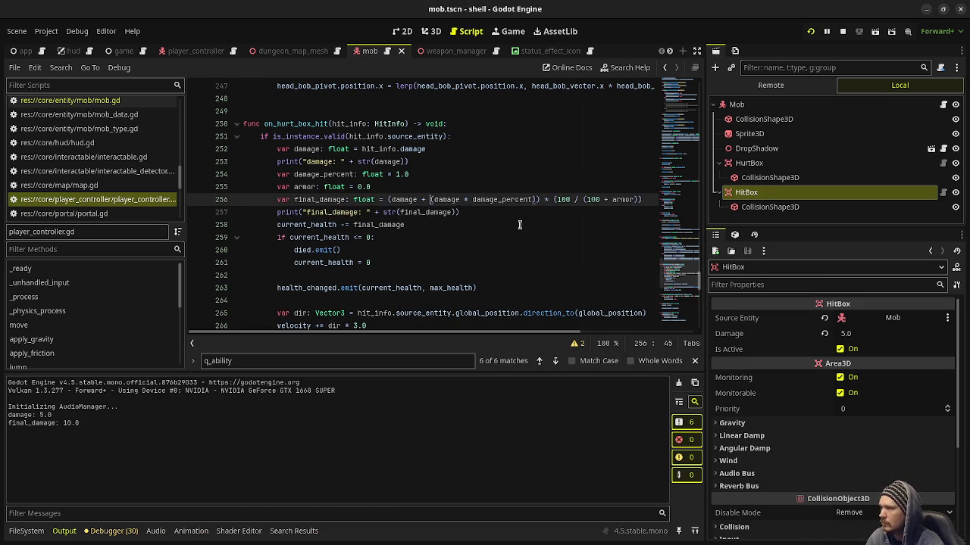
pyautogui.press('BackSpace')
pyautogui.press('BackSpace')
pyautogui.press('BackSpace')
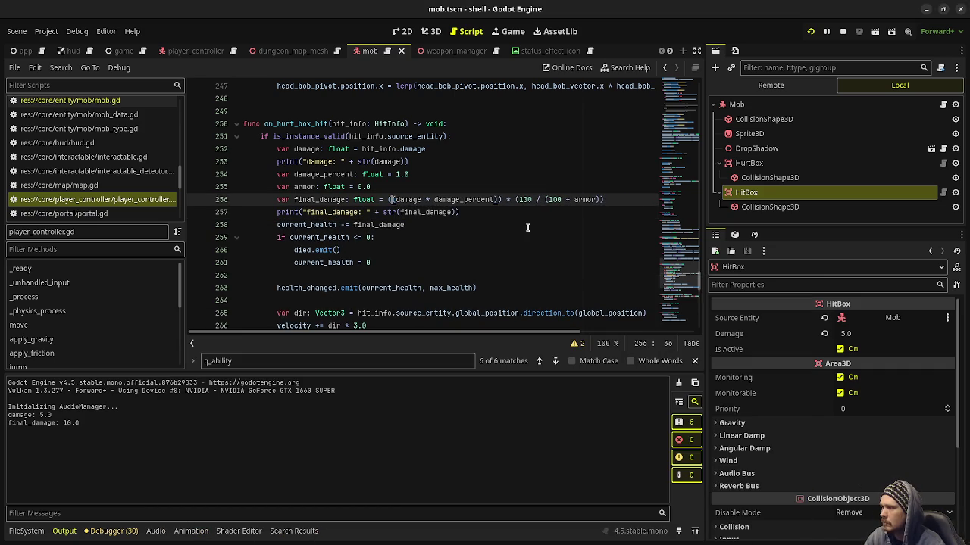
pyautogui.hotkey('ctrl', 's')
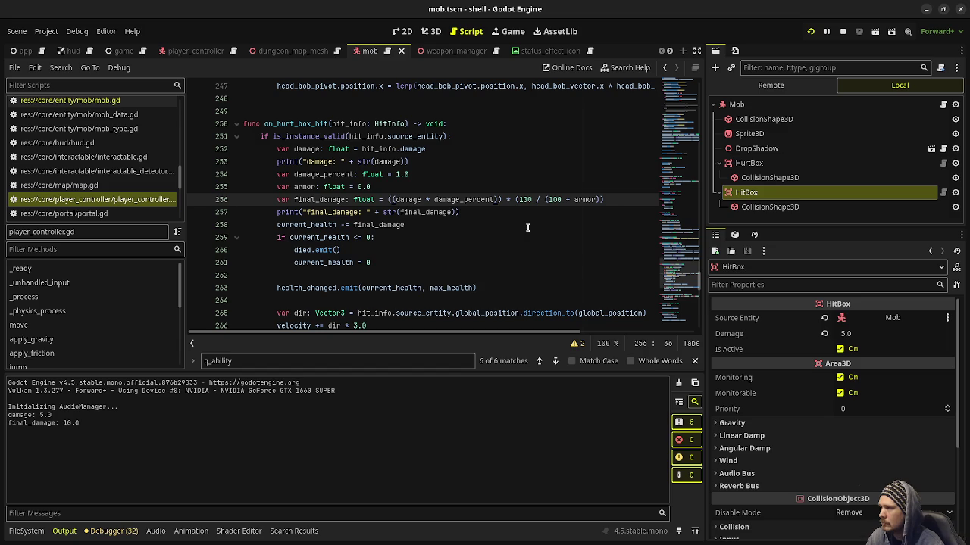
# Remove the surplus parentheses so line 256 reads (damage * damage_percent) * (100 / (100 + armor)), and save
pyautogui.press('BackSpace')
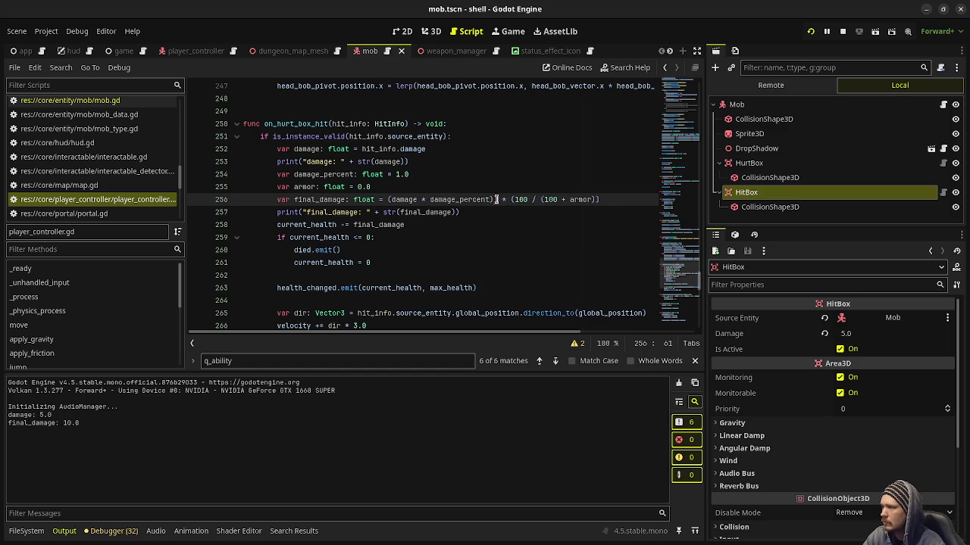
pyautogui.press('BackSpace')
pyautogui.hotkey('ctrl', 's')
pyautogui.press('F8')
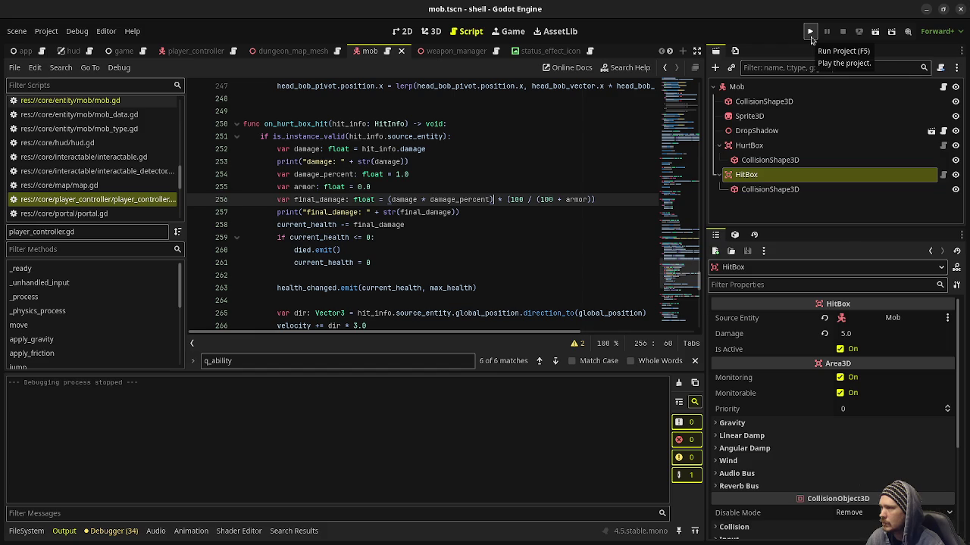
# Test-run the game, shoot the skeleton mob until it dies, then stop and go to the armor line 255
pyautogui.click(811, 38)
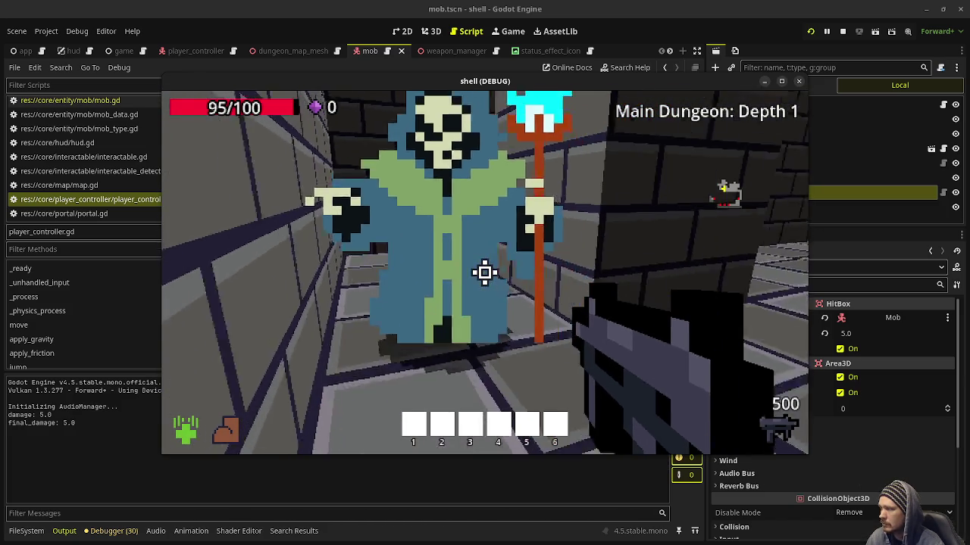
pyautogui.click(485, 272)
pyautogui.click(485, 273)
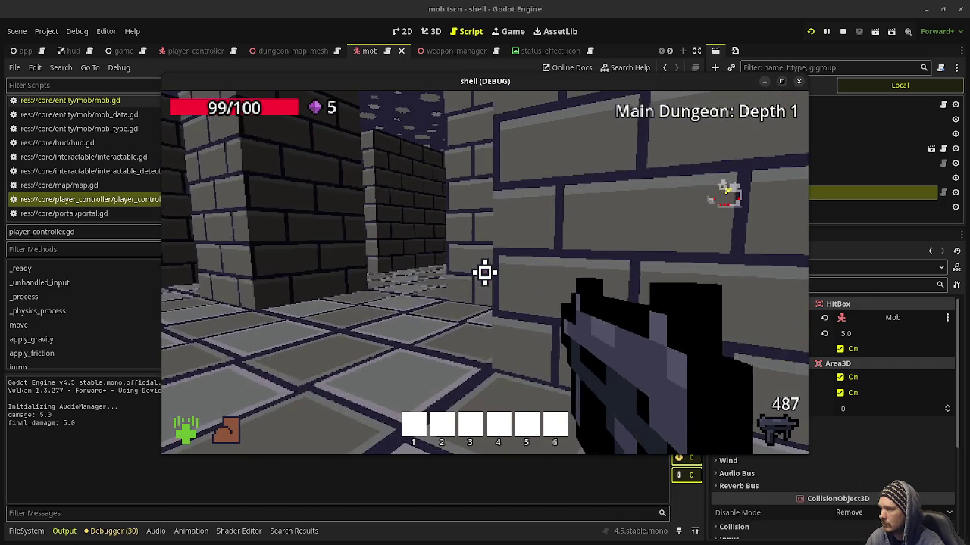
pyautogui.press('Escape')
pyautogui.click(843, 32)
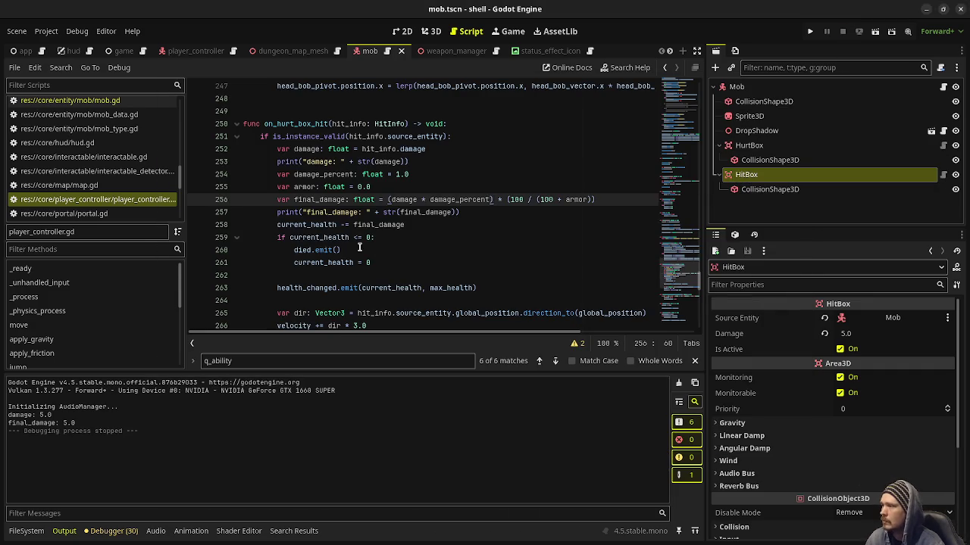
pyautogui.click(359, 186)
# Change the armor literal on line 255 from 0.0 to 100.0 and save the script
pyautogui.hotkey('ctrl', 's')
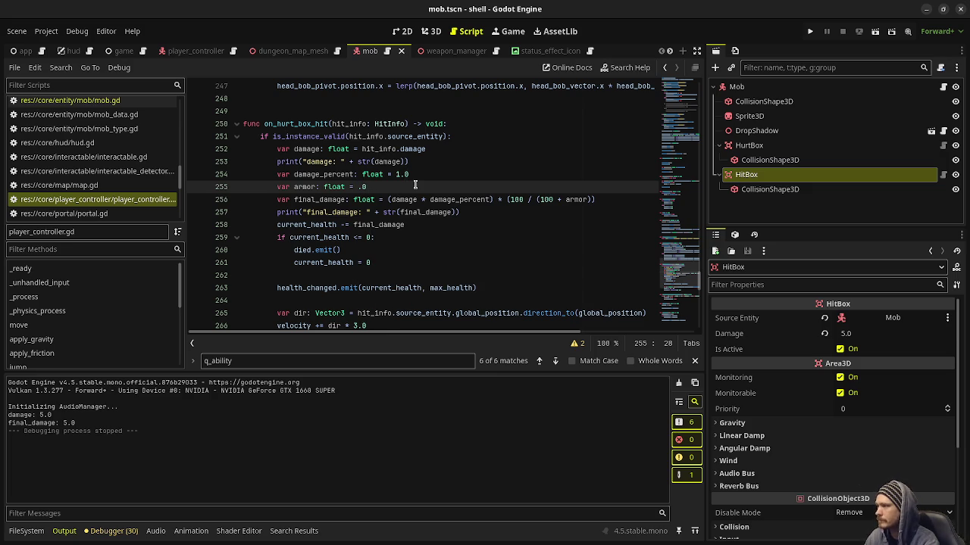
pyautogui.write('100')
pyautogui.hotkey('ctrl', 's')
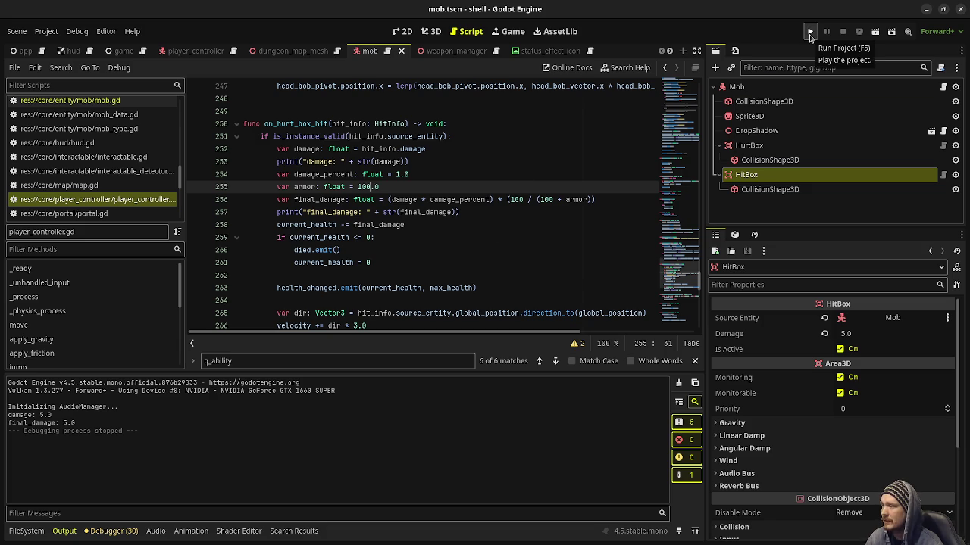
# Run the game, fight the corridor mobs to see final_damage 2.5 per 5.0 hit, then stop the game
pyautogui.click(809, 34)
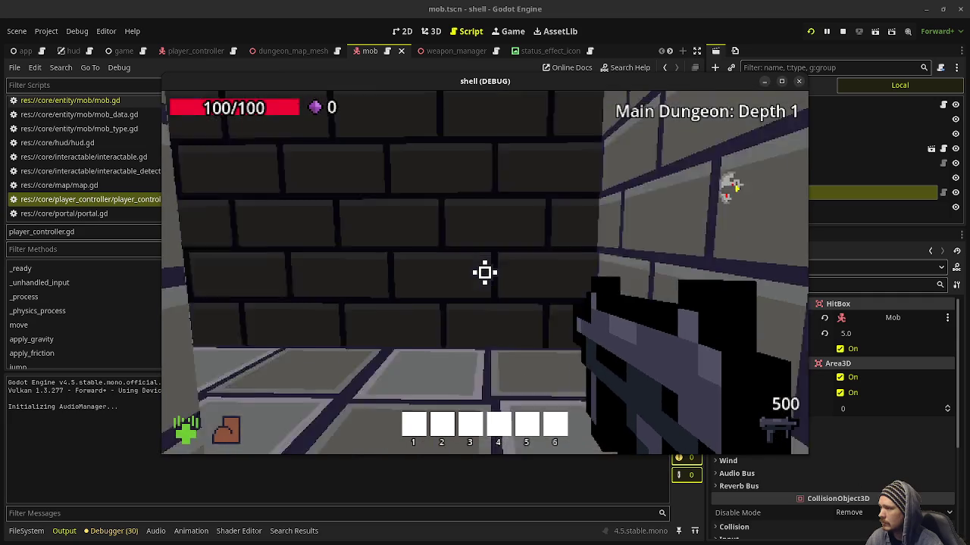
pyautogui.press('w')
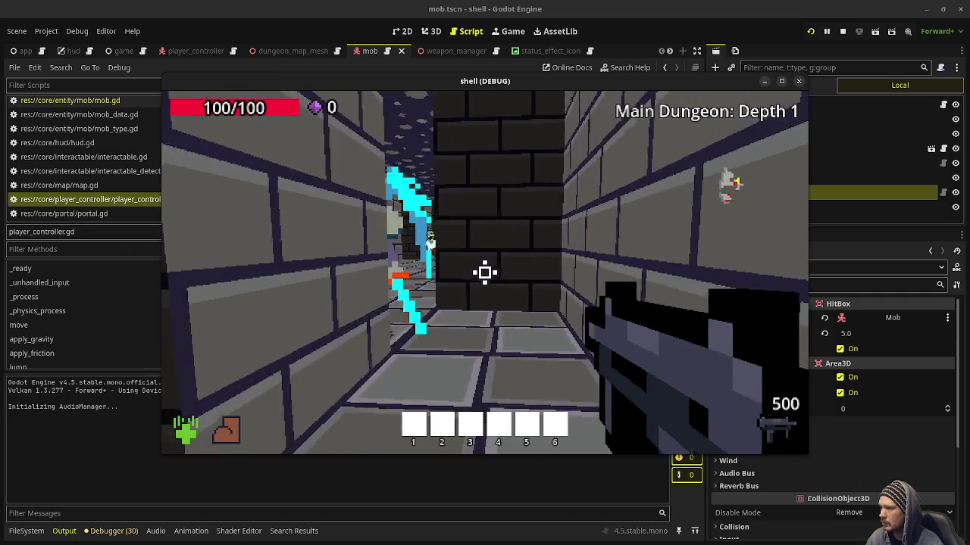
pyautogui.click(484, 272)
pyautogui.moveTo(485, 273); pyautogui.dragTo(485, 273)
pyautogui.press('w')
pyautogui.press('s')
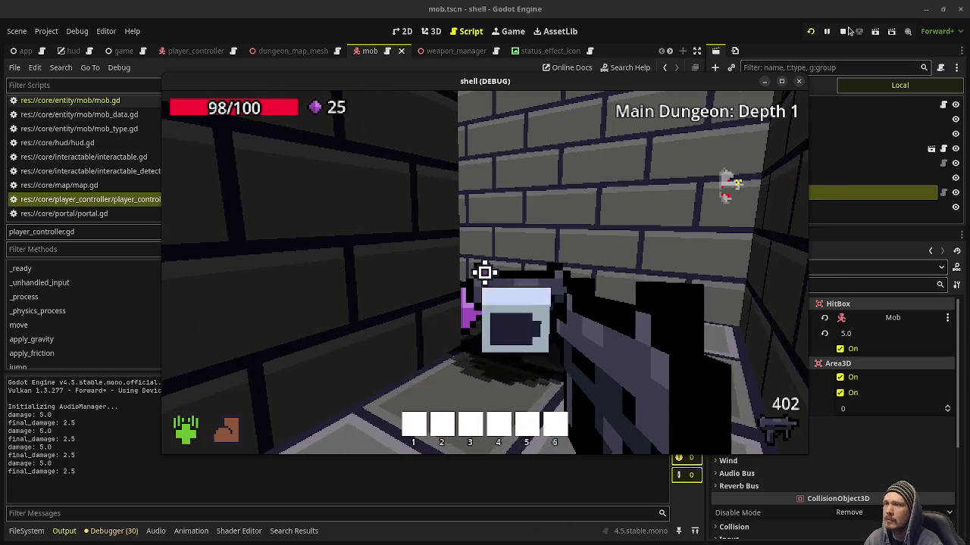
pyautogui.press('F8')
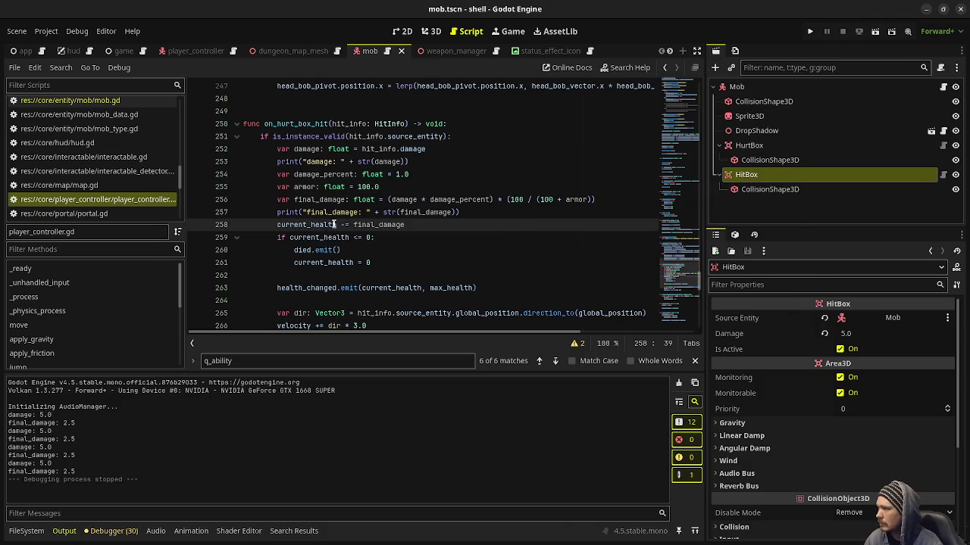
# Delete the damage and final_damage print lines from on_hurt_box_hit, save, and scroll back to the top
pyautogui.click(466, 212)
pyautogui.moveTo(578, 207); pyautogui.dragTo(578, 198)
pyautogui.press('BackSpace')
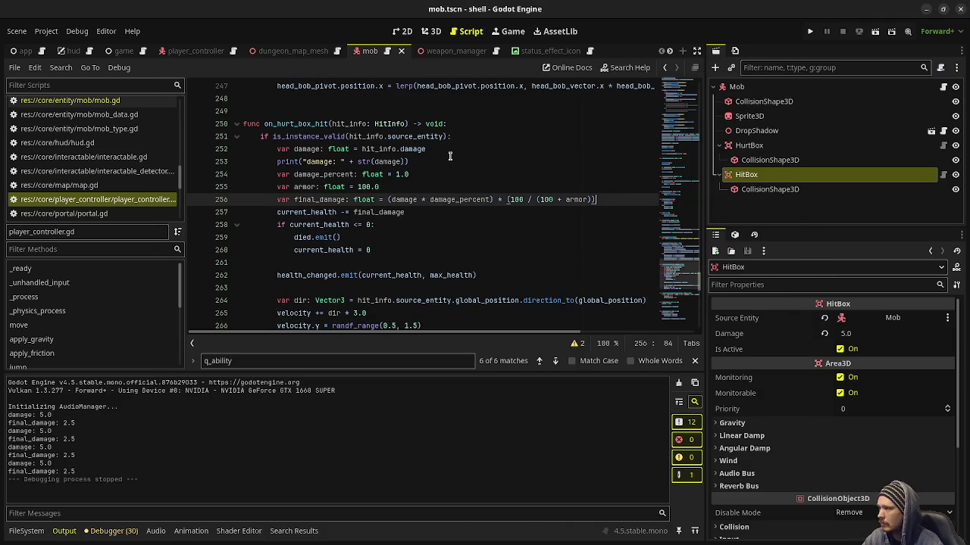
pyautogui.moveTo(450, 162); pyautogui.dragTo(473, 155)
pyautogui.press('BackSpace')
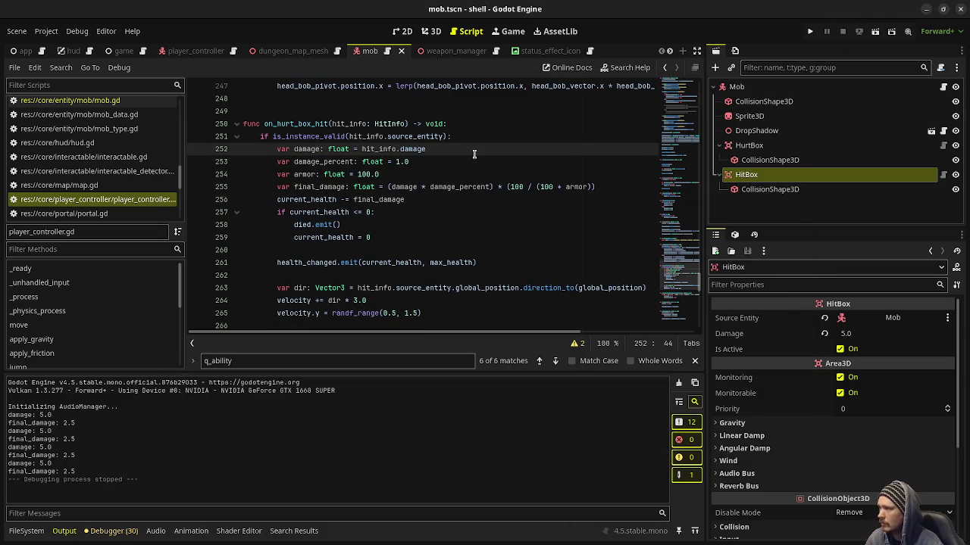
pyautogui.hotkey('ctrl', 's')
pyautogui.moveTo(682, 277); pyautogui.dragTo(682, 114)
pyautogui.scroll(-5, 681, 121)
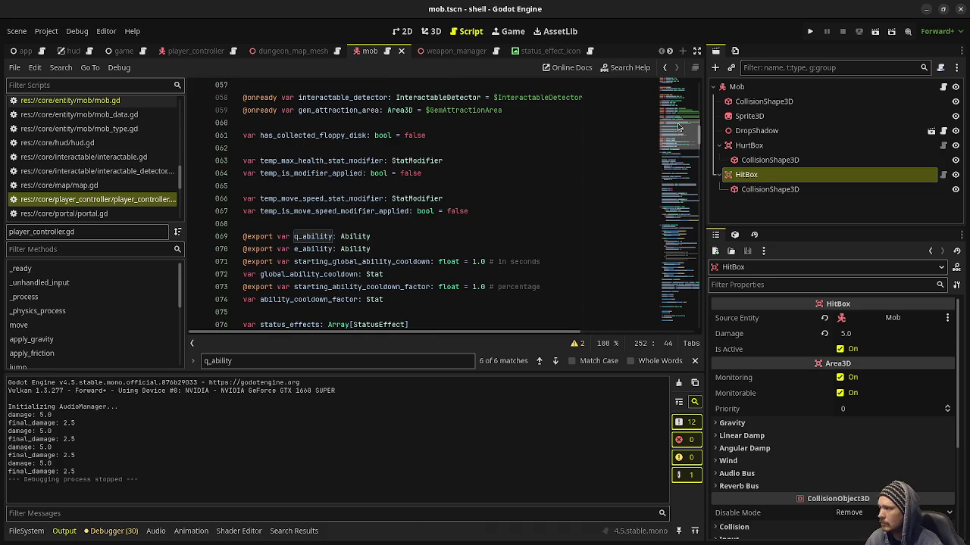
pyautogui.scroll(-3, 330, 205)
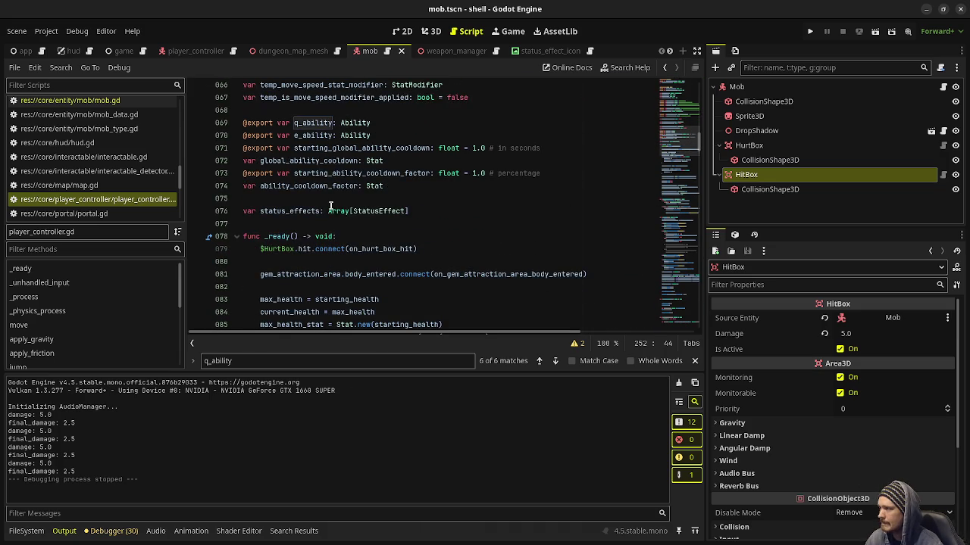
pyautogui.scroll(10, 443, 212)
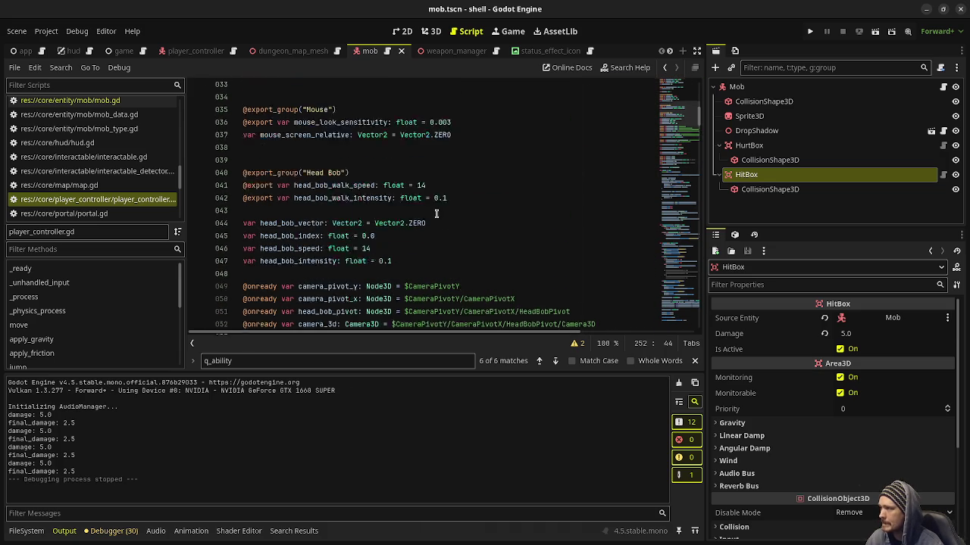
pyautogui.scroll(3, 449, 212)
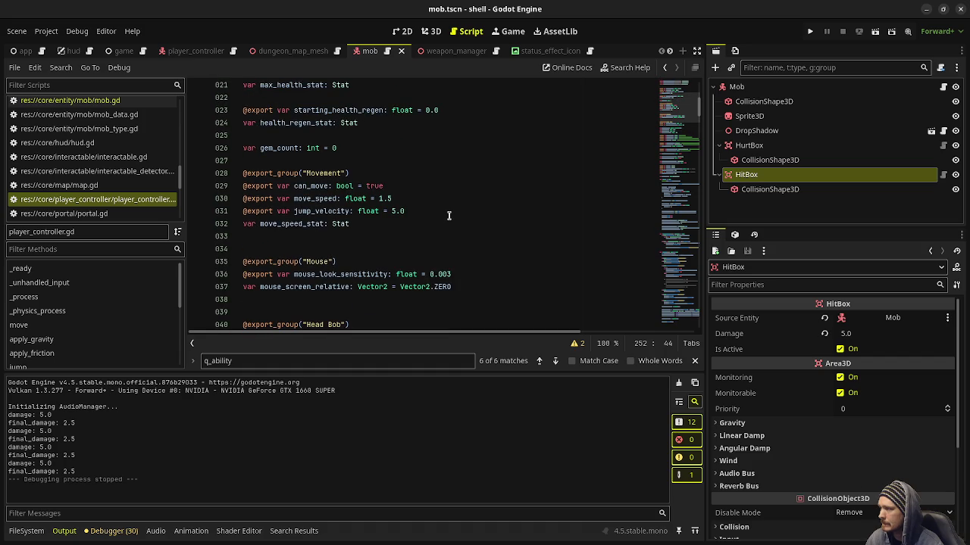
pyautogui.scroll(2, 448, 216)
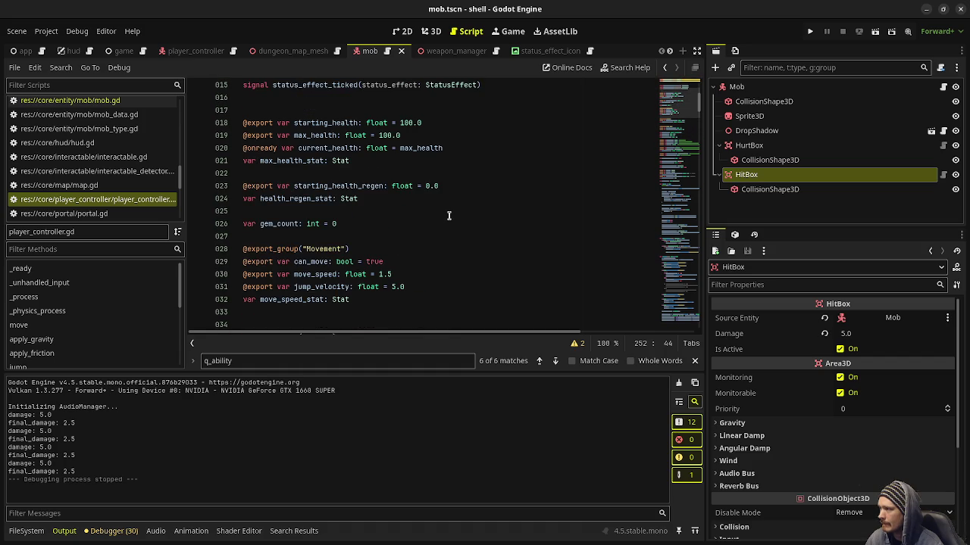
pyautogui.click(393, 200)
pyautogui.press('Return')
pyautogui.press('Return')
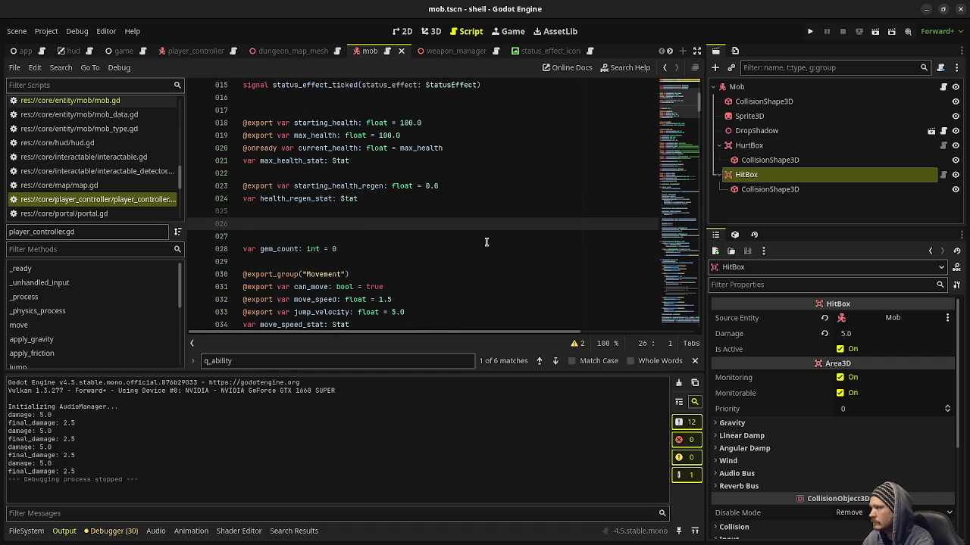
pyautogui.write('@export var armor_stat: ')
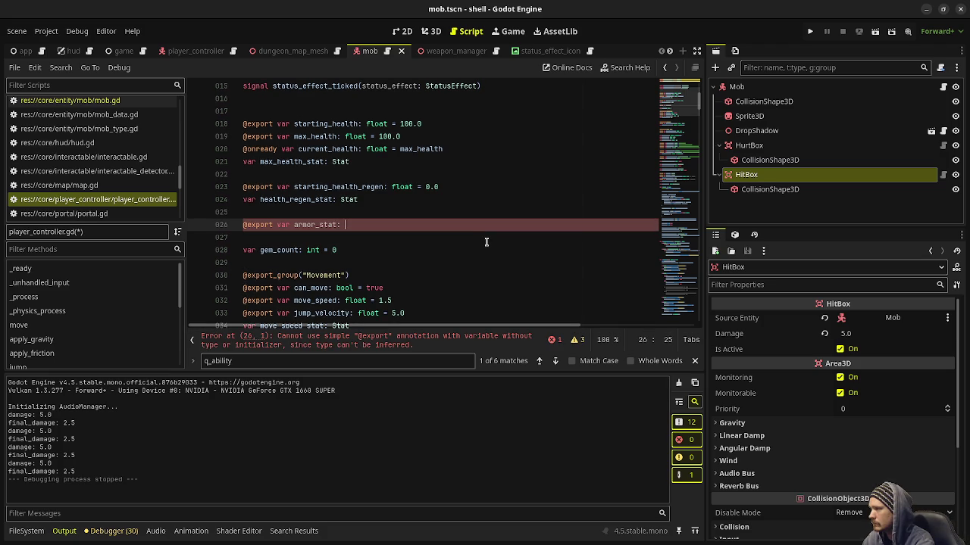
pyautogui.write('Stat')
pyautogui.hotkey('ctrl', 's')
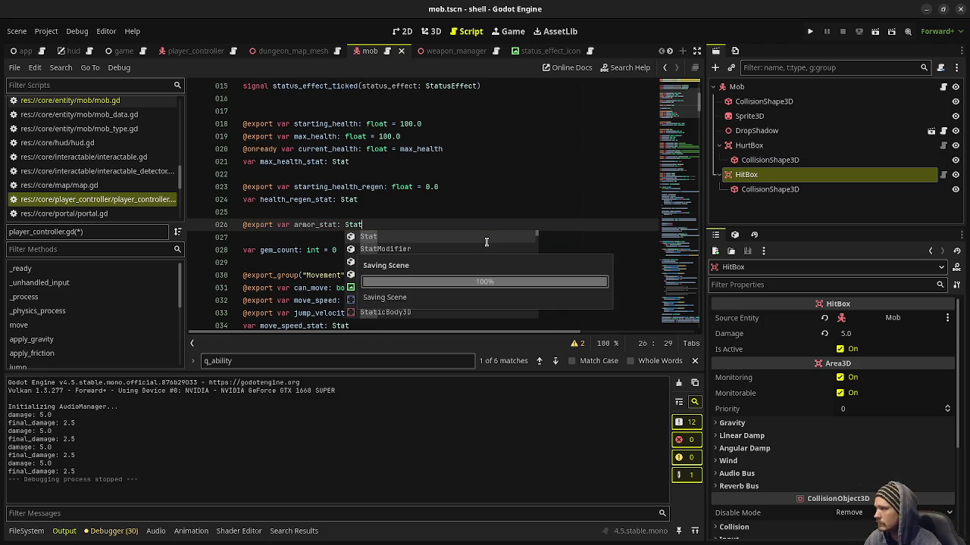
pyautogui.click(437, 148)
pyautogui.scroll(-3, 437, 166)
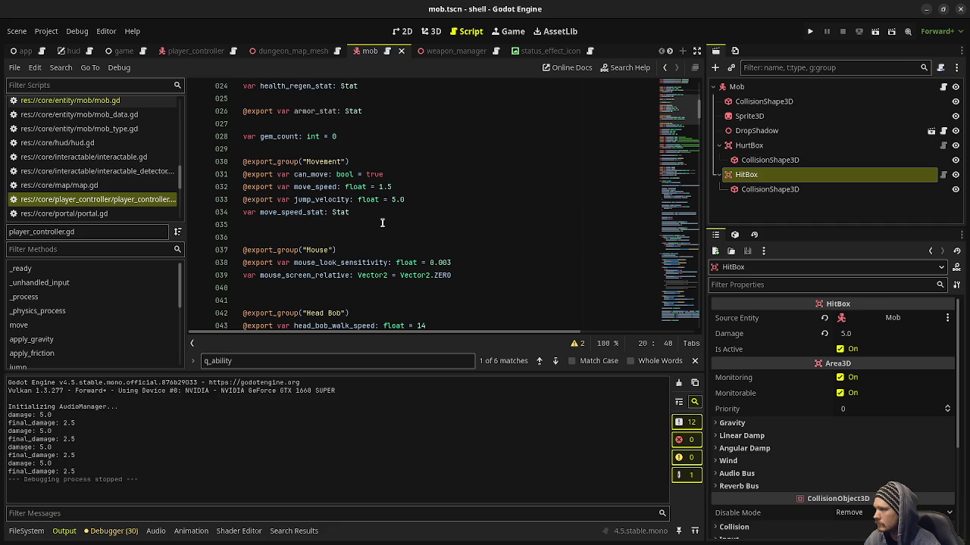
pyautogui.scroll(-5, 366, 221)
pyautogui.scroll(-2, 372, 244)
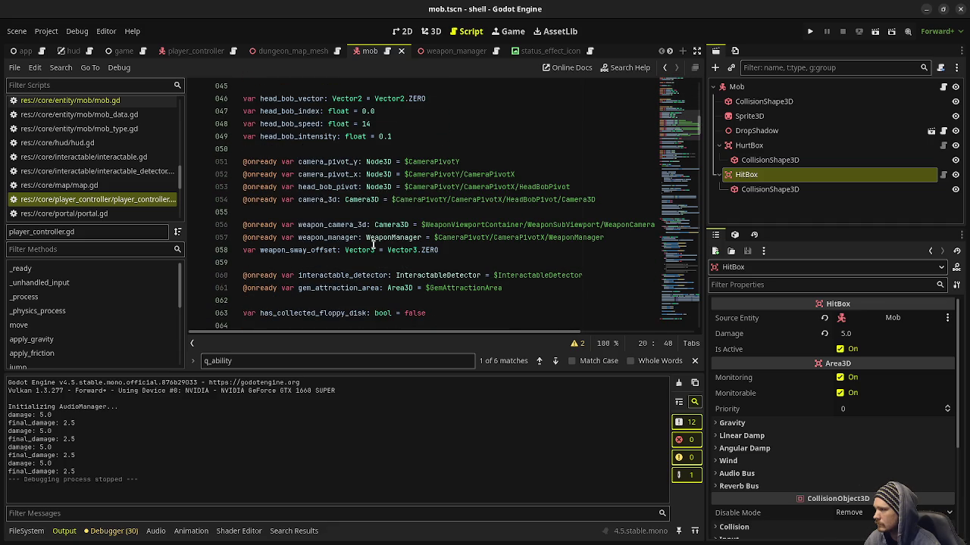
pyautogui.scroll(-3, 373, 244)
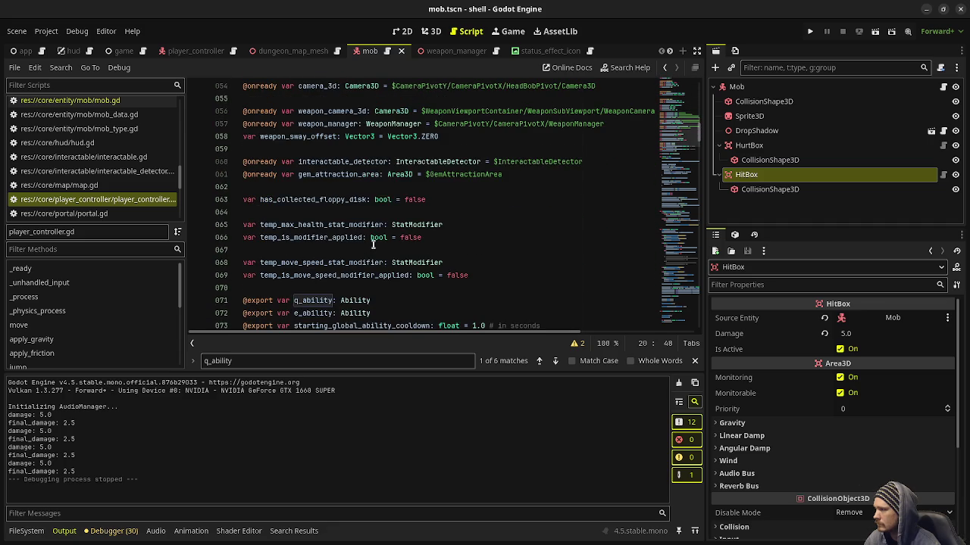
pyautogui.scroll(-2, 373, 244)
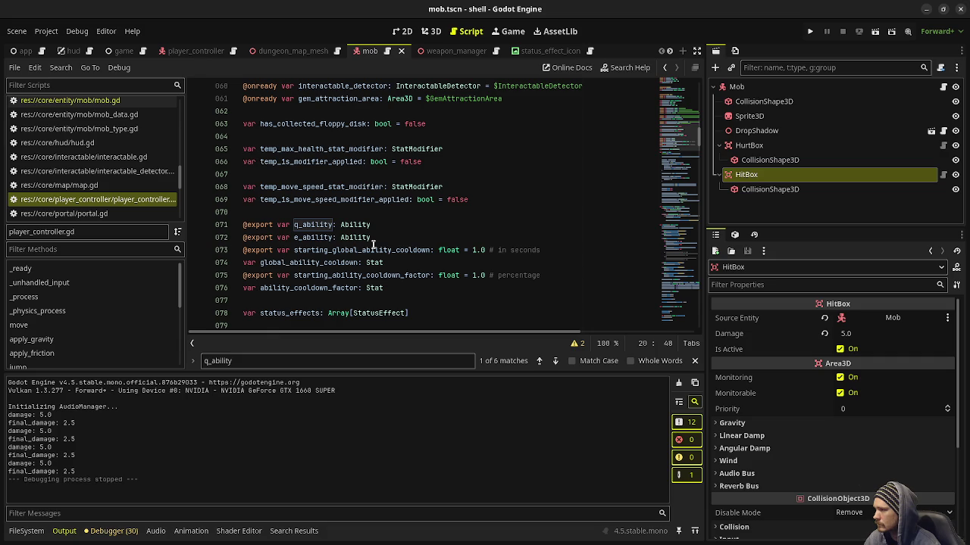
pyautogui.scroll(15, 398, 243)
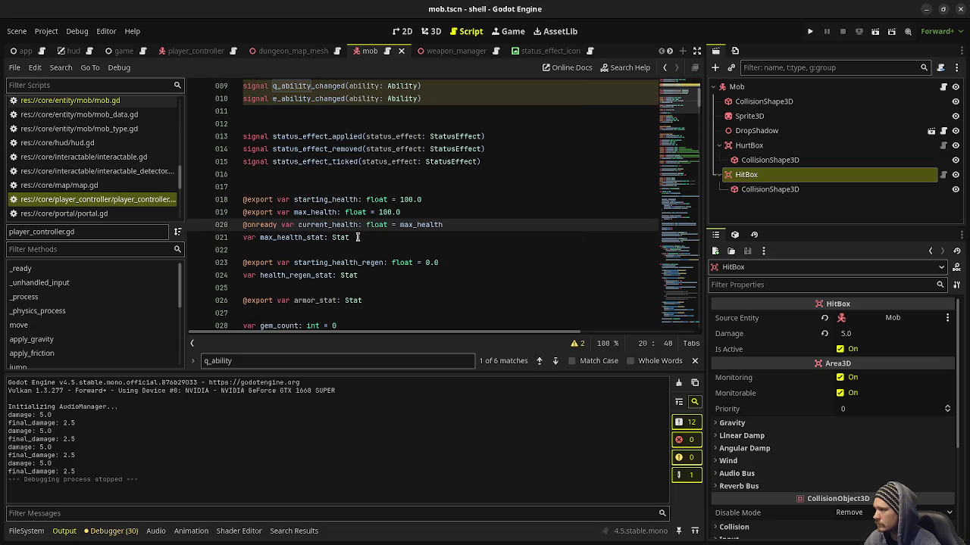
pyautogui.scroll(-1, 402, 288)
pyautogui.click(378, 262)
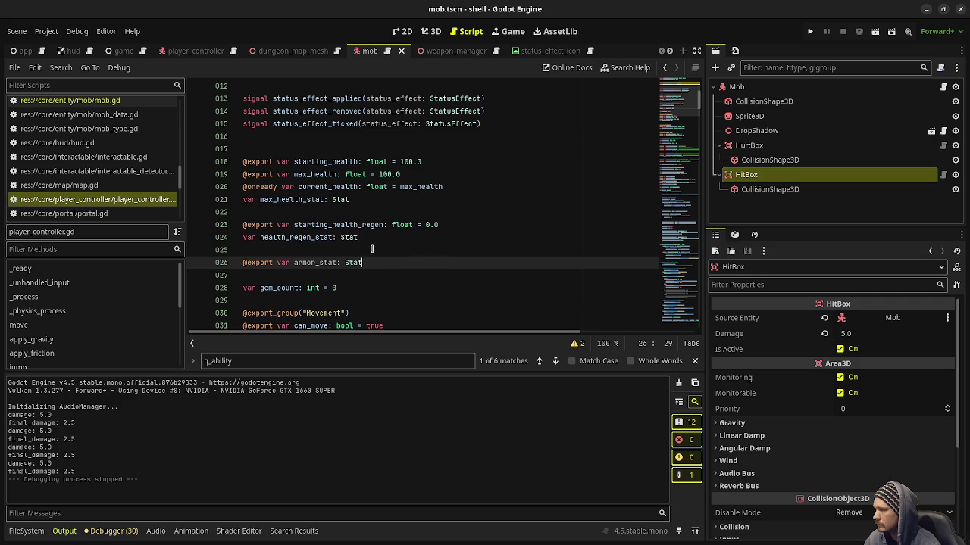
pyautogui.hotkey('ctrl', 'shift', 'Return')
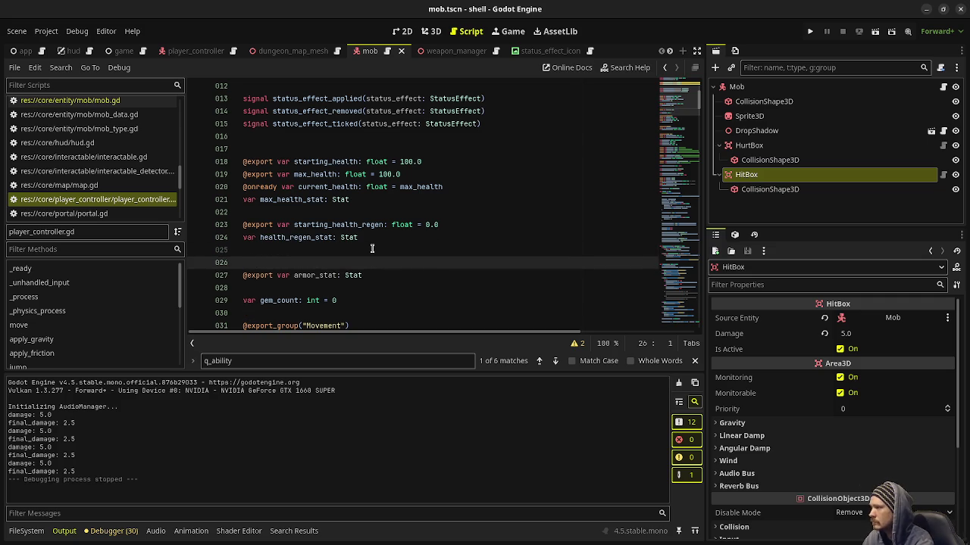
pyautogui.press('Down')
pyautogui.hotkey('ctrl', 'shift', 'Right')
pyautogui.press('Delete')
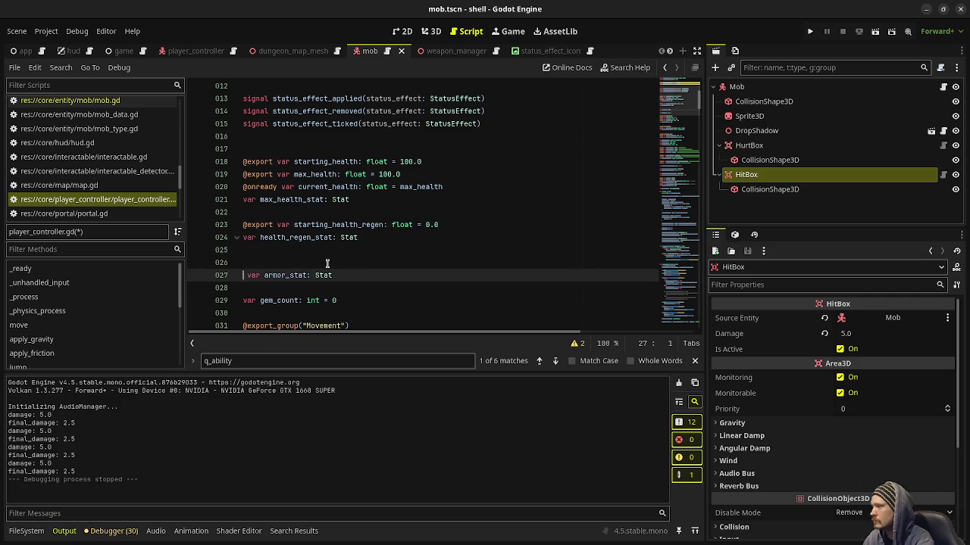
pyautogui.press('Delete')
pyautogui.press('Up')
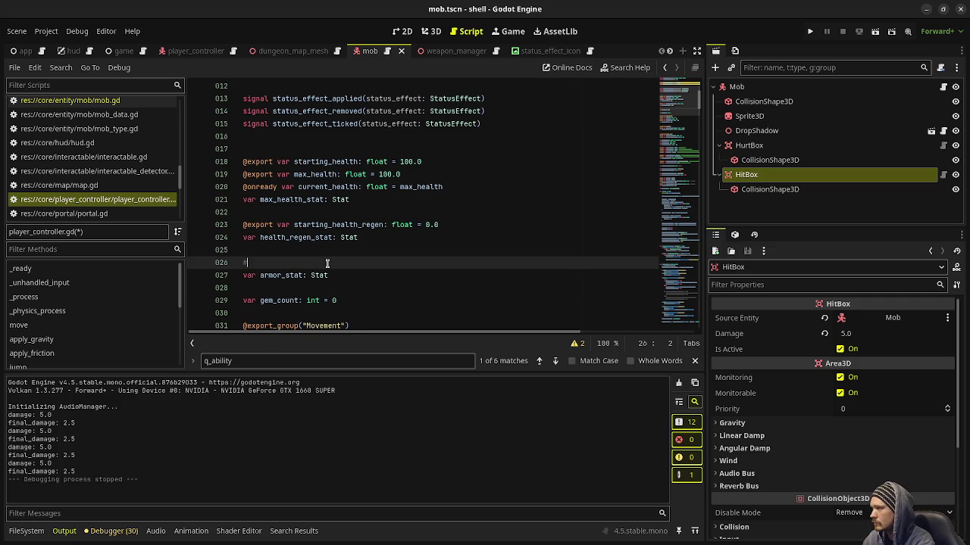
pyautogui.press('BackSpace')
pyautogui.press('BackSpace')
pyautogui.write('@')
pyautogui.press('BackSpace')
pyautogui.press('Return')
pyautogui.write('@')
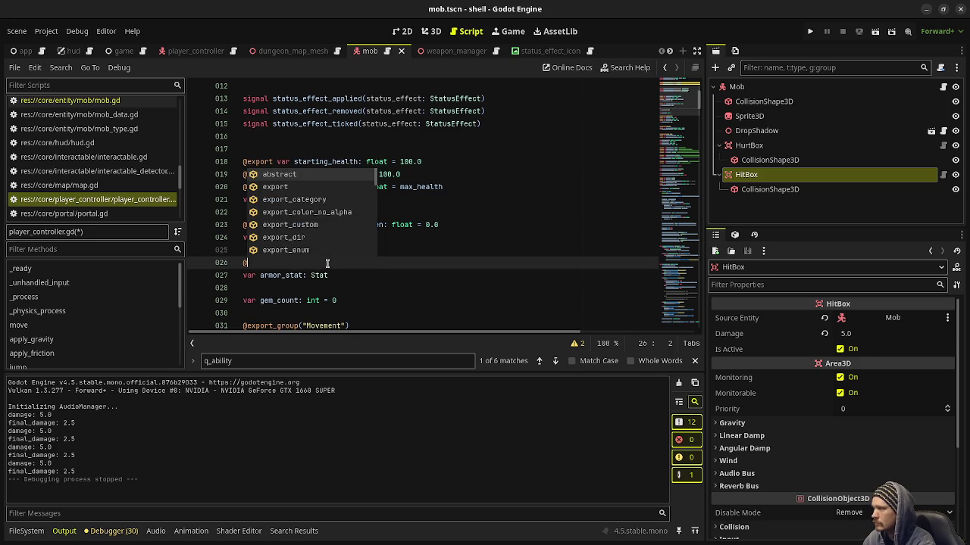
pyautogui.write('export var starting_armor')
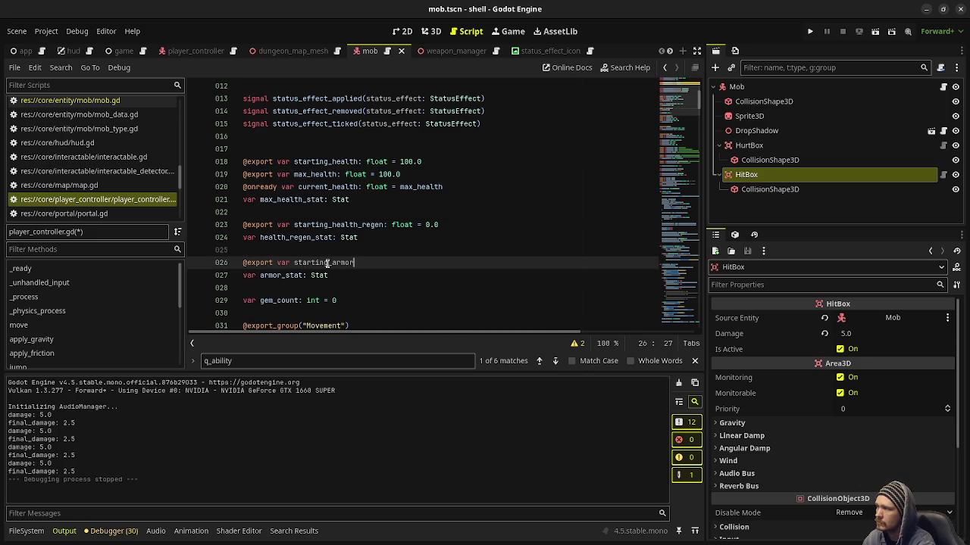
pyautogui.write(': float ')
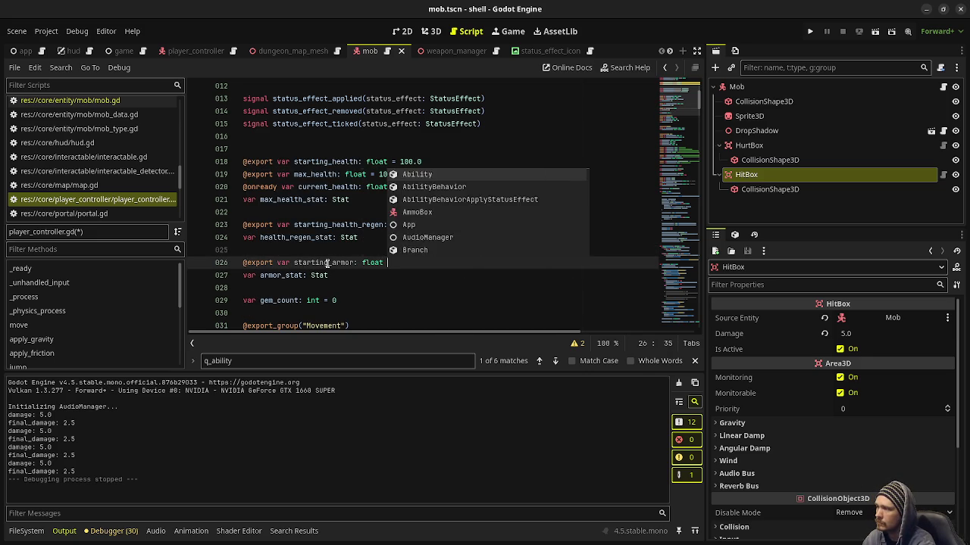
pyautogui.write('= 0.0')
pyautogui.hotkey('ctrl', 's')
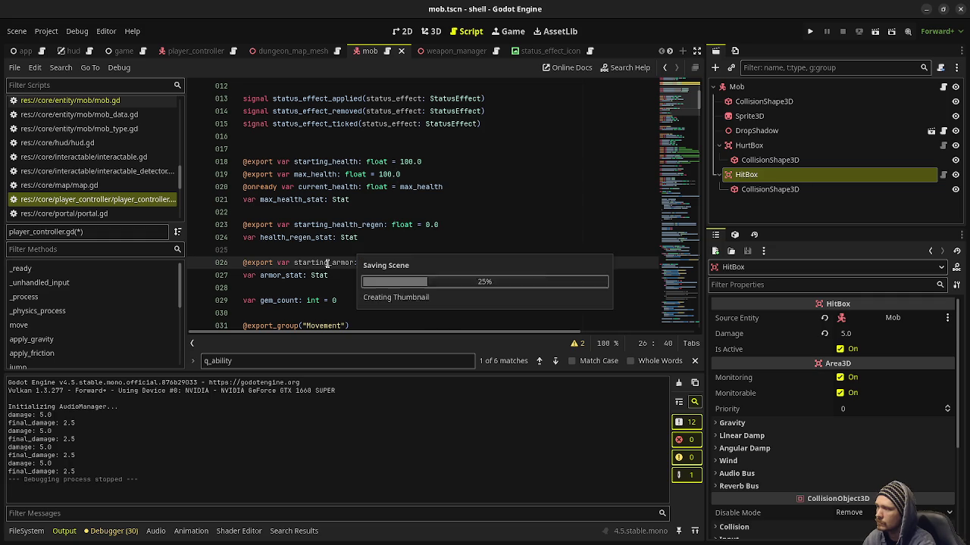
pyautogui.scroll(-2, 453, 284)
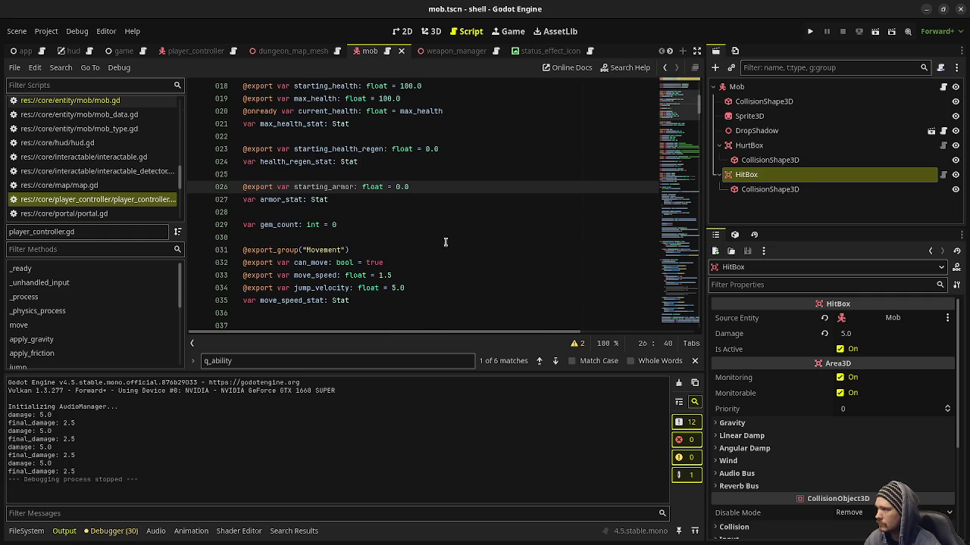
pyautogui.scroll(-20, 445, 241)
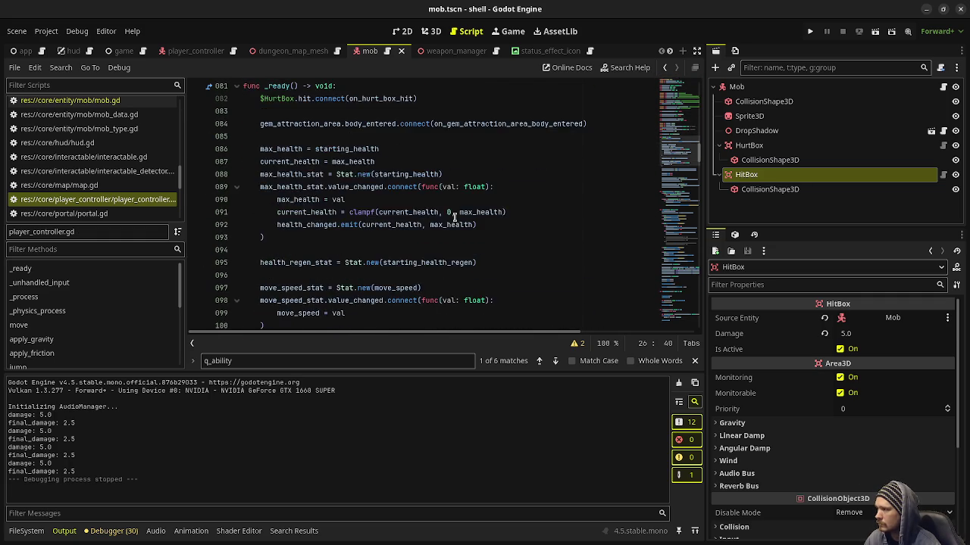
# Add 'armor_stat = Stat.new(starting_armor)' below the health_regen_stat line in _ready and save
pyautogui.scroll(-1, 455, 218)
pyautogui.click(477, 224)
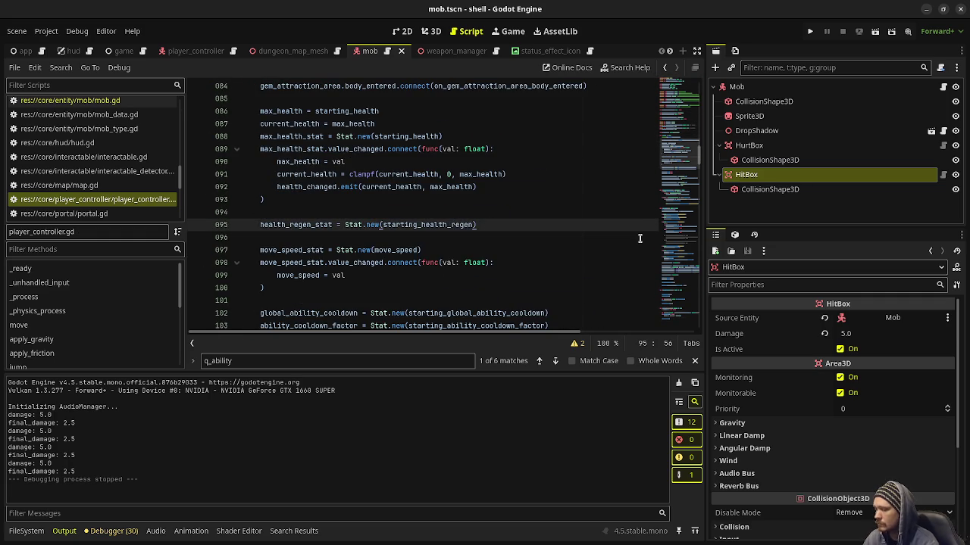
pyautogui.press('Return')
pyautogui.press('Return')
pyautogui.write('armor_')
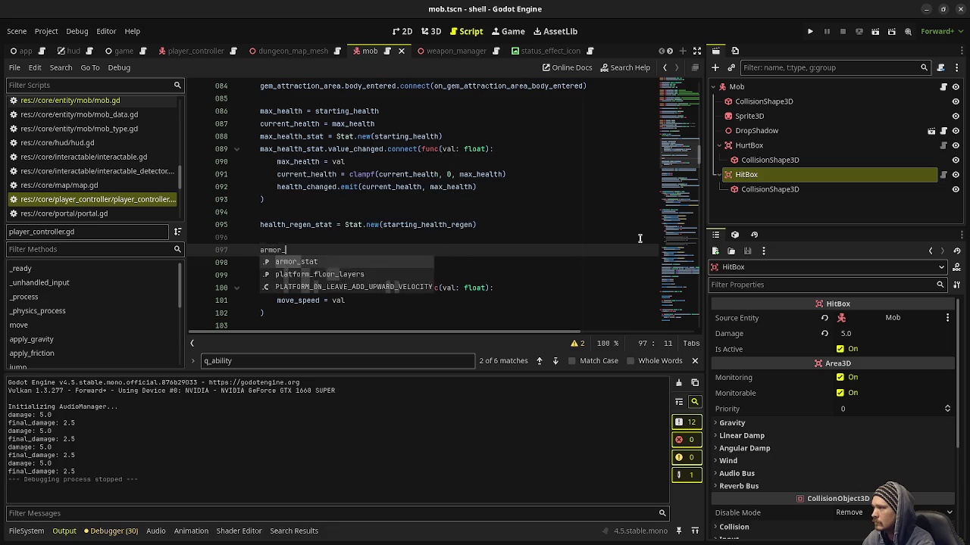
pyautogui.press('Return')
pyautogui.write('=  Stat.new(start')
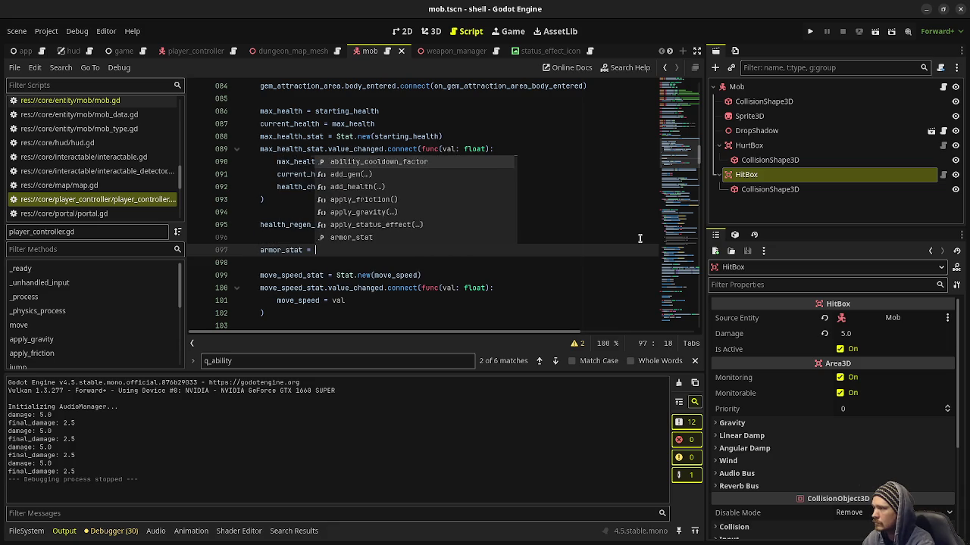
pyautogui.write('ing_ar')
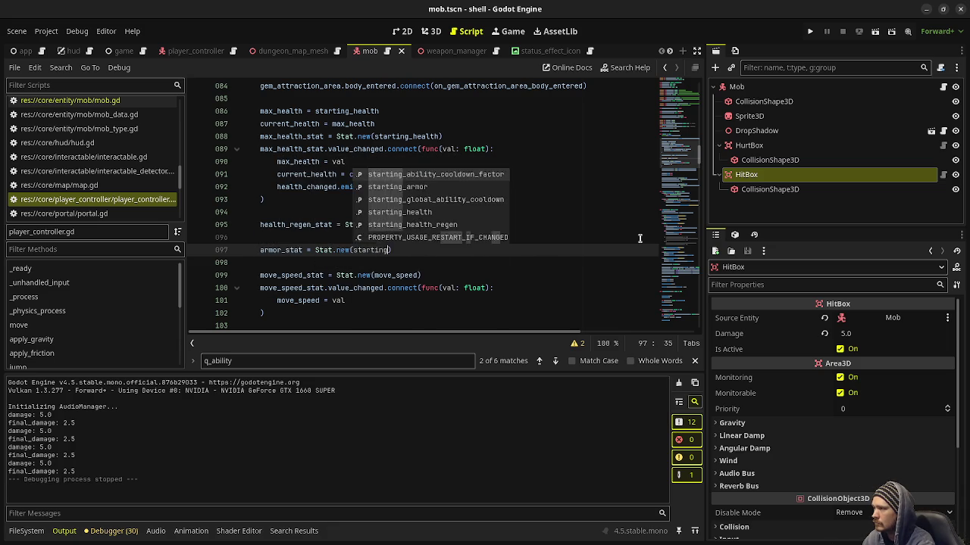
pyautogui.press('Return')
pyautogui.hotkey('ctrl', 's')
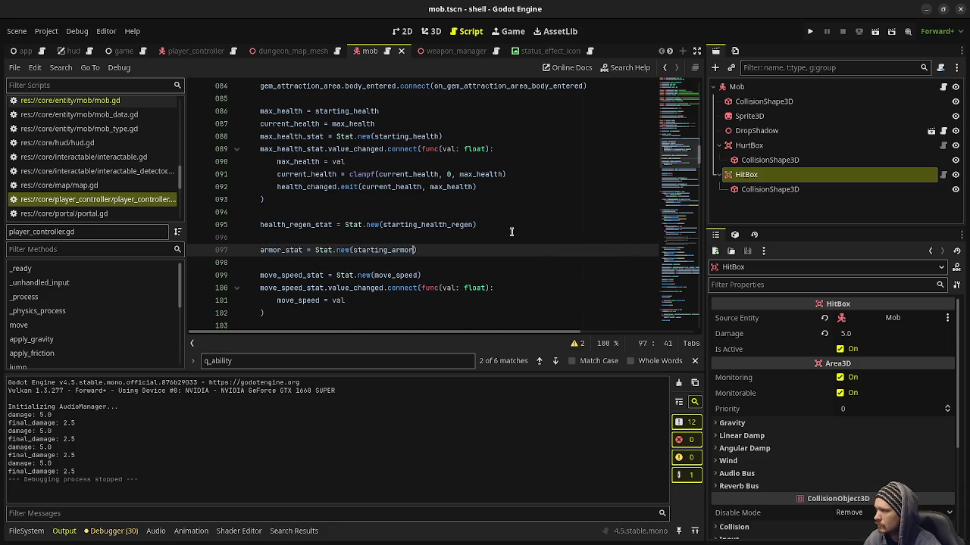
# Compare the neighbouring max_health_stat and move_speed_stat setups with the new armor_stat line 97
pyautogui.press('Up')
pyautogui.press('Up')
pyautogui.press('Up')
pyautogui.hotkey('shift', 'Up')
pyautogui.hotkey('shift', 'Up')
pyautogui.hotkey('shift', 'Up')
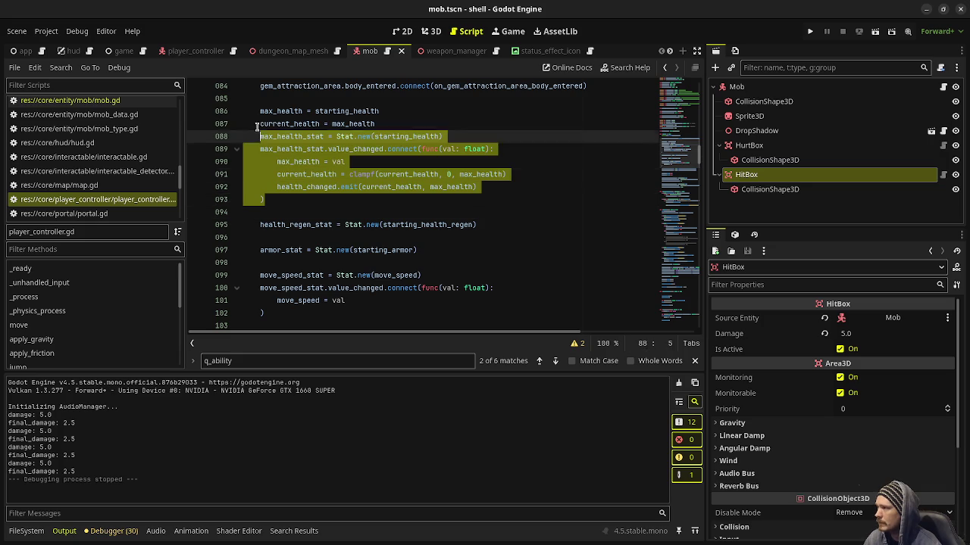
pyautogui.hotkey('shift', 'Home')
pyautogui.moveTo(292, 316); pyautogui.dragTo(262, 278)
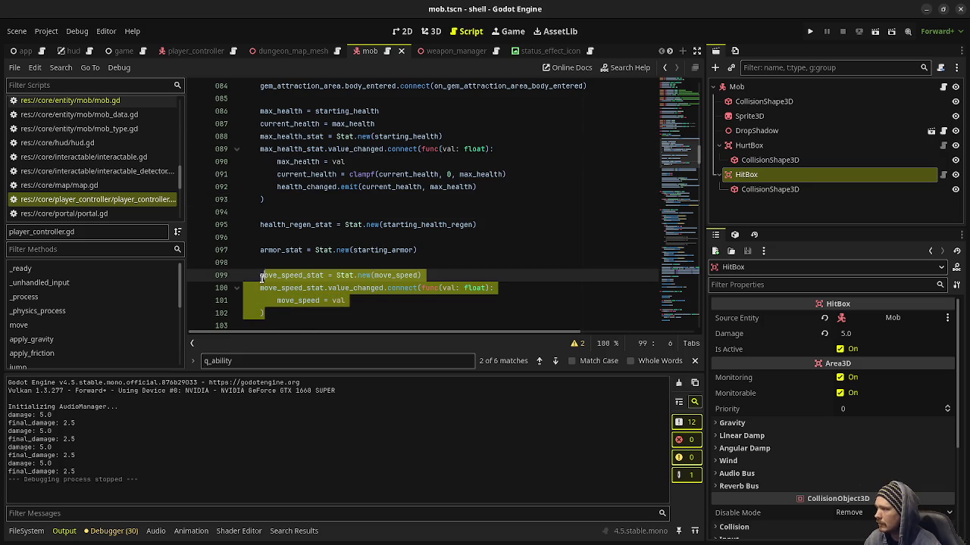
pyautogui.click(312, 300)
pyautogui.doubleClick(299, 301)
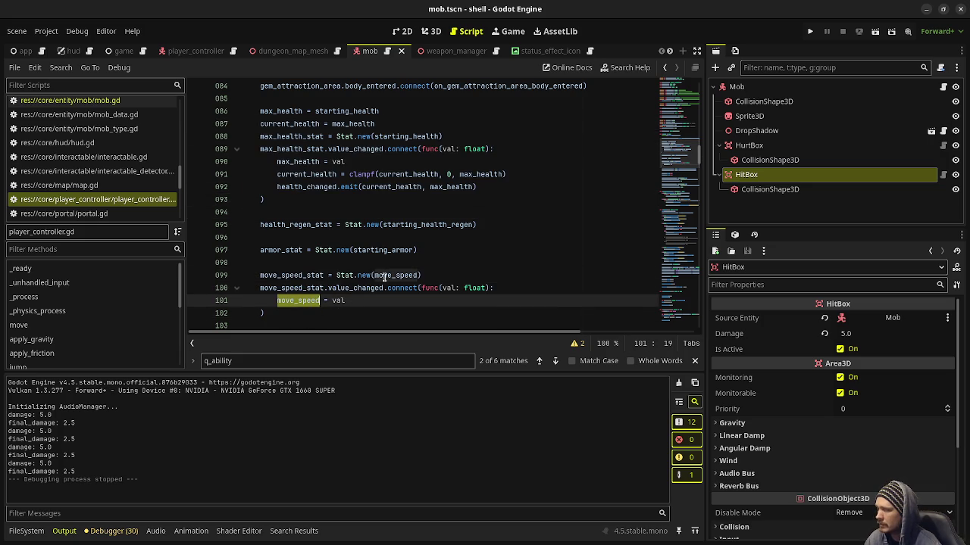
pyautogui.click(444, 250)
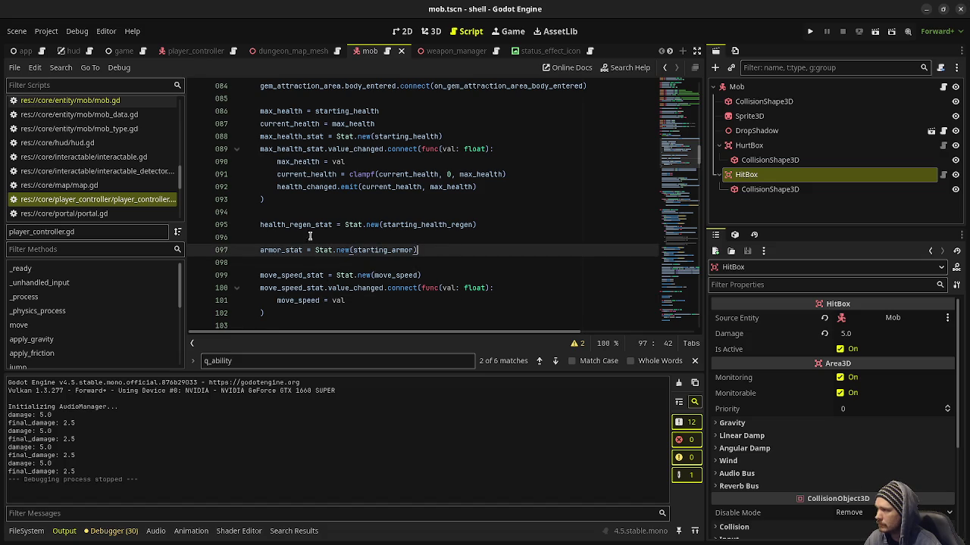
pyautogui.doubleClick(292, 250)
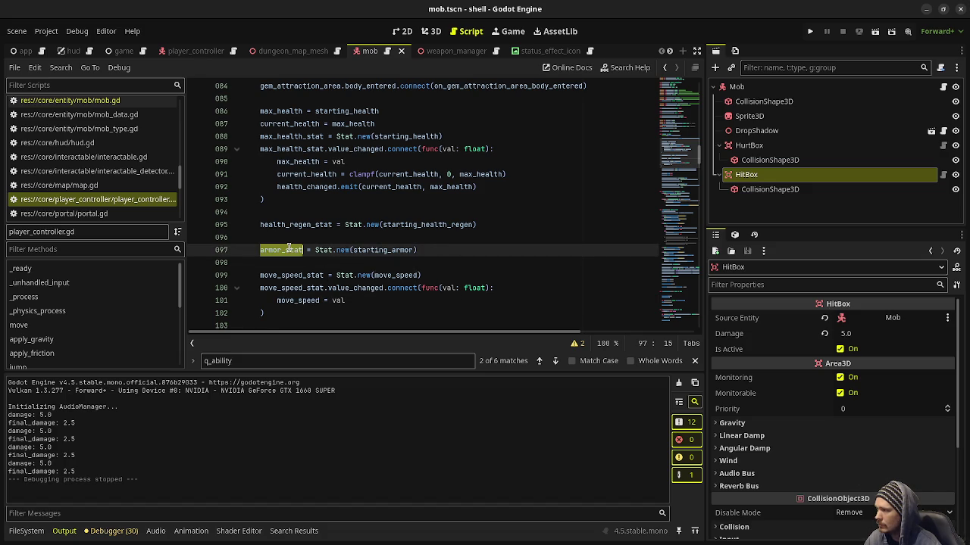
# Replace the fixed 100.0 armor on line 259 with armor_stat.get_value(), then run the game
pyautogui.scroll(-8, 686, 182)
pyautogui.moveTo(686, 182); pyautogui.dragTo(686, 303)
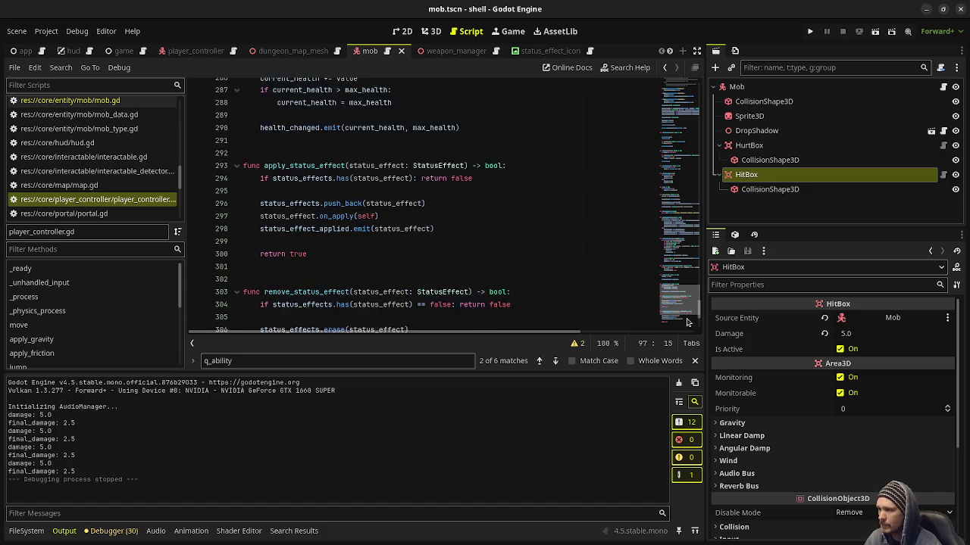
pyautogui.scroll(-4, 470, 266)
pyautogui.scroll(18, 471, 267)
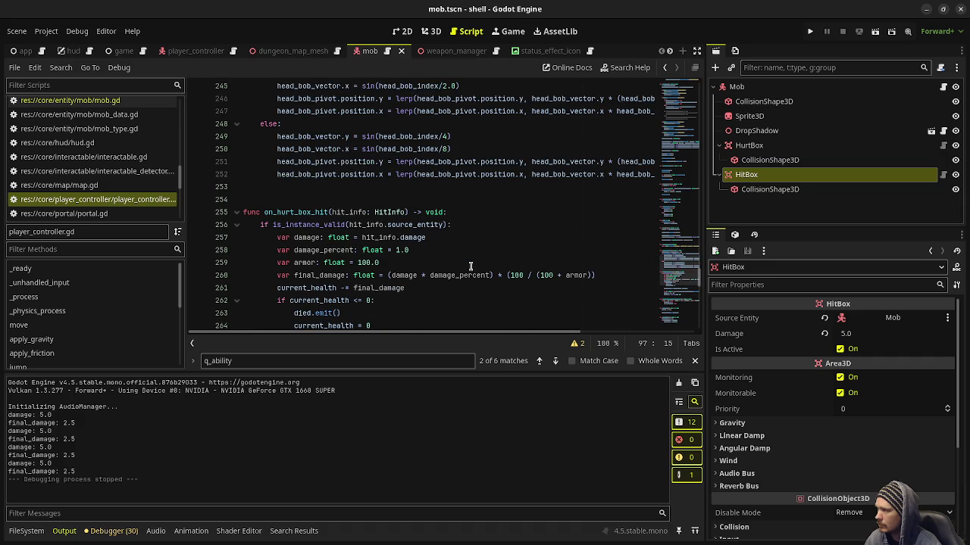
pyautogui.scroll(-1, 471, 266)
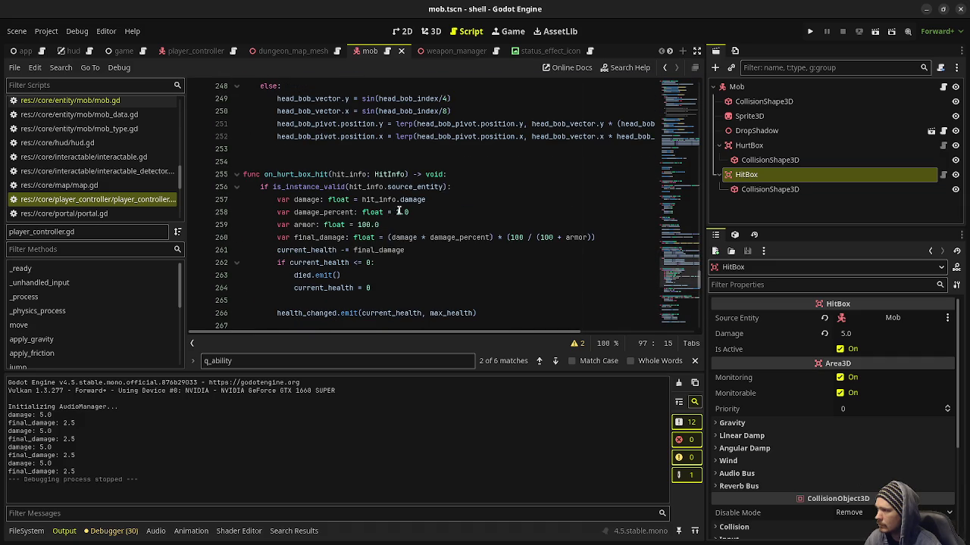
pyautogui.moveTo(379, 224); pyautogui.dragTo(359, 224)
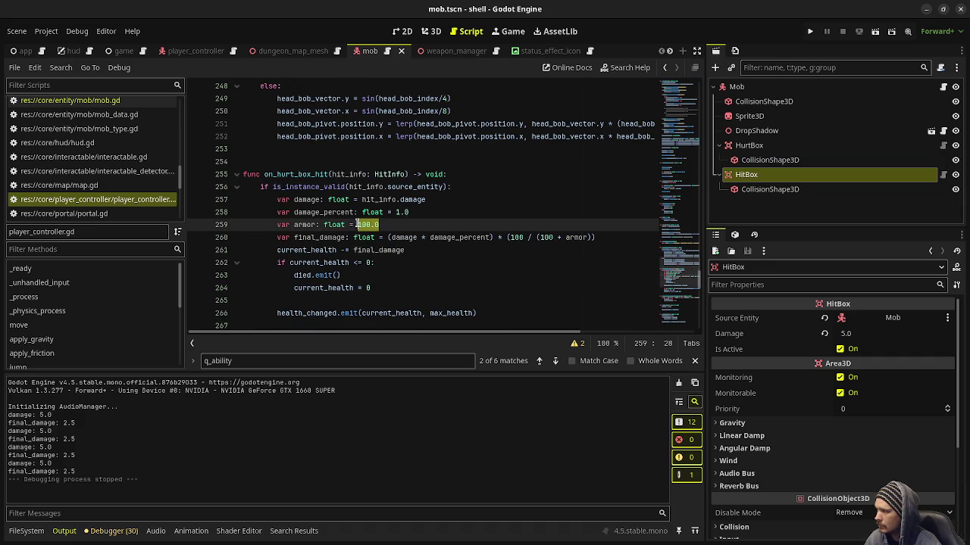
pyautogui.write('armor_stat.get_val')
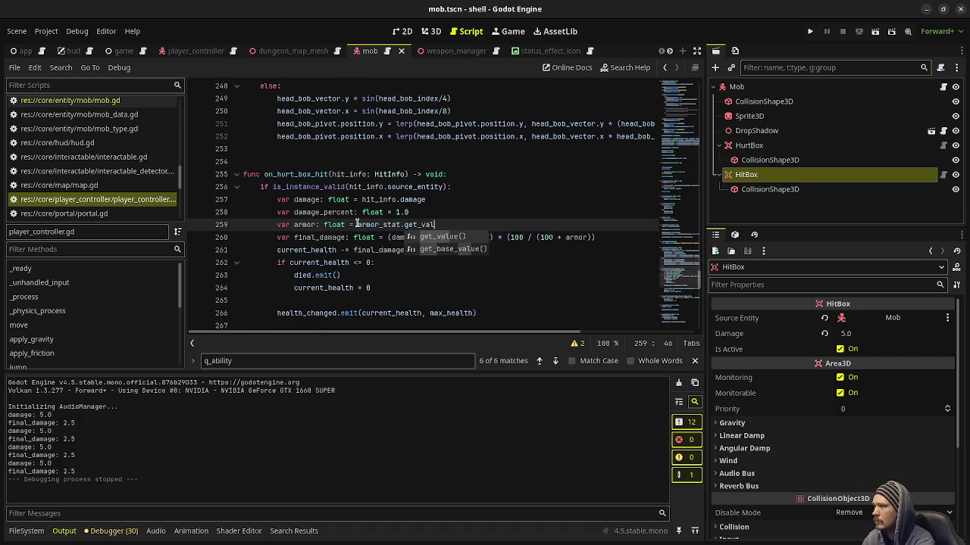
pyautogui.press('Return')
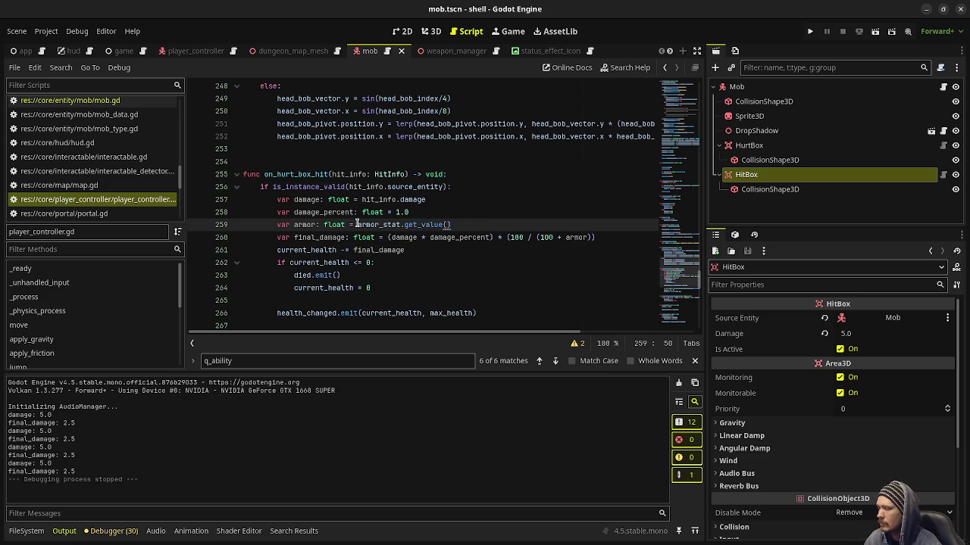
pyautogui.press('F5')
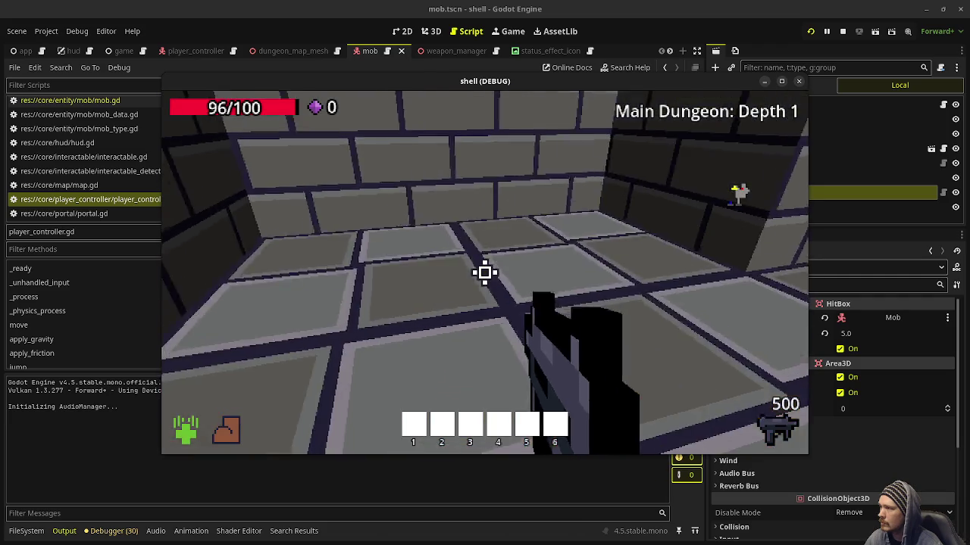
# Shoot the mob, walk over its dropped gems, then stop the test run
pyautogui.moveTo(485, 273); pyautogui.dragTo(485, 273)
pyautogui.press('w')
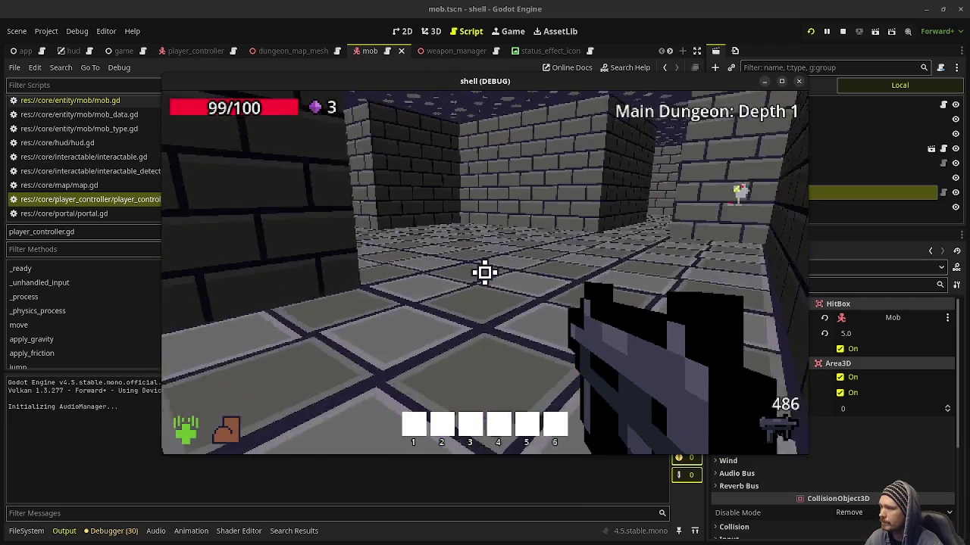
pyautogui.press('Escape')
pyautogui.click(842, 31)
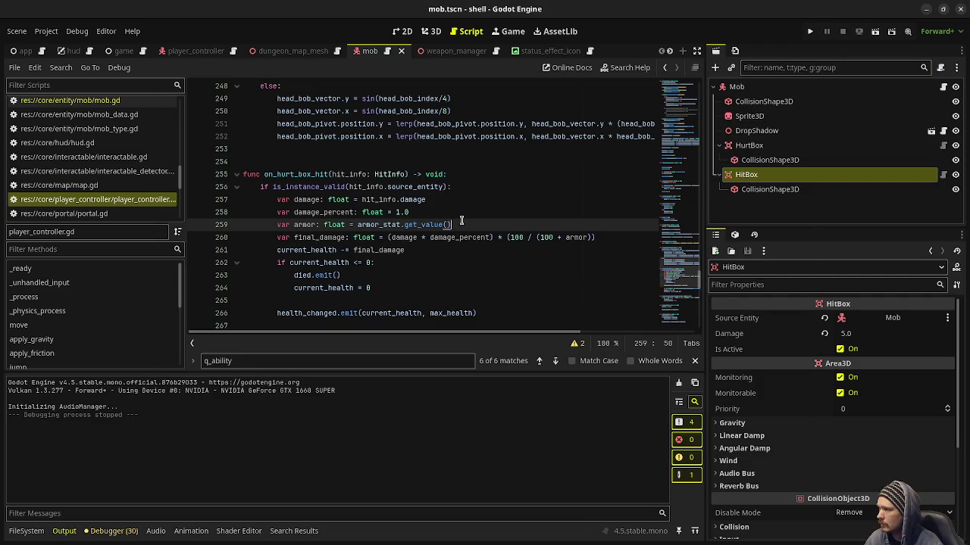
# Add print(final_damage) on line 261 below the damage calculation and relaunch the game
pyautogui.click(619, 237)
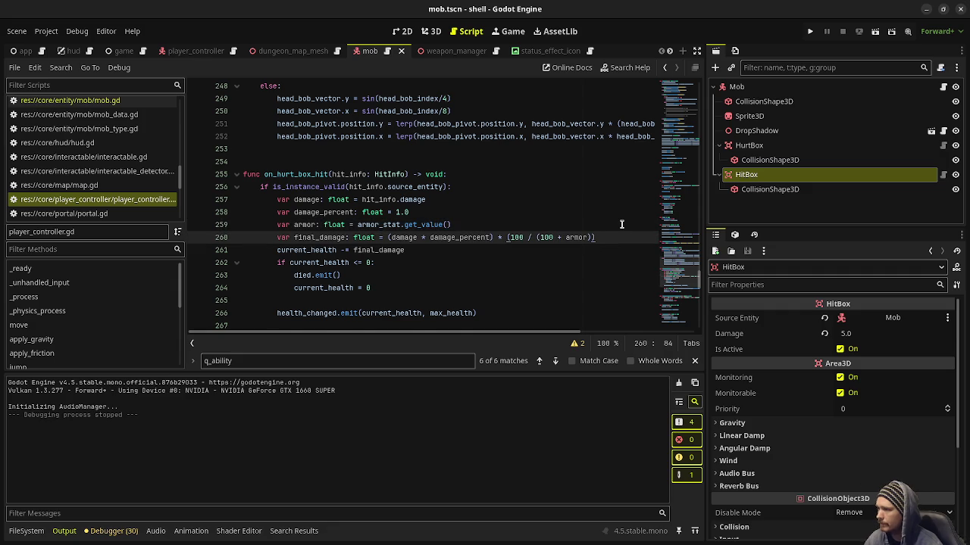
pyautogui.press('Return')
pyautogui.write('print(final')
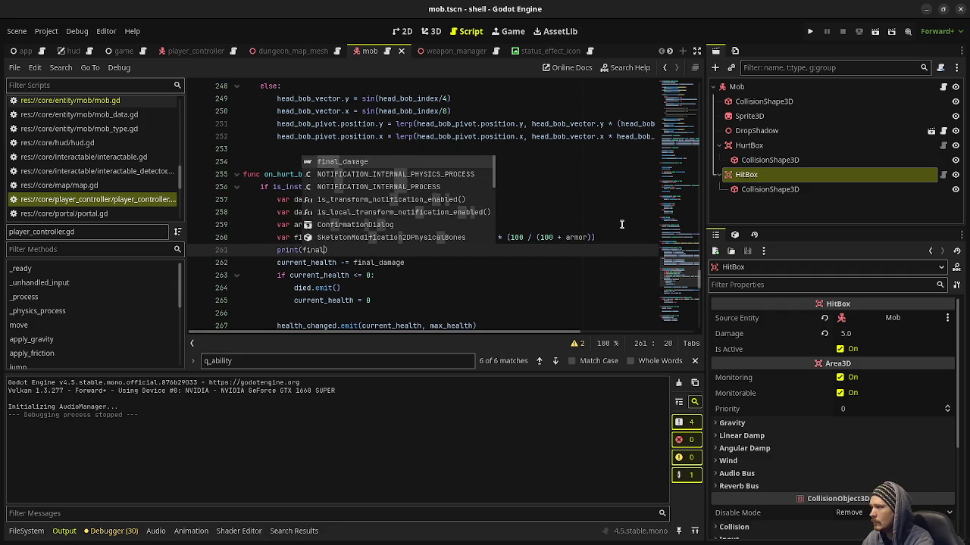
pyautogui.write('e')
pyautogui.press('F5')
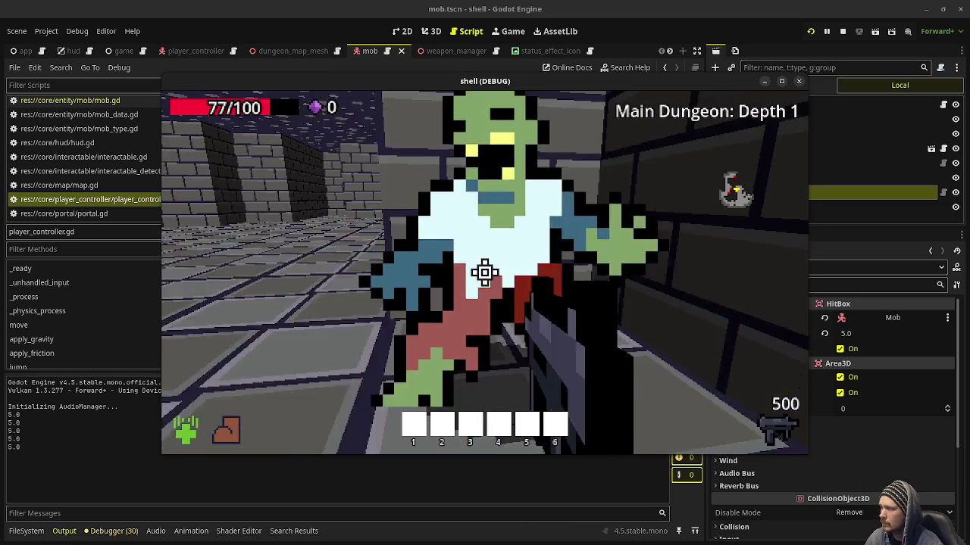
# Kill the mob, collect its 2 gems, and drag the game window left to expose the scene tree
pyautogui.moveTo(485, 273); pyautogui.dragTo(485, 273)
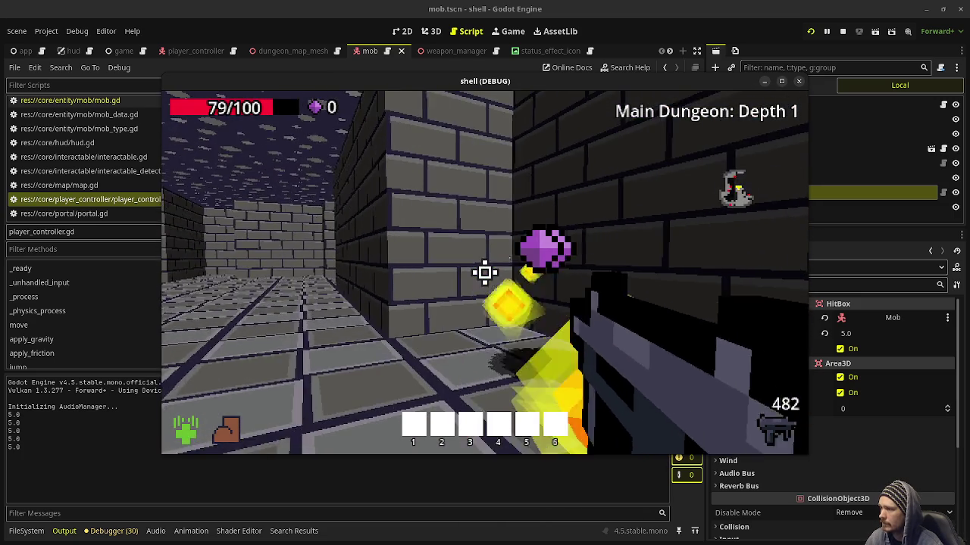
pyautogui.press('w')
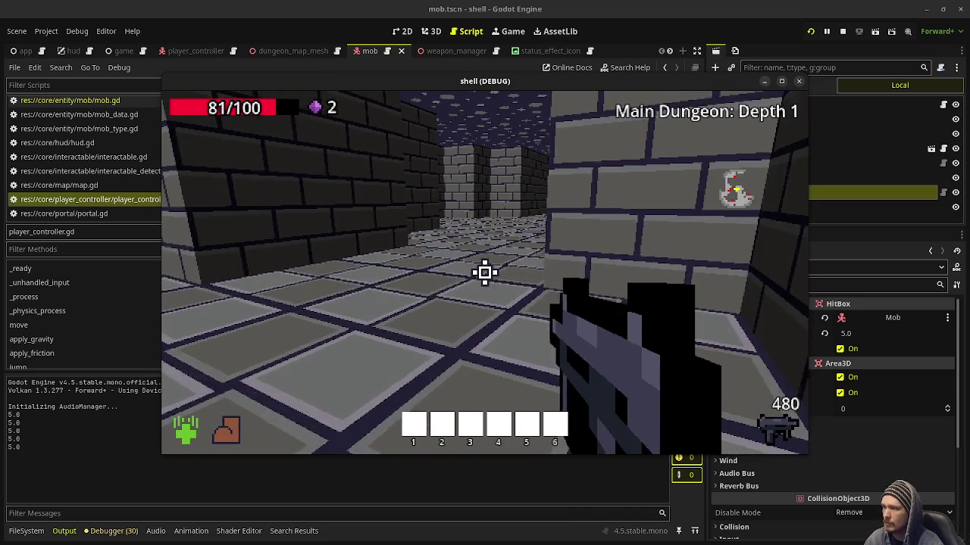
pyautogui.moveTo(603, 85); pyautogui.dragTo(523, 83)
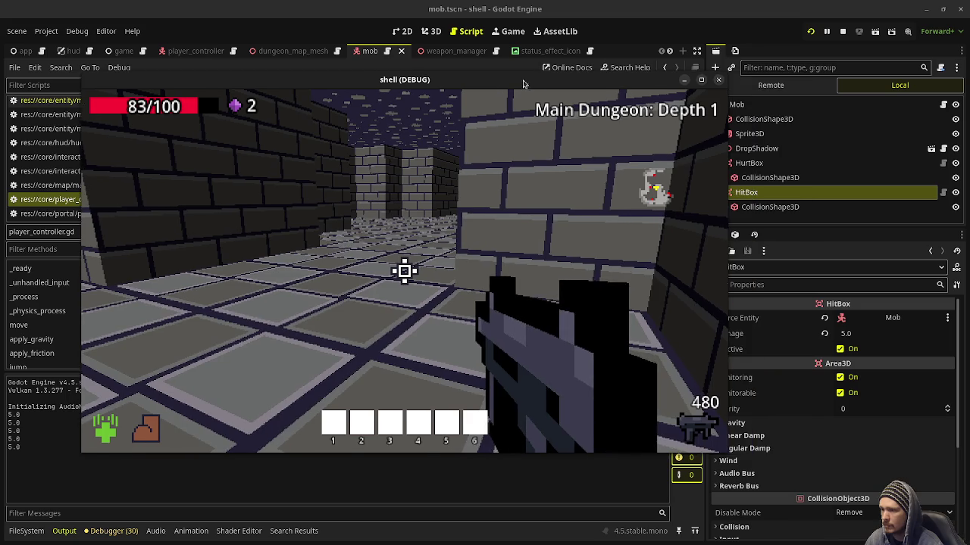
pyautogui.rightClick(519, 86)
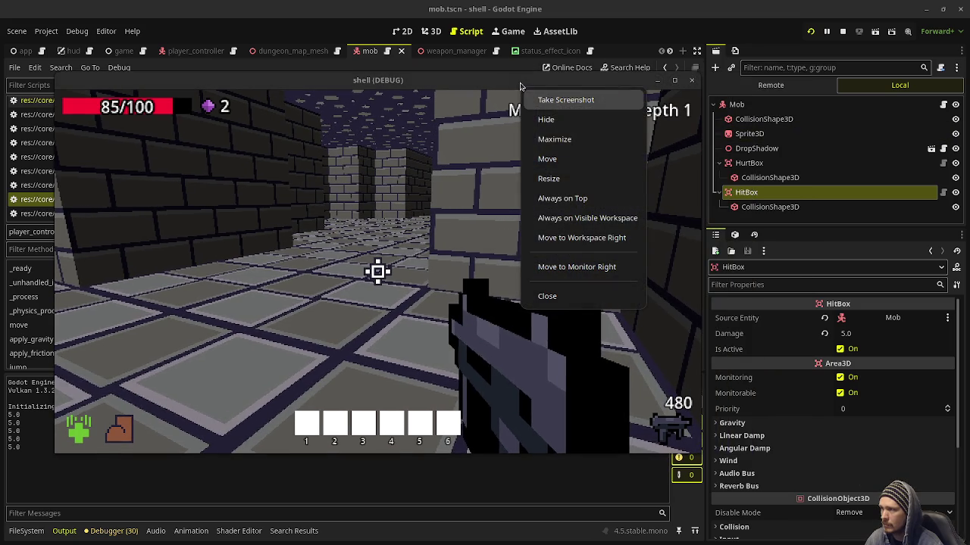
pyautogui.click(562, 198)
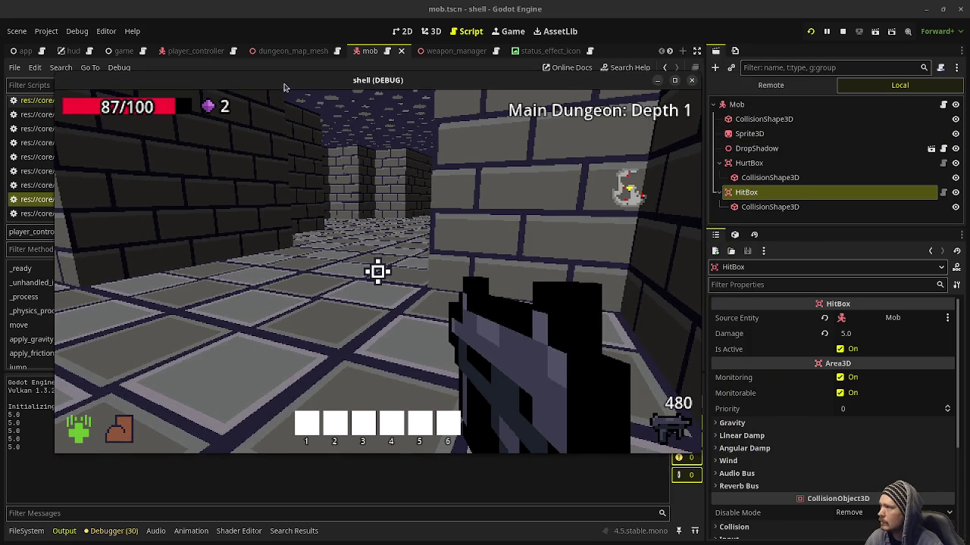
# Set the PlayerController's Starting Armor to 100.0 in the Inspector
pyautogui.click(185, 53)
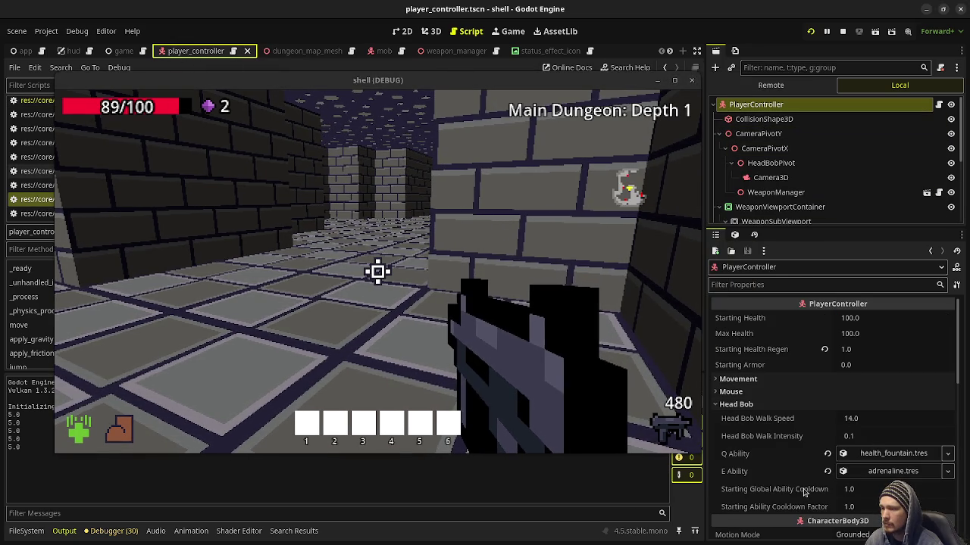
pyautogui.scroll(-2, 800, 385)
pyautogui.scroll(2, 799, 384)
pyautogui.click(865, 369)
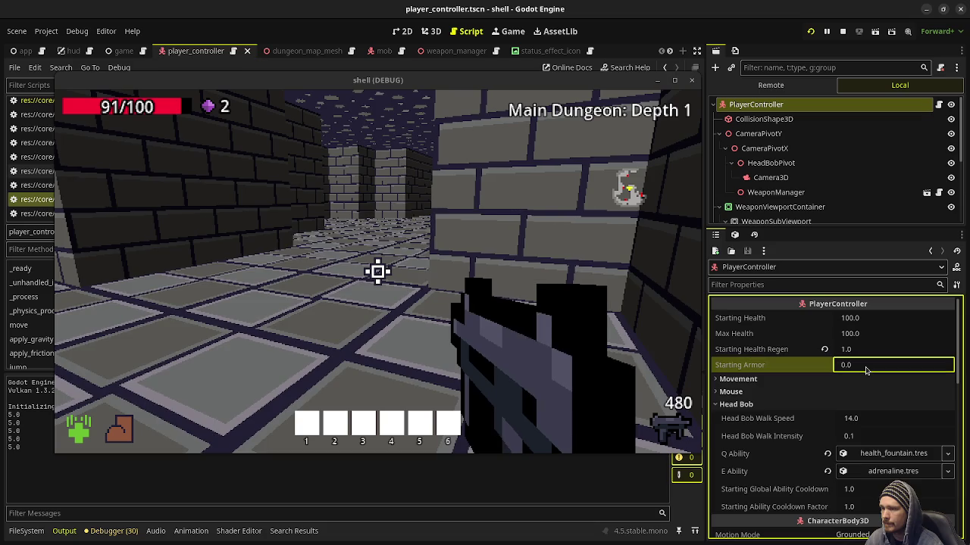
pyautogui.click(866, 368)
pyautogui.write('00')
pyautogui.press('Return')
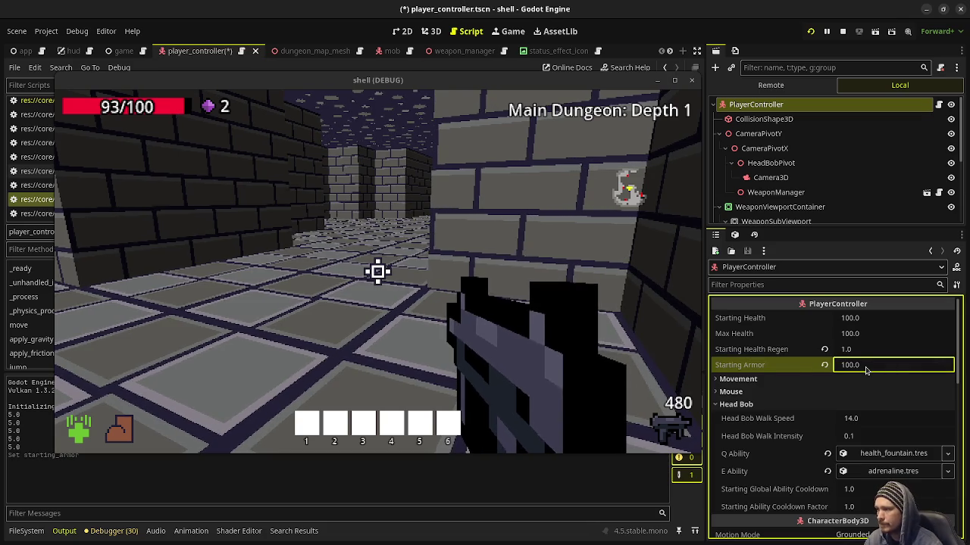
# Find and shoot an enemy in the running game while taking hits, then stop the game
pyautogui.click(378, 272)
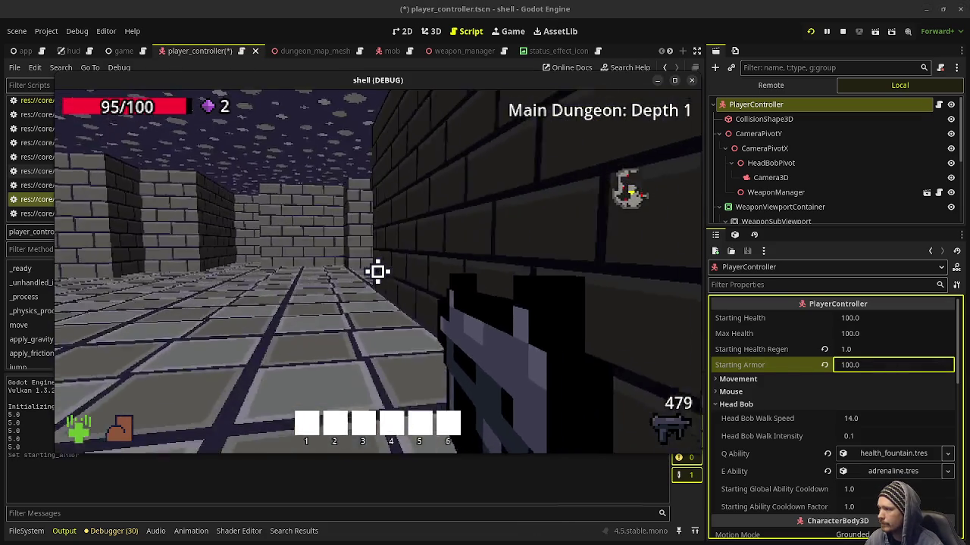
pyautogui.press('w')
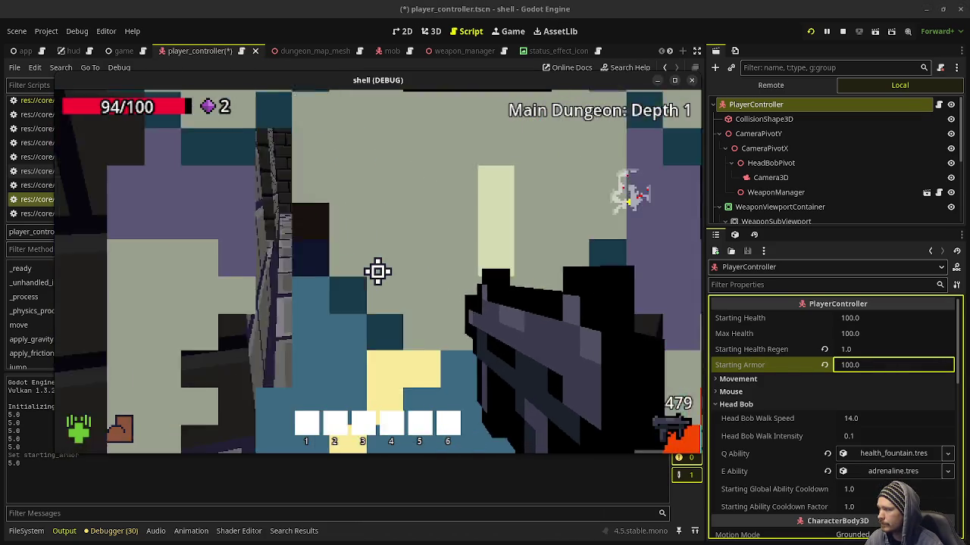
pyautogui.click(377, 271)
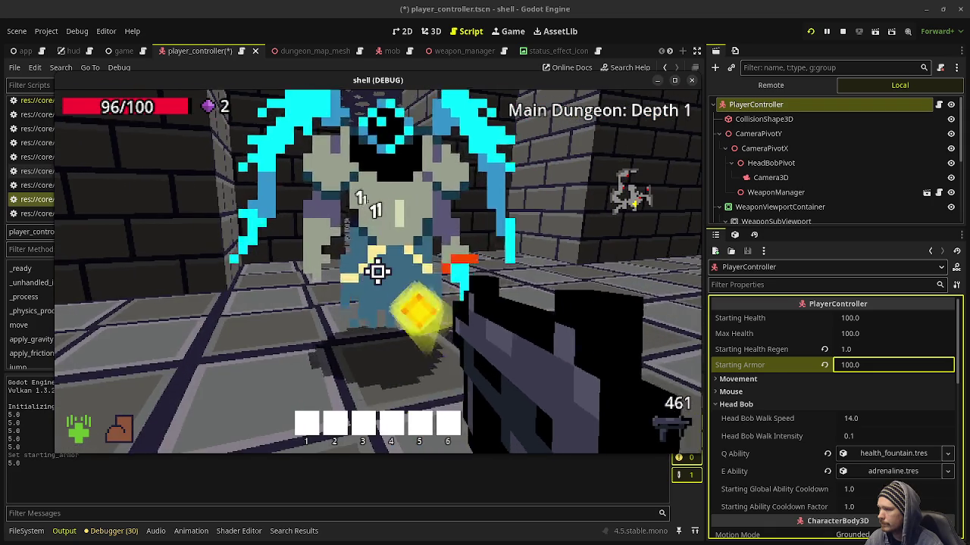
pyautogui.click(377, 271)
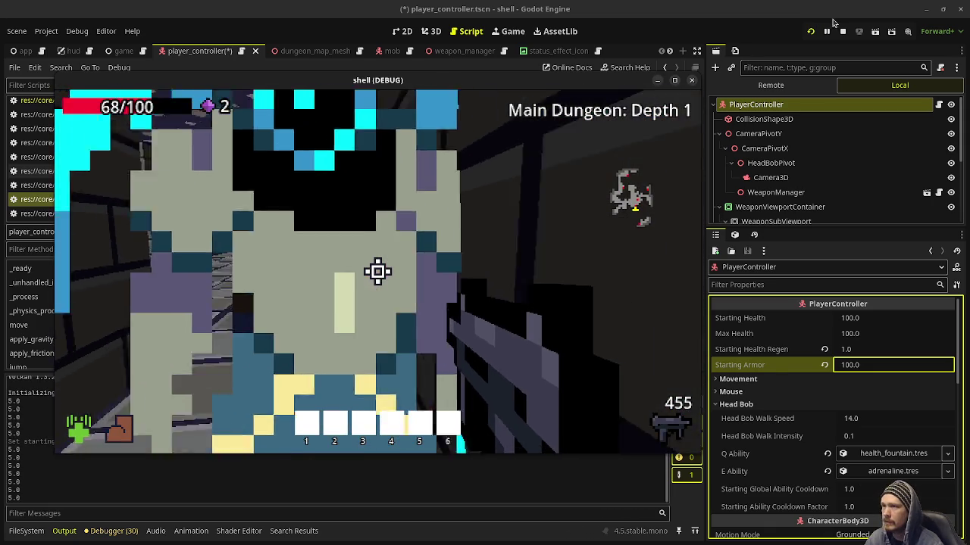
pyautogui.click(842, 32)
# Save the player_controller scene from the script editor
pyautogui.click(767, 366)
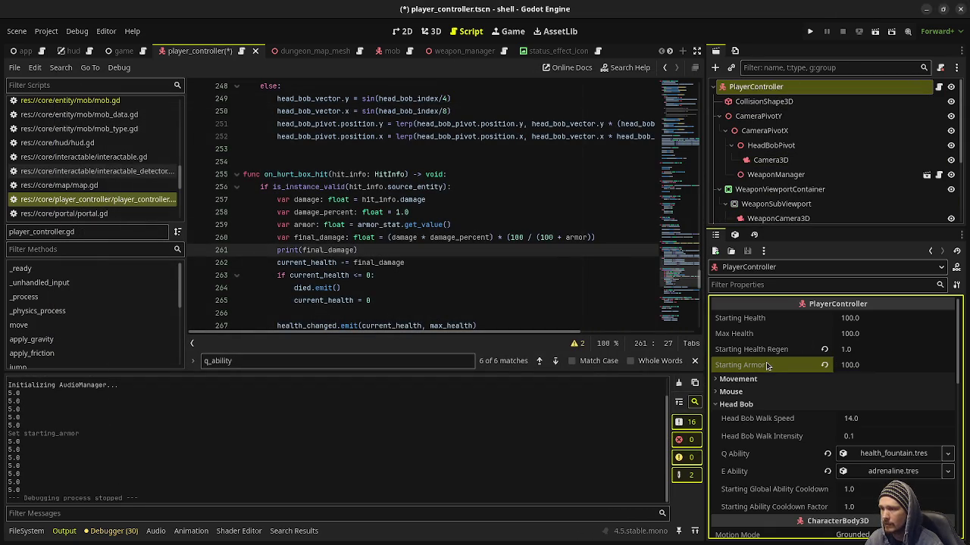
pyautogui.click(508, 218)
pyautogui.hotkey('ctrl', 's')
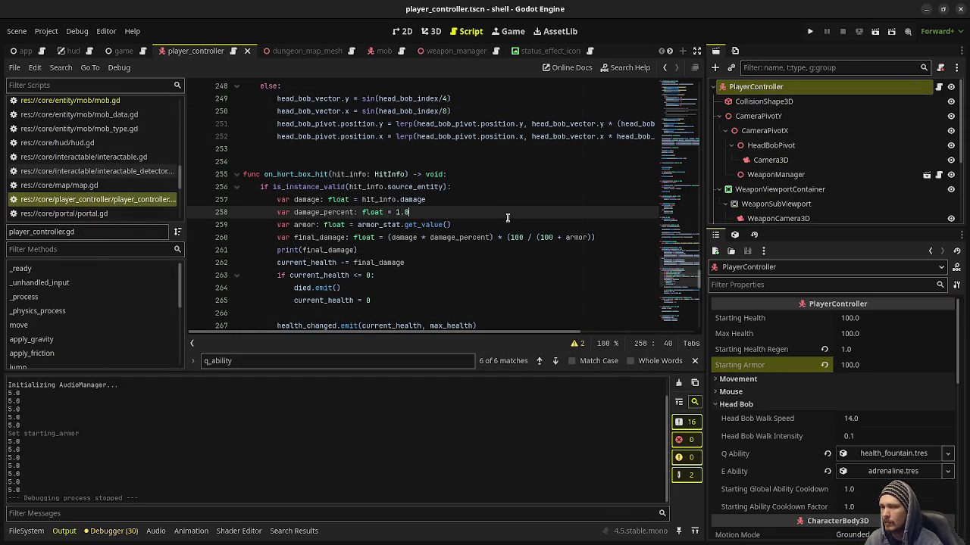
# Bring the ui_accept input handling block around line 140 into view
pyautogui.scroll(12, 523, 263)
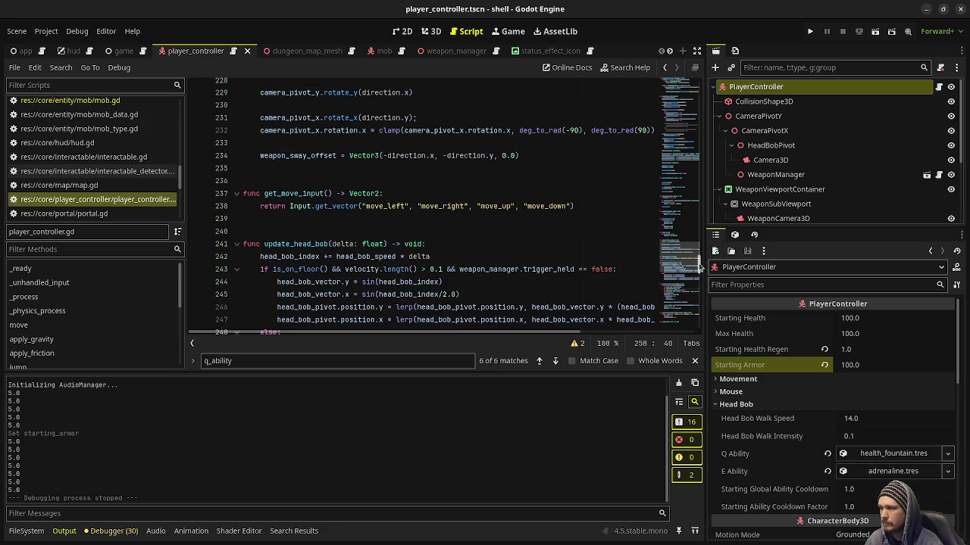
pyautogui.scroll(12, 491, 249)
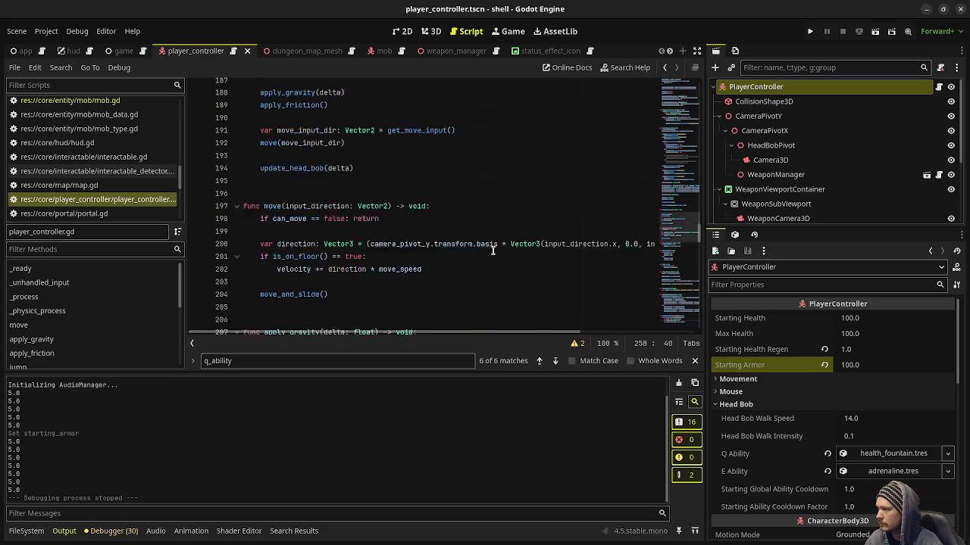
pyautogui.scroll(4, 493, 250)
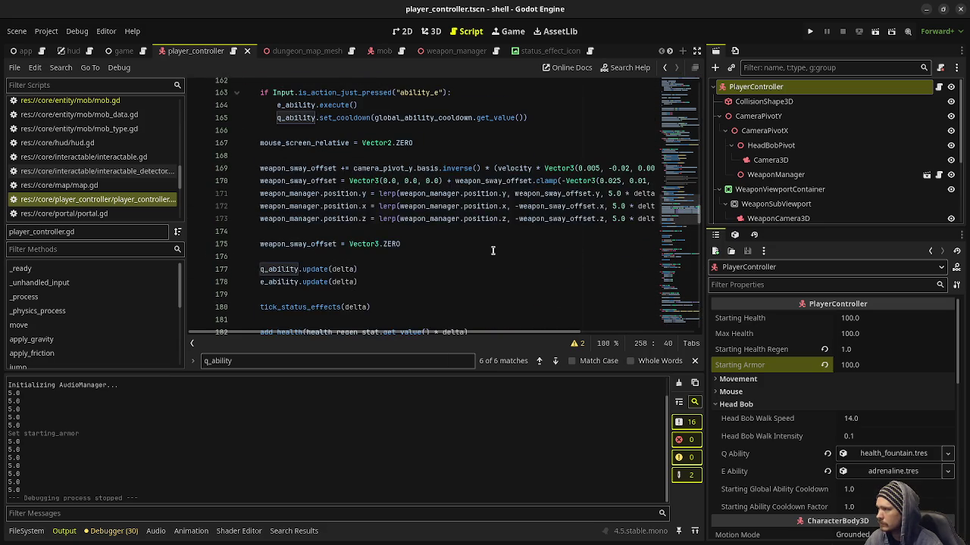
pyautogui.scroll(4, 492, 250)
pyautogui.scroll(2, 493, 250)
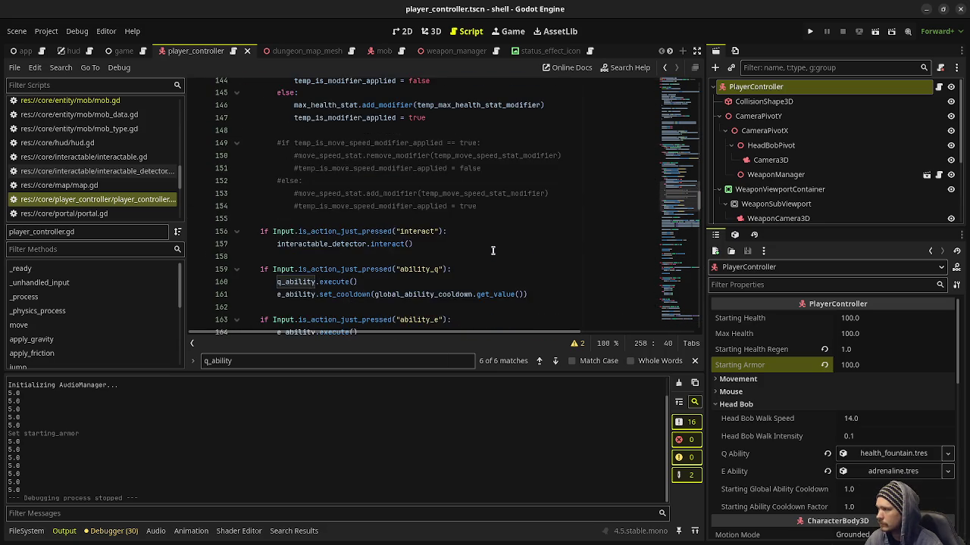
pyautogui.scroll(11, 492, 250)
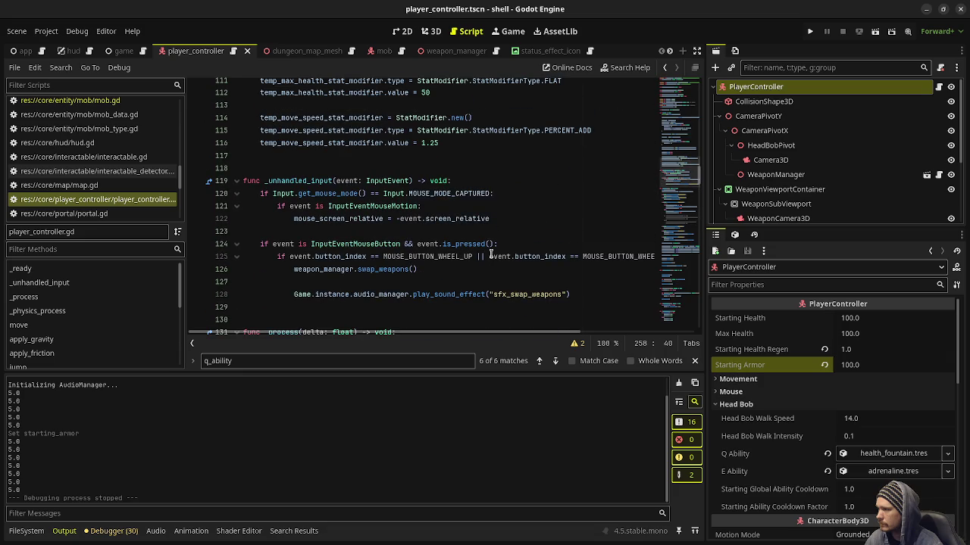
pyautogui.scroll(4, 490, 256)
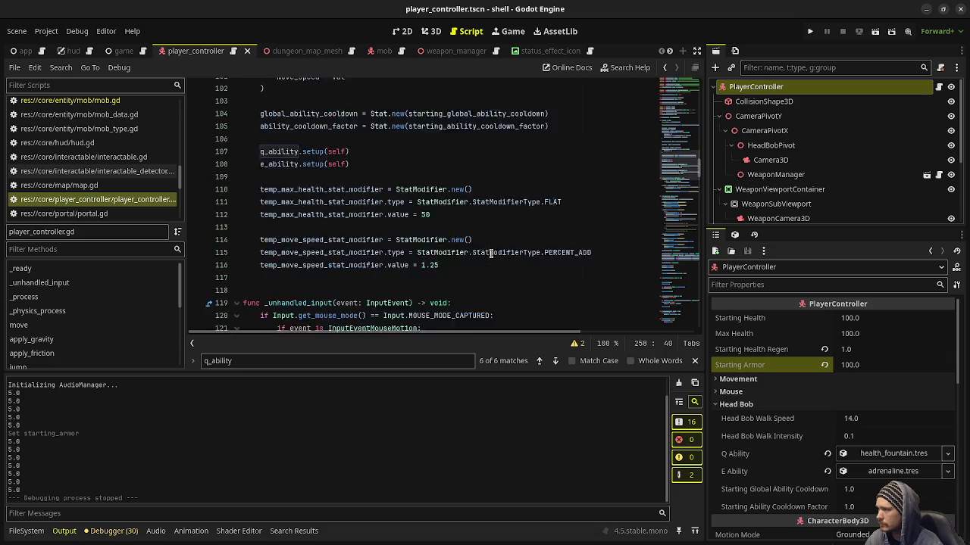
pyautogui.scroll(-10, 483, 274)
pyautogui.scroll(-4, 484, 275)
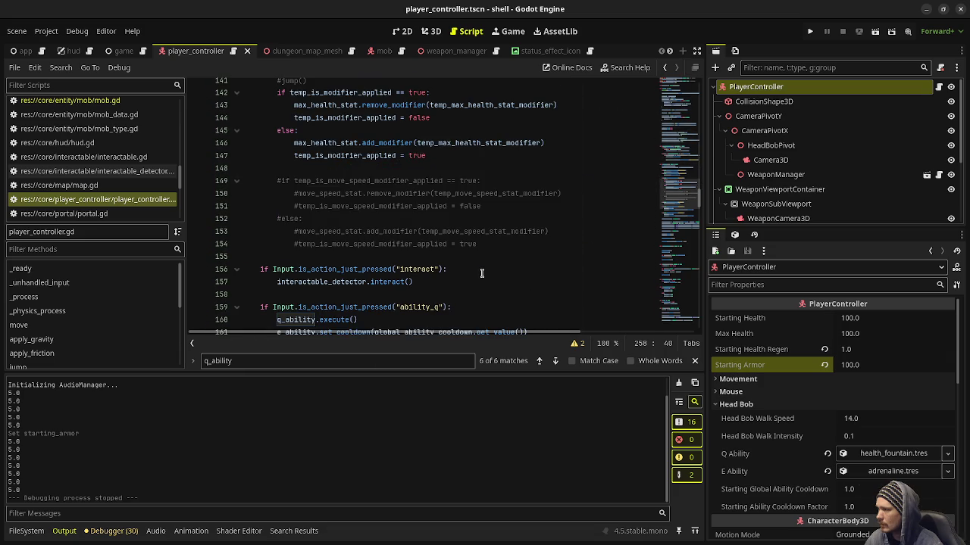
pyautogui.scroll(-2, 481, 274)
pyautogui.scroll(4, 481, 274)
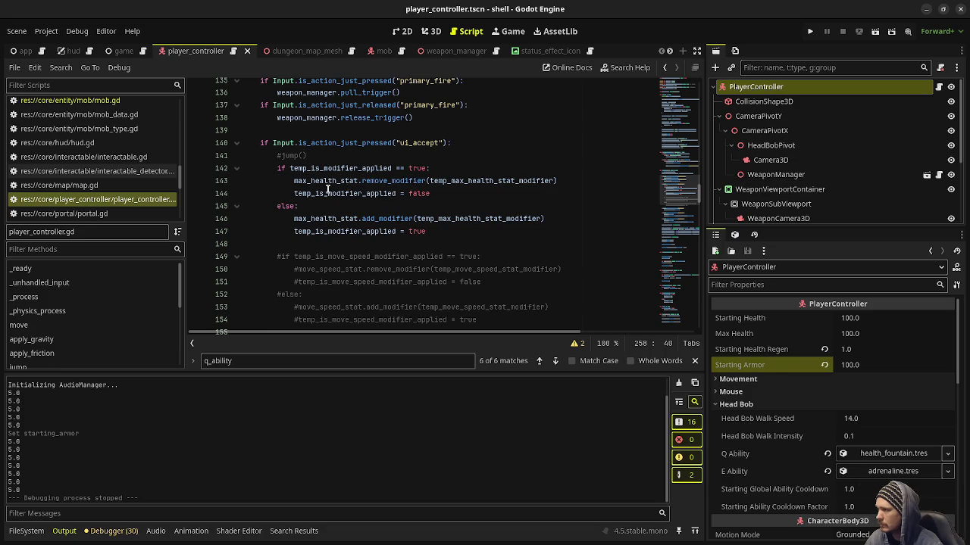
# Comment out the max_health_stat.remove_modifier line in the ui_accept toggle
pyautogui.click(438, 193)
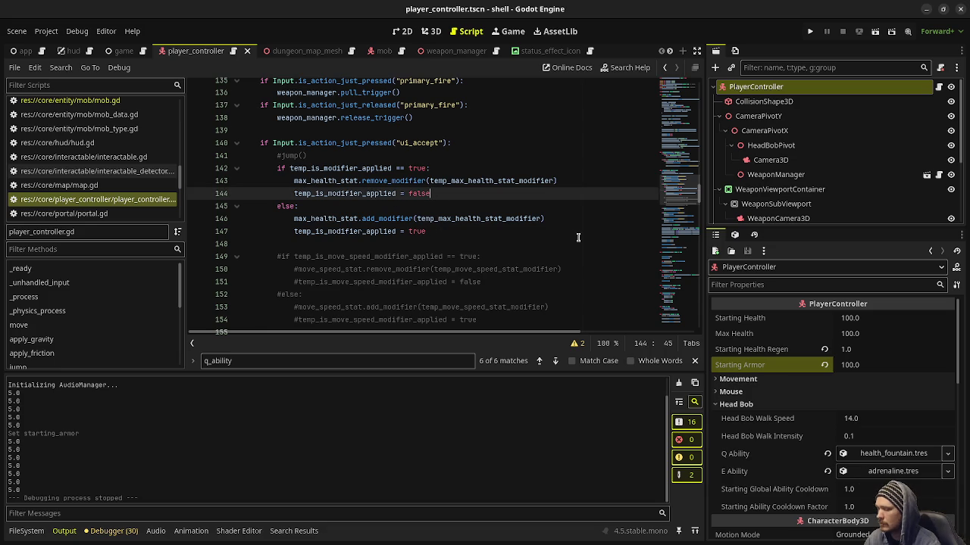
pyautogui.press('Return')
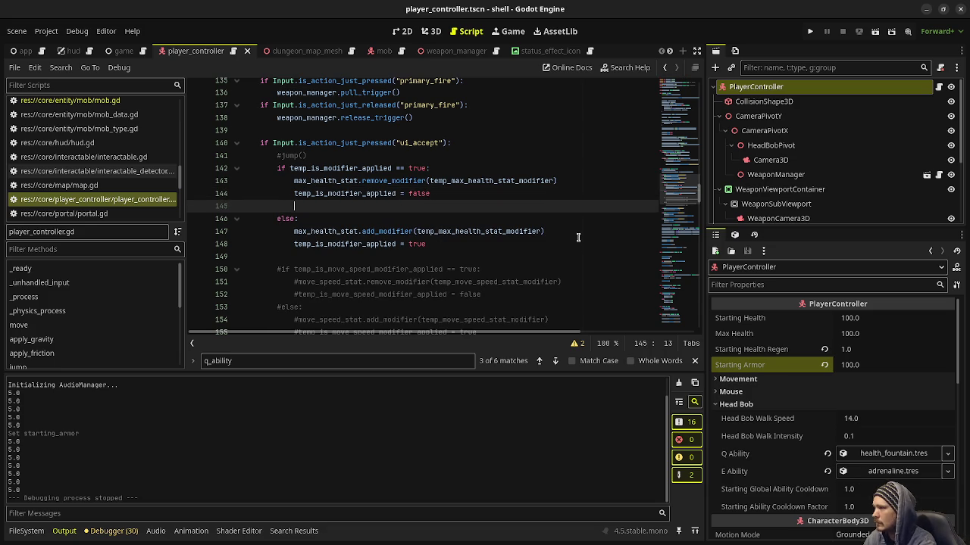
pyautogui.write('a')
pyautogui.press('BackSpace')
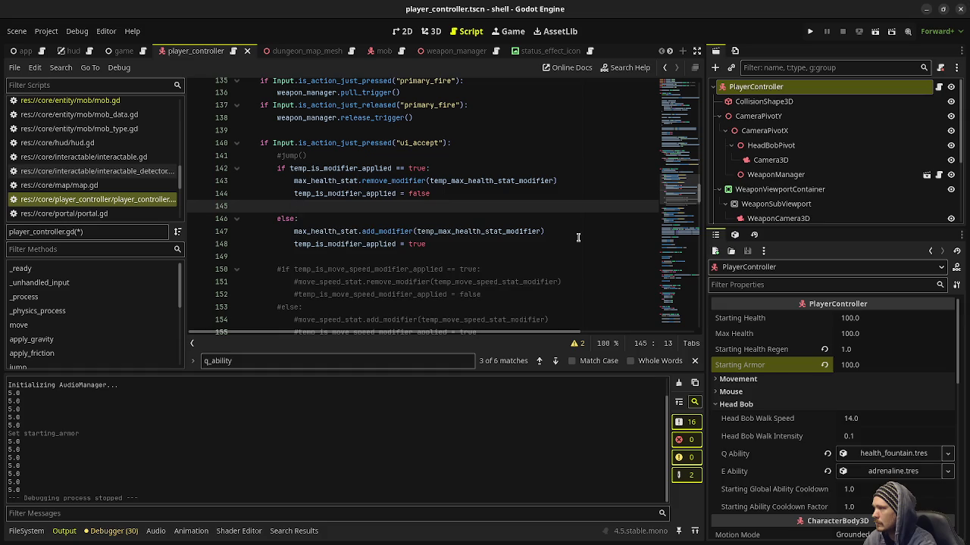
pyautogui.click(294, 181)
pyautogui.write('/')
pyautogui.press('BackSpace')
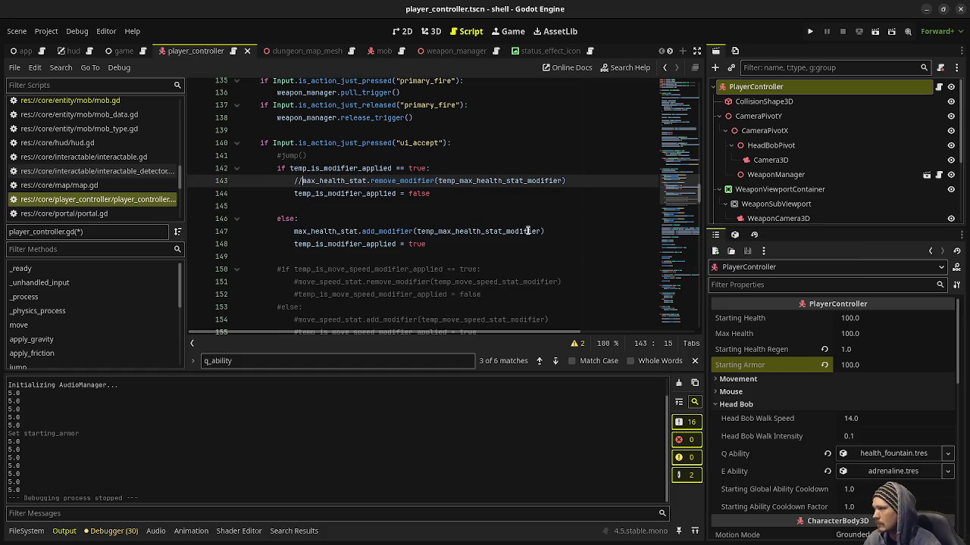
pyautogui.hotkey('ctrl', 'k')
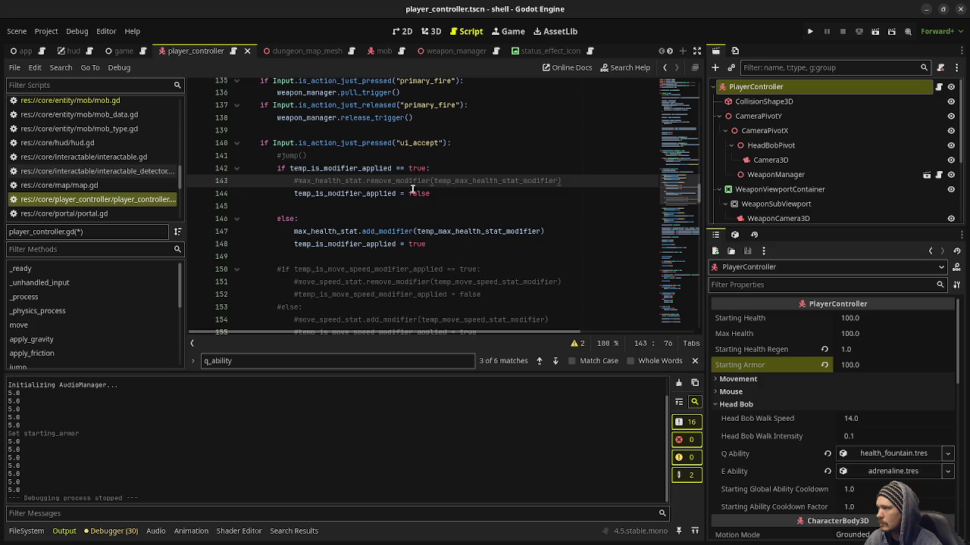
# Write armor_stat.base_value = 0.0 beneath the commented line and copy that statement
pyautogui.press('Return')
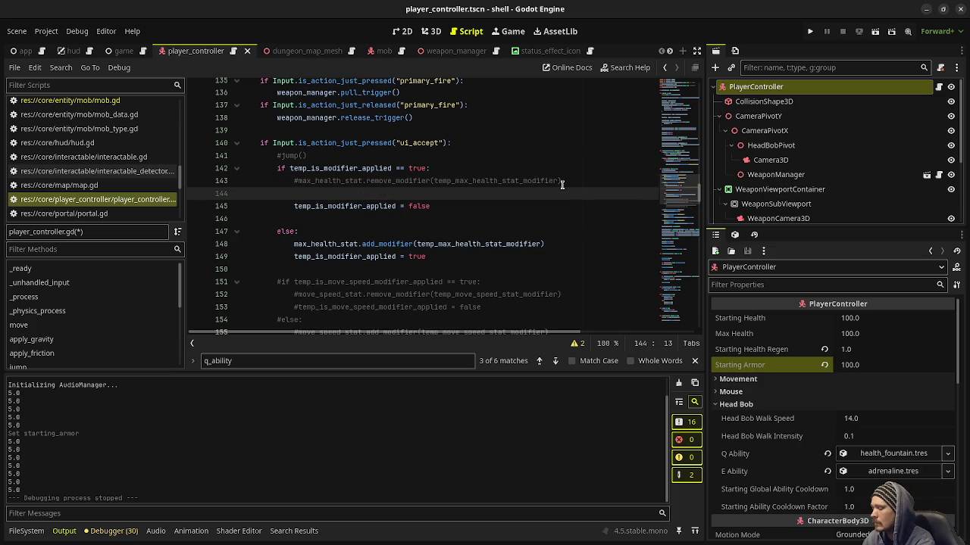
pyautogui.write('armor_stat.')
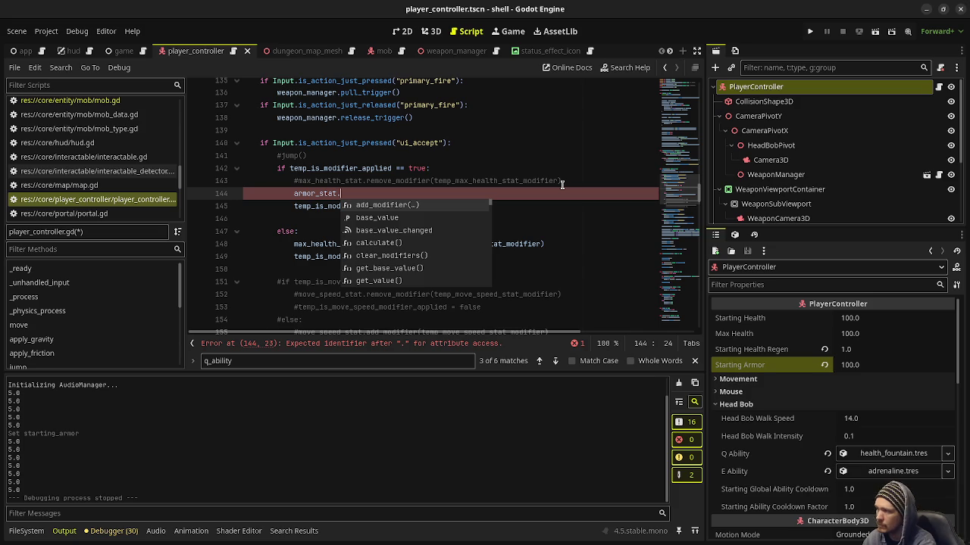
pyautogui.write('bas')
pyautogui.press('BackSpace')
pyautogui.press('BackSpace')
pyautogui.press('BackSpace')
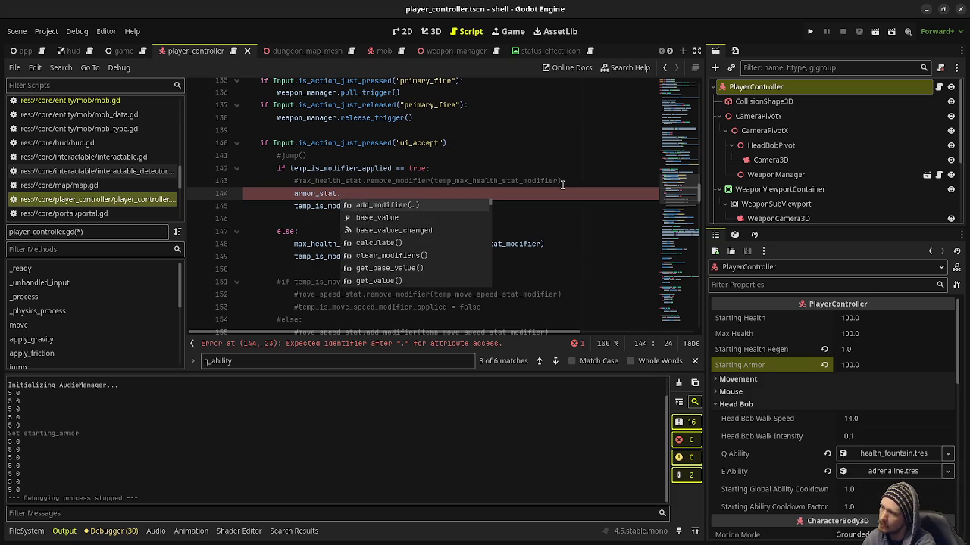
pyautogui.write('add')
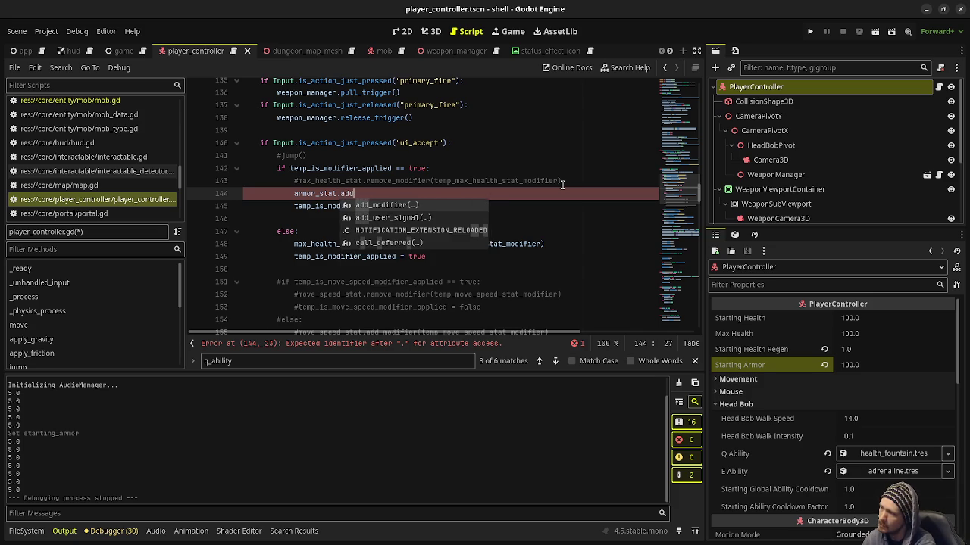
pyautogui.write('_modifier(')
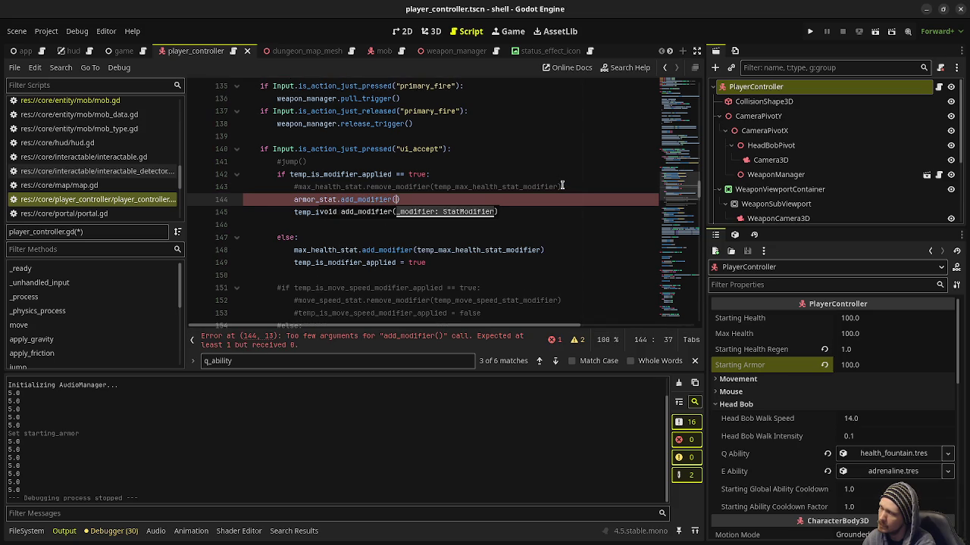
pyautogui.write('StatModifier.')
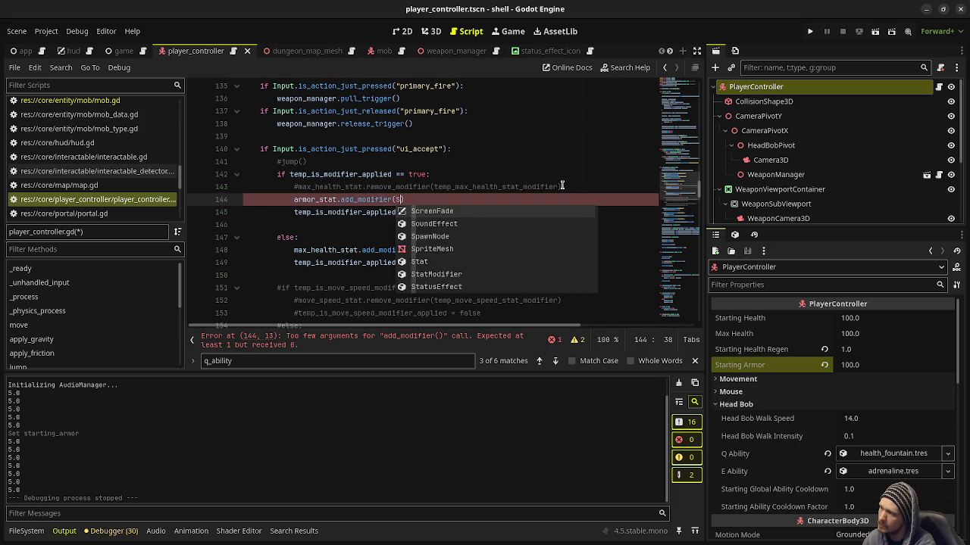
pyautogui.press('Return')
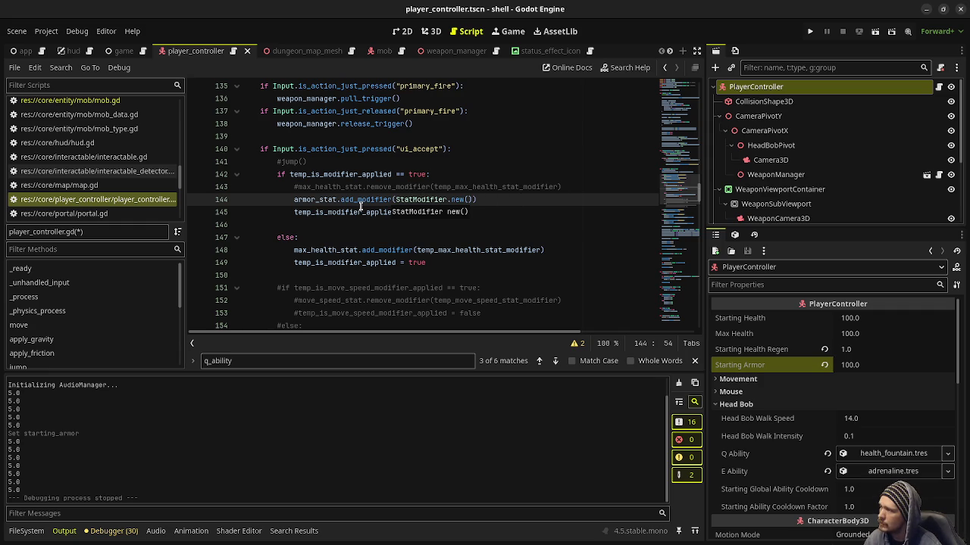
pyautogui.hotkey('ctrl', 'BackSpace')
pyautogui.hotkey('ctrl', 'BackSpace')
pyautogui.hotkey('ctrl', 'BackSpace')
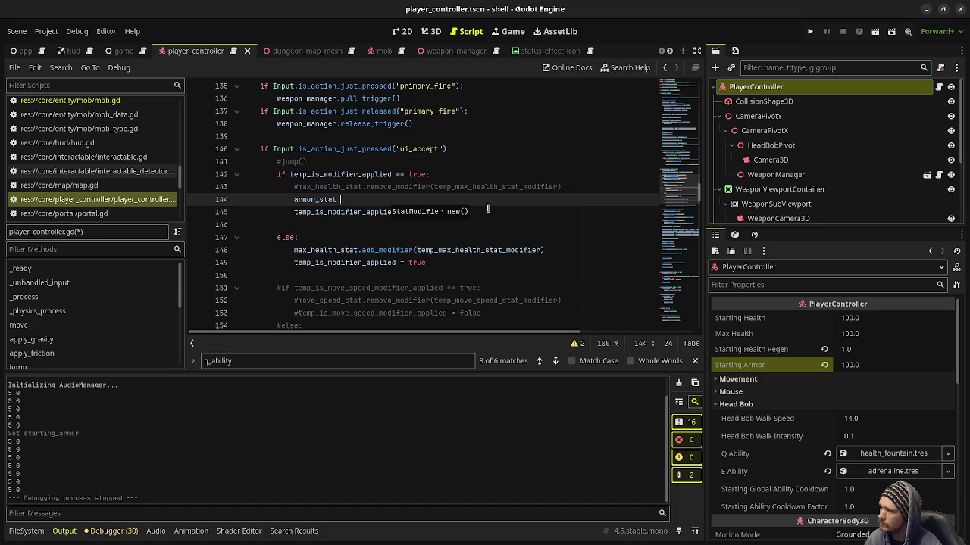
pyautogui.write('base_value ')
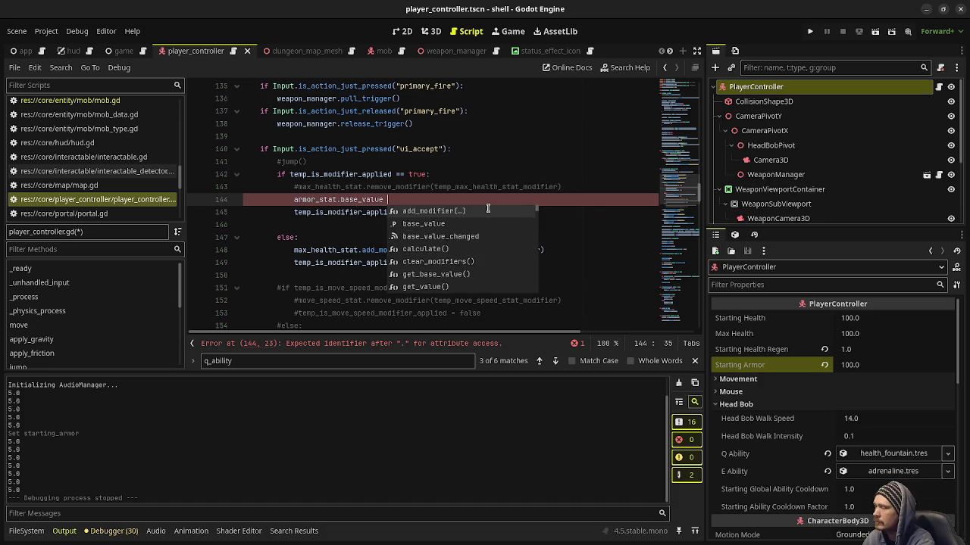
pyautogui.write('= ')
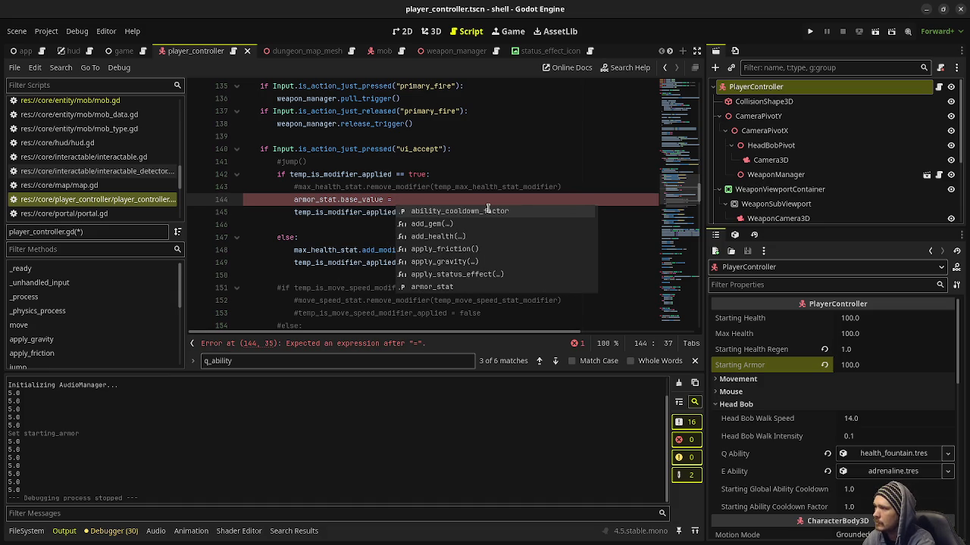
pyautogui.write('2')
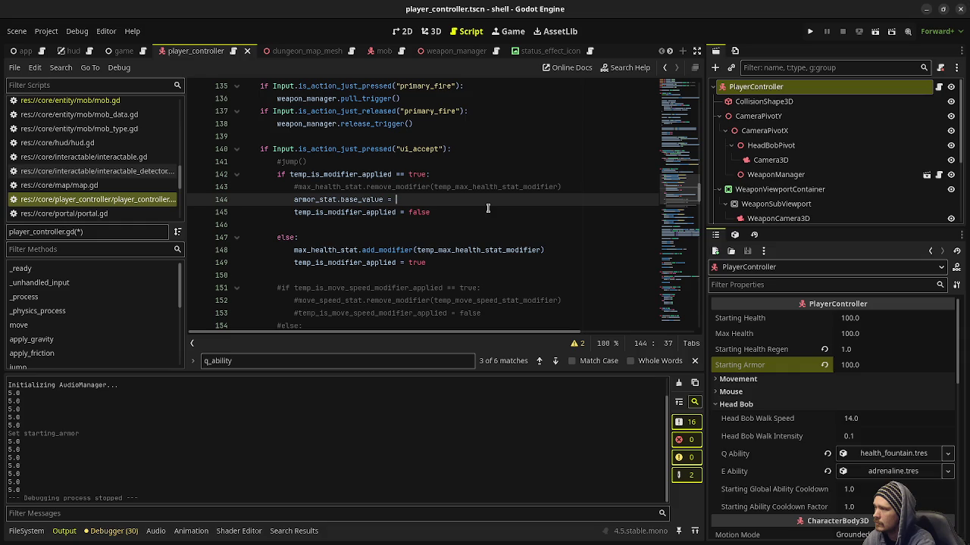
pyautogui.write('0')
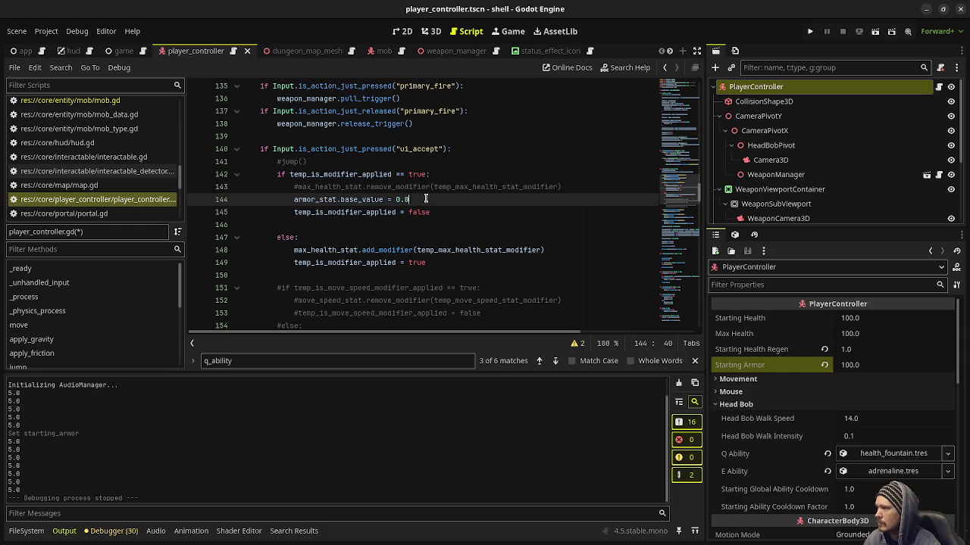
pyautogui.moveTo(426, 199); pyautogui.dragTo(292, 200)
pyautogui.hotkey('ctrl', 'c')
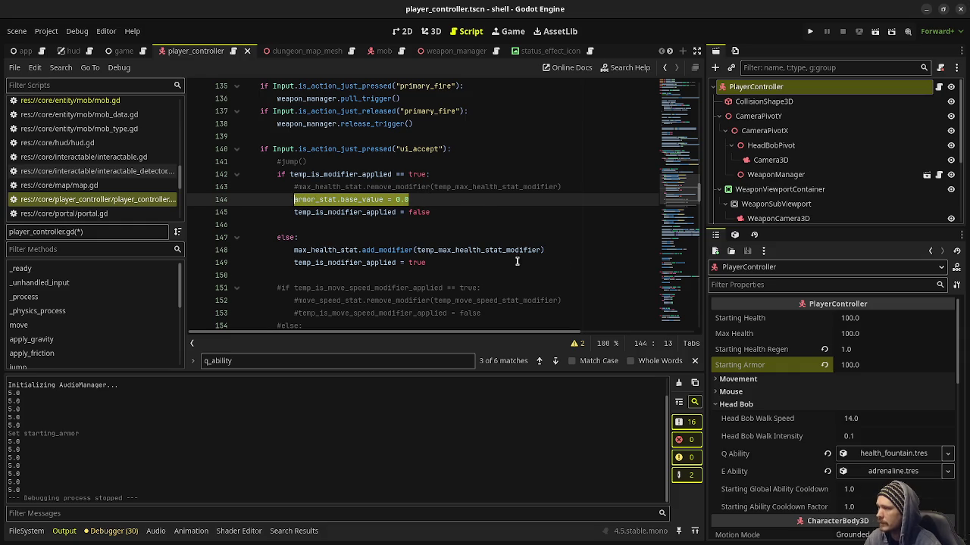
# Comment out the max-health modifier on line 148, paste the armor statement below, and save
pyautogui.click(577, 250)
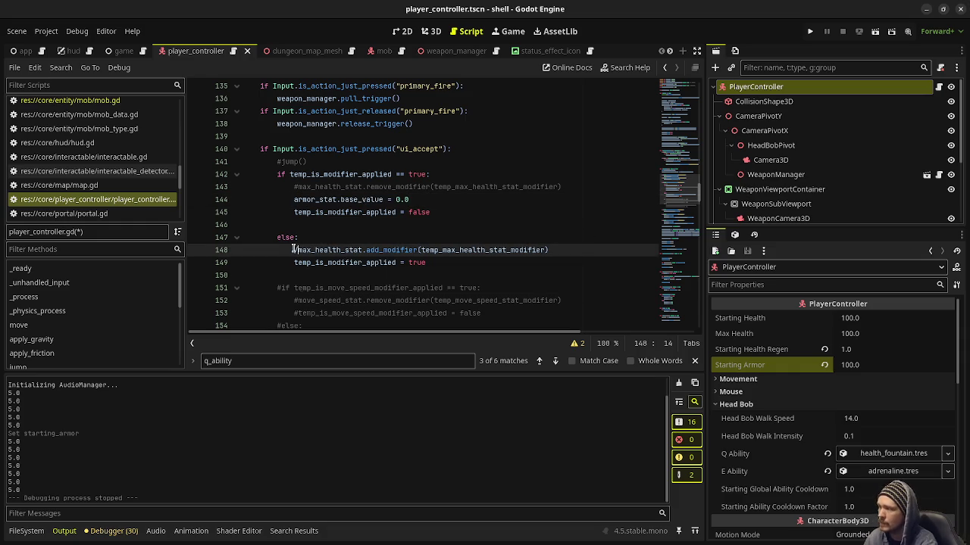
pyautogui.write('#')
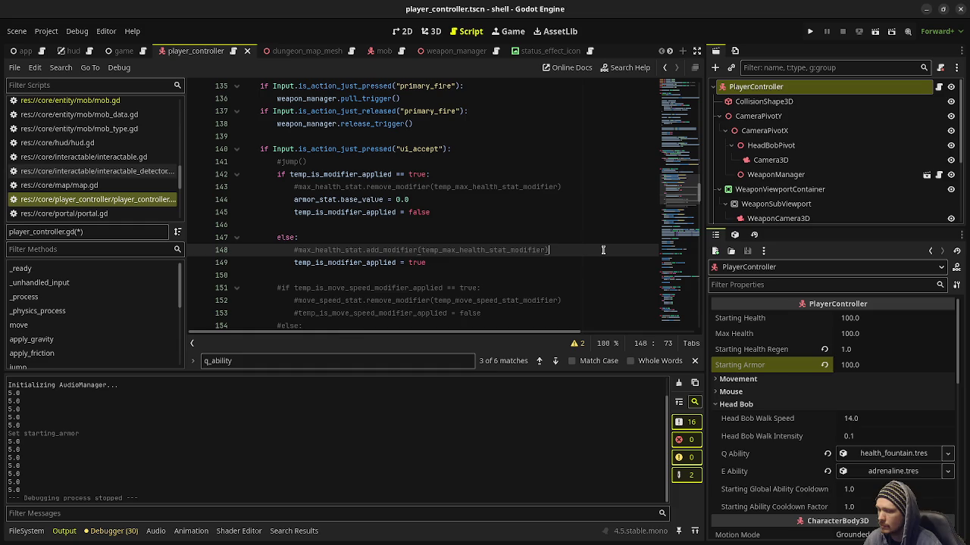
pyautogui.press('End')
pyautogui.press('Return')
pyautogui.hotkey('ctrl', 'v')
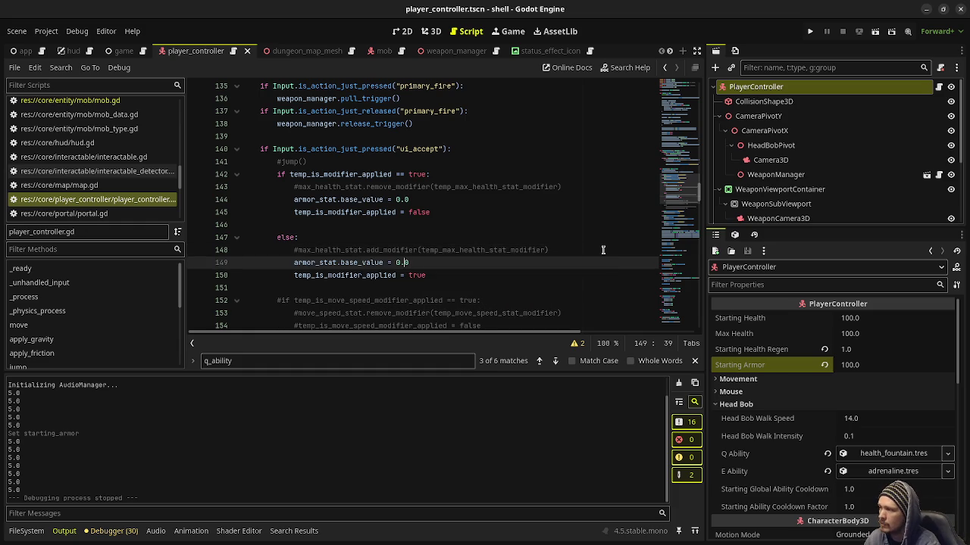
pyautogui.hotkey('ctrl', 's')
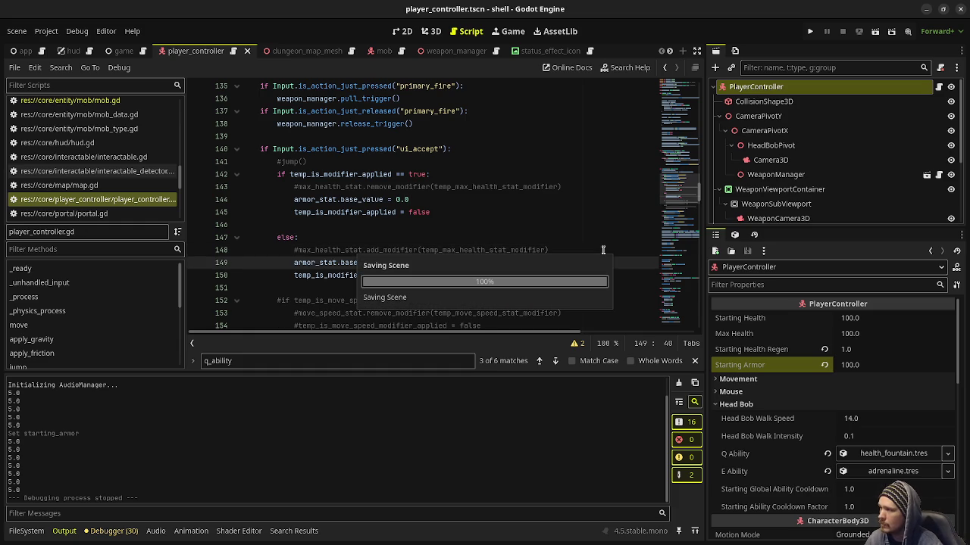
# Launch the game and fire at the zombie and skeleton mage near the start
pyautogui.press('F5')
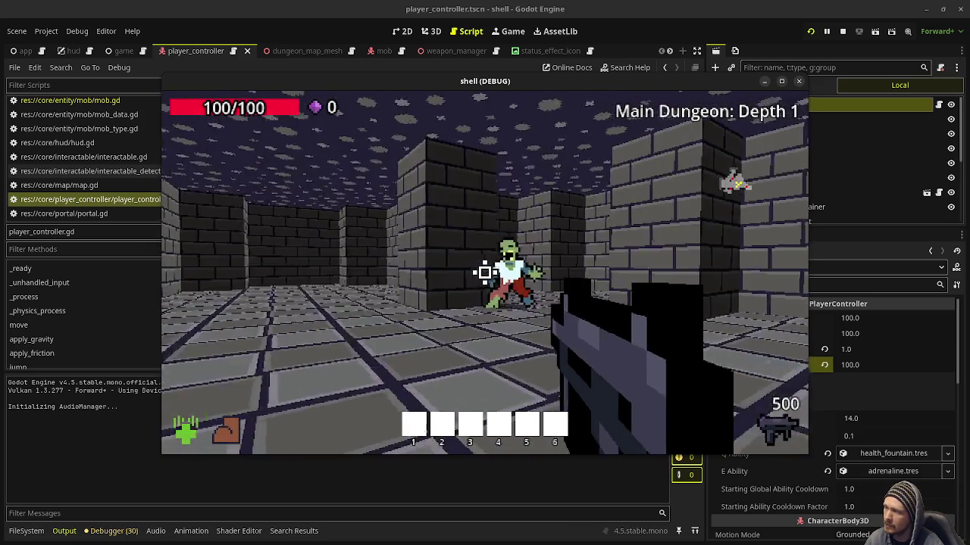
pyautogui.moveTo(485, 272); pyautogui.dragTo(485, 273)
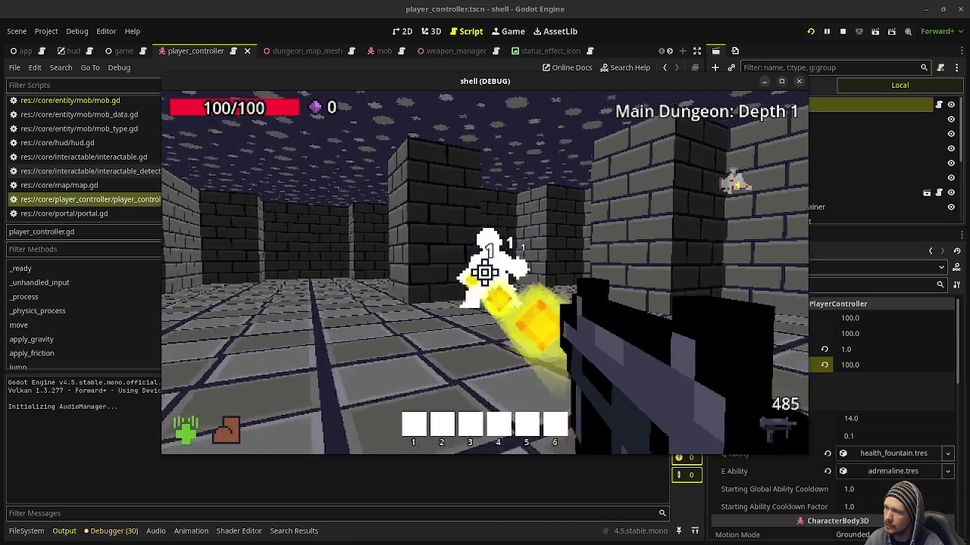
pyautogui.moveTo(484, 273)
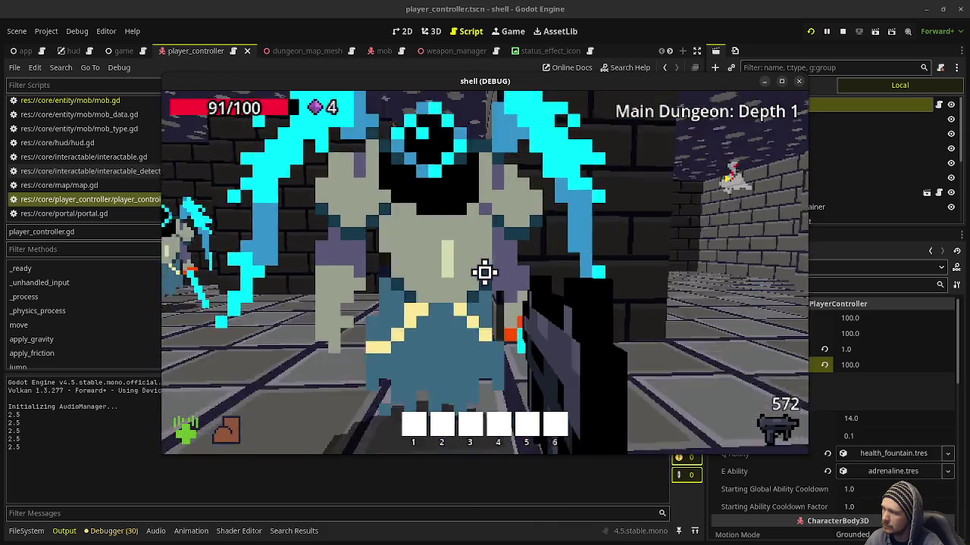
pyautogui.click(485, 272)
pyautogui.click(485, 272)
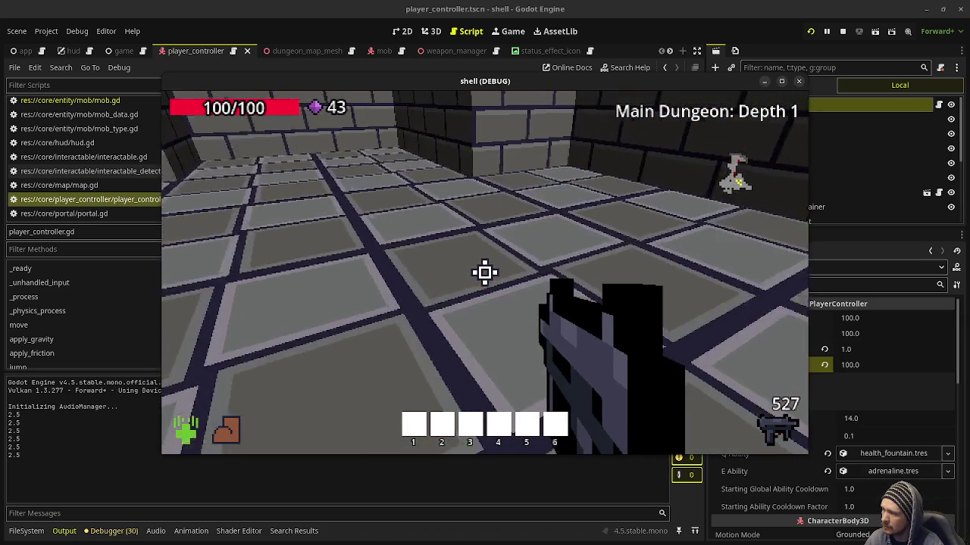
pyautogui.moveTo(485, 272); pyautogui.dragTo(485, 273)
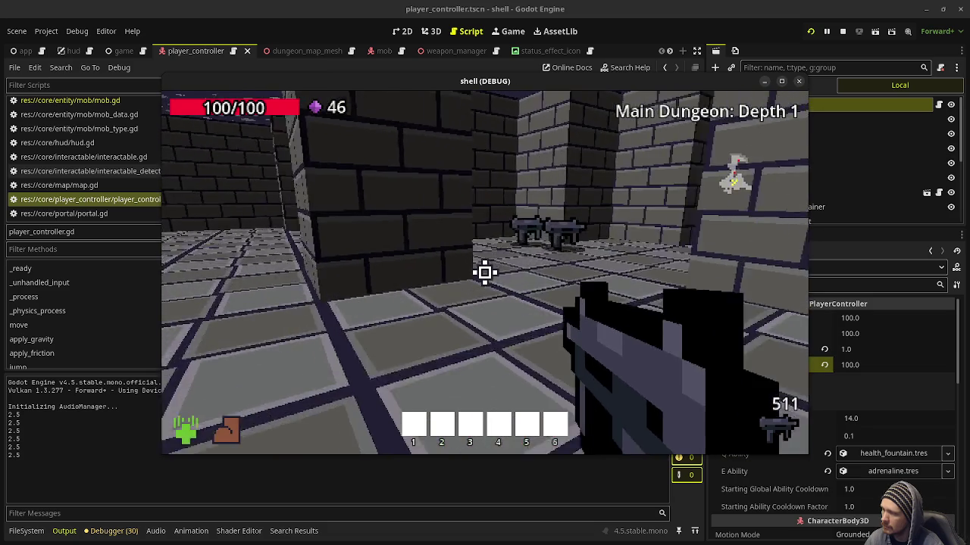
pyautogui.moveTo(485, 273)
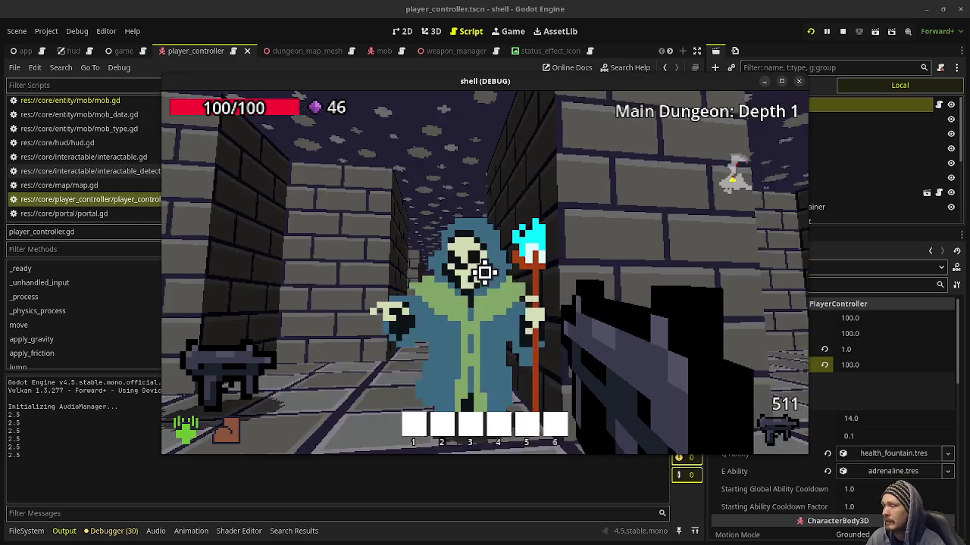
pyautogui.moveTo(485, 273); pyautogui.dragTo(484, 273)
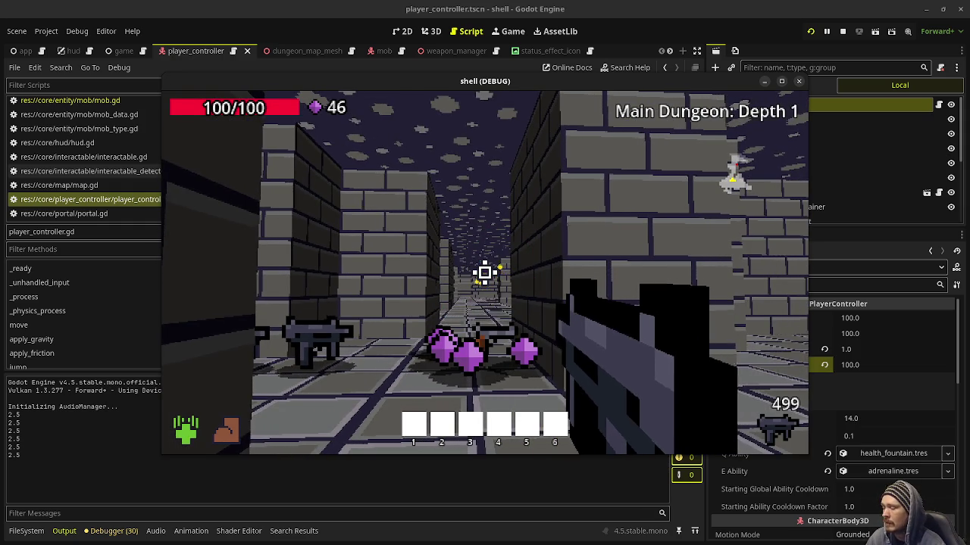
# Walk down the corridor, kill a zombie, collect its gem, and heal with the health fountain
pyautogui.press('w')
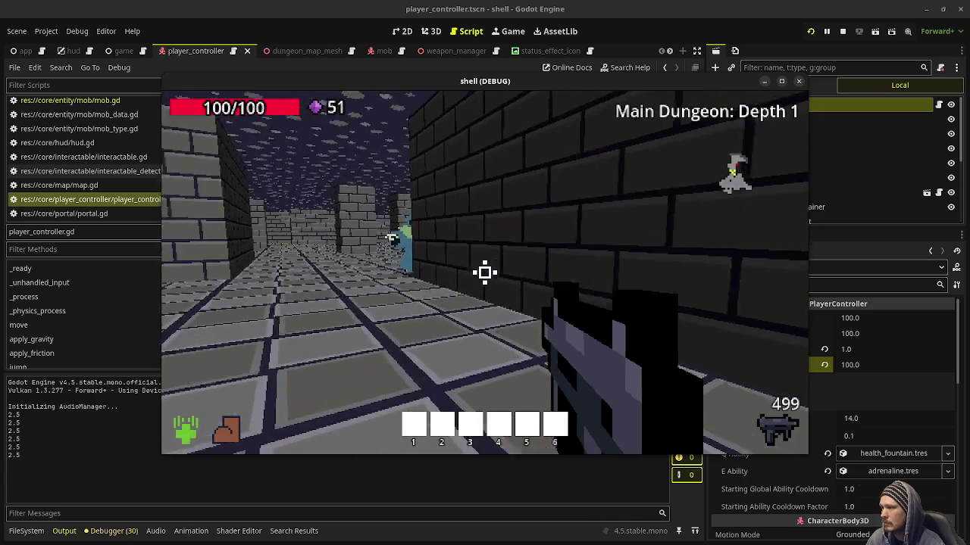
pyautogui.press('w')
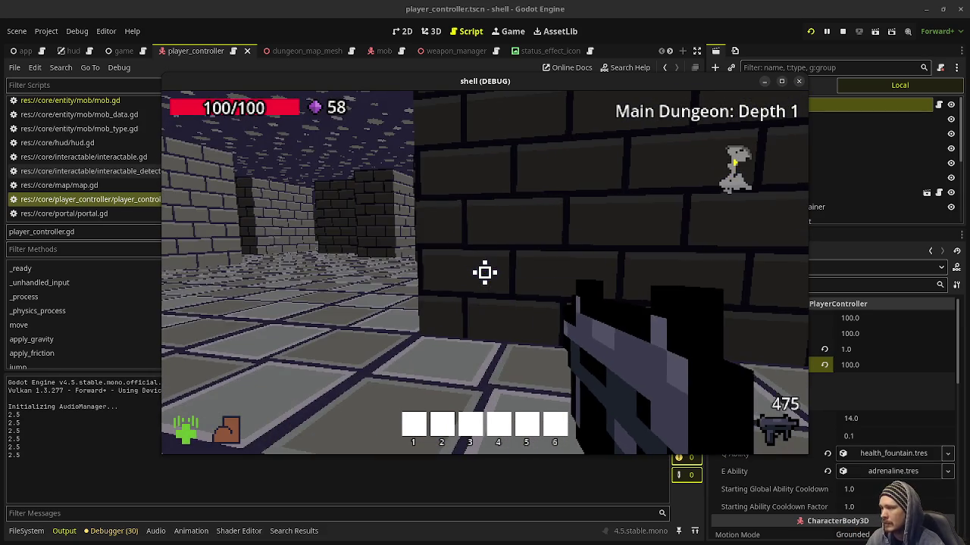
pyautogui.press('w')
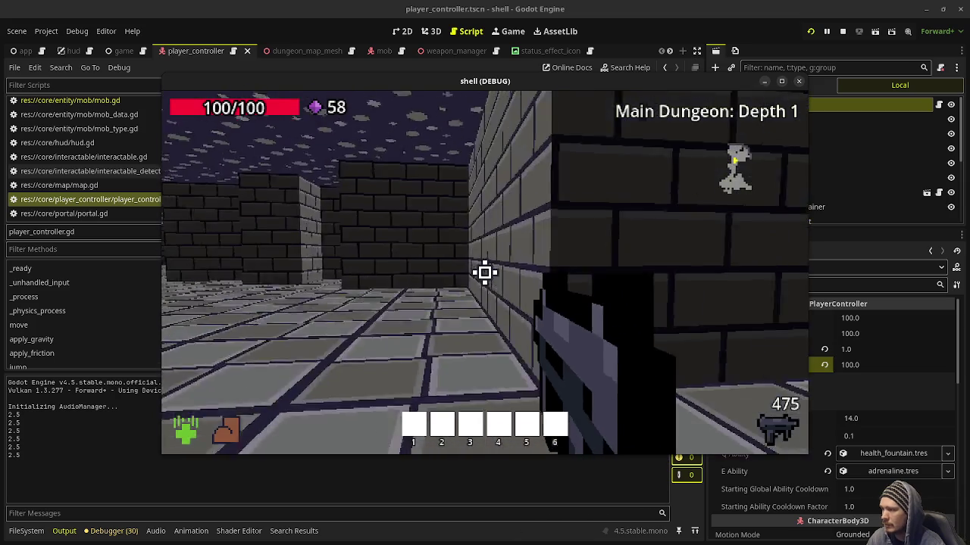
pyautogui.press('w')
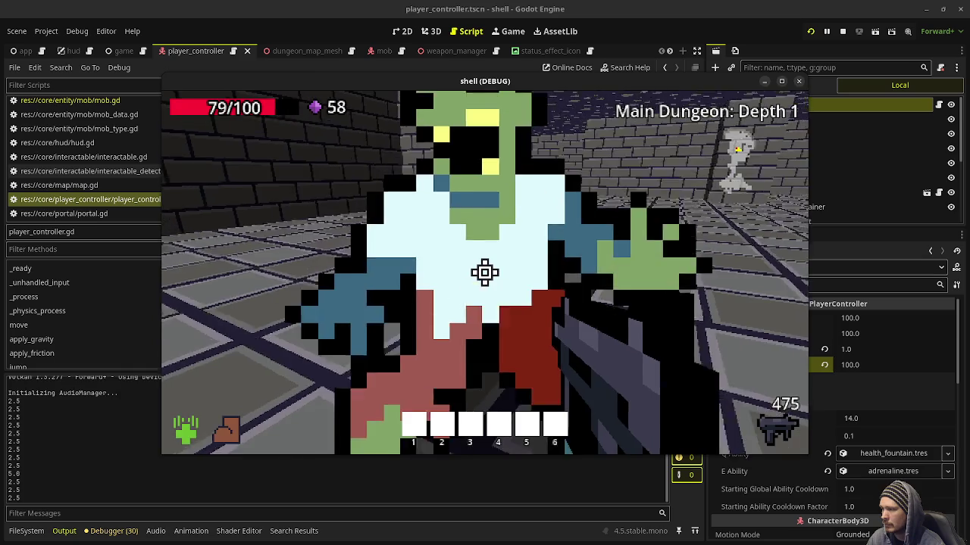
pyautogui.press('s')
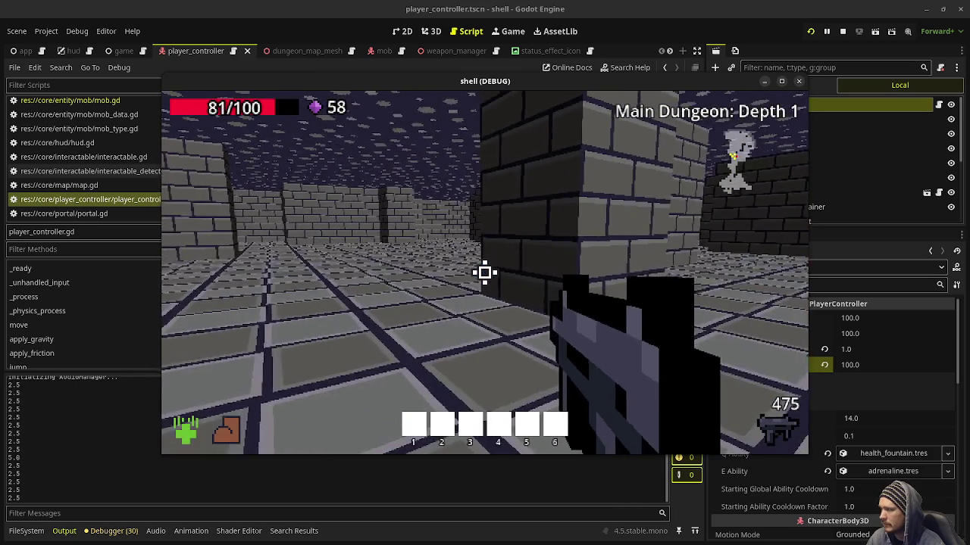
pyautogui.moveTo(485, 272)
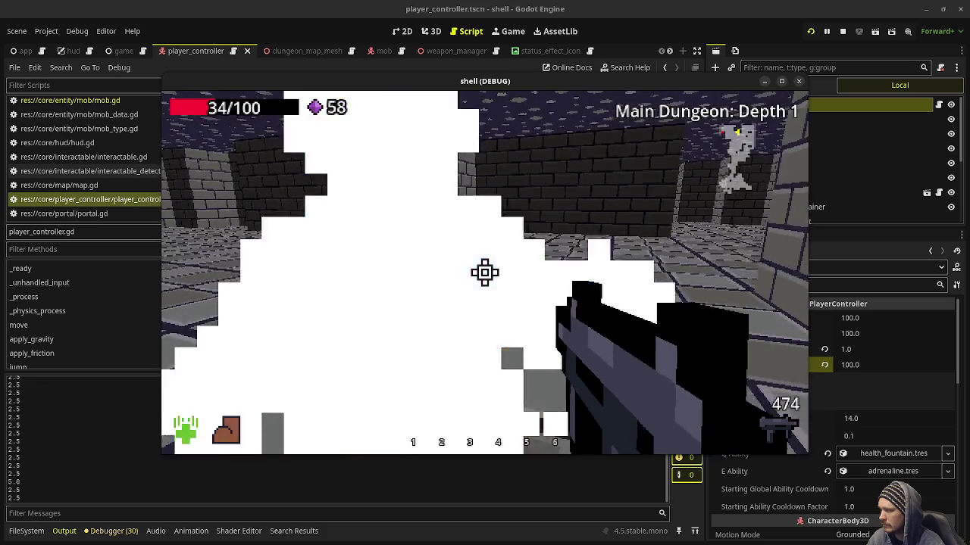
pyautogui.click(485, 273)
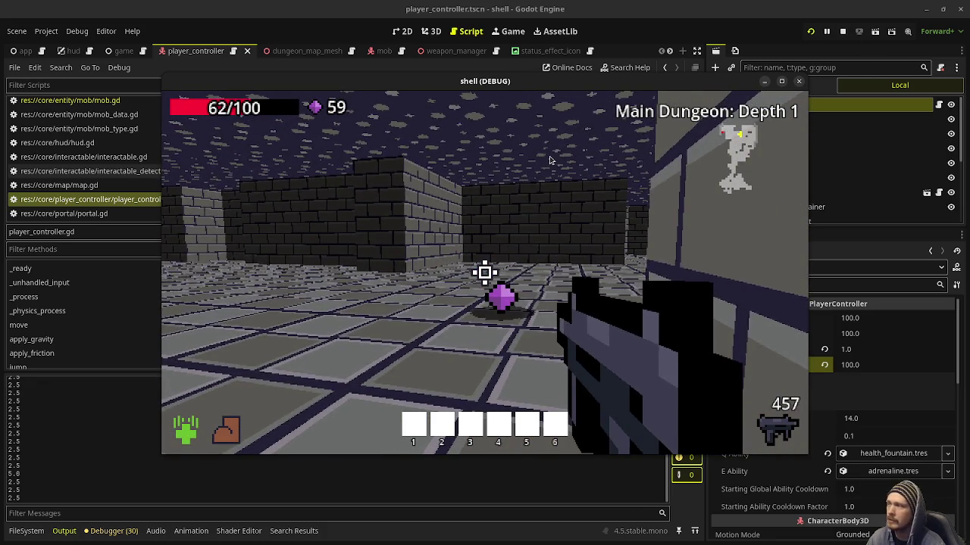
pyautogui.press('w')
pyautogui.press('q')
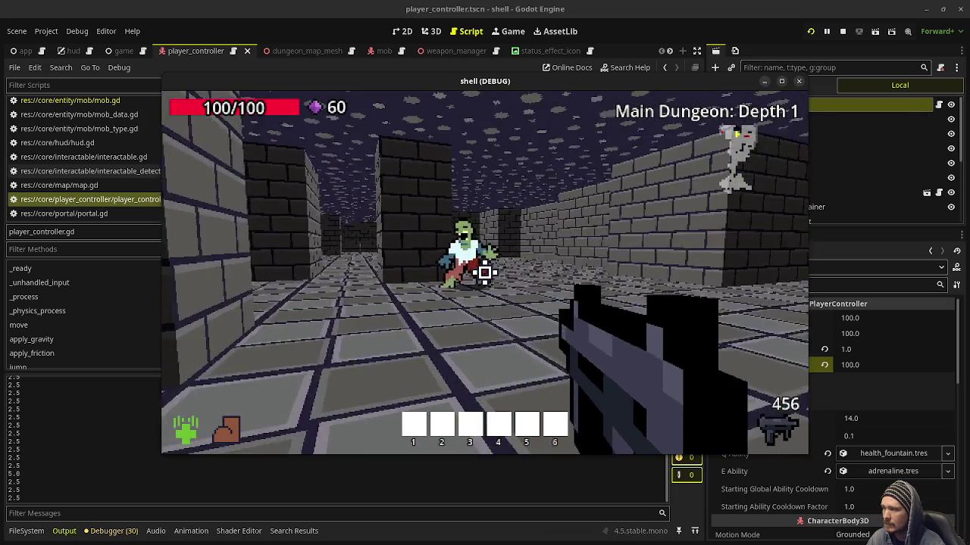
# Fire at another enemy, walk the long corridor, then release the mouse from the game
pyautogui.moveTo(485, 273); pyautogui.dragTo(485, 273)
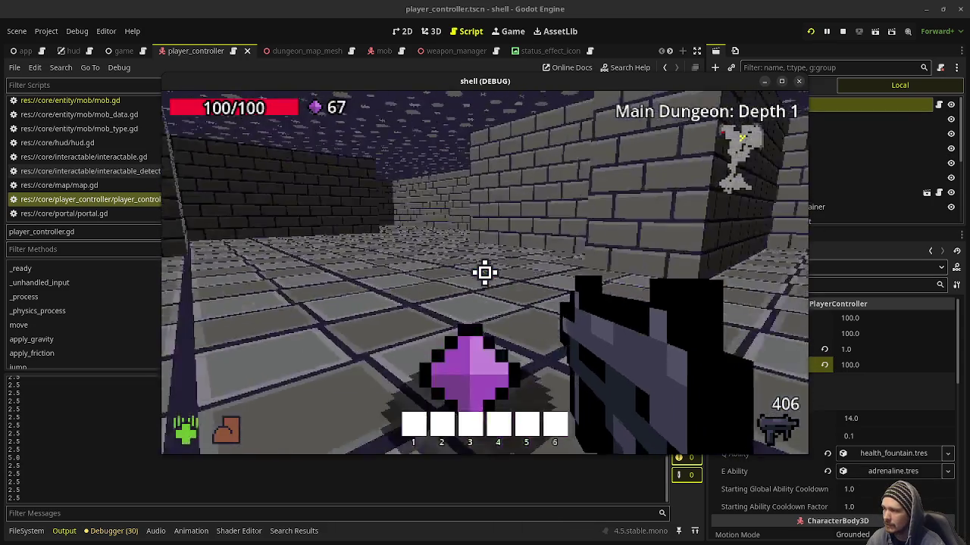
pyautogui.press('w')
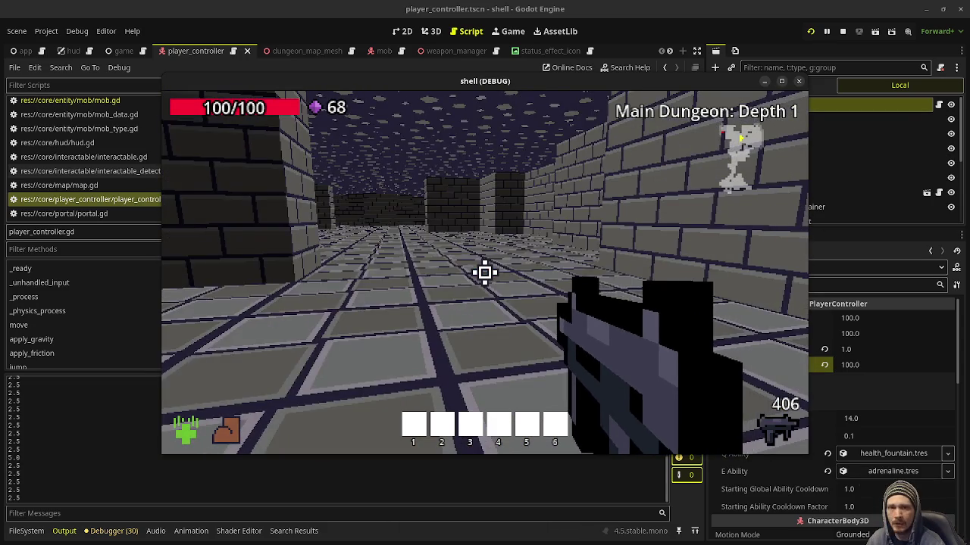
pyautogui.press('w')
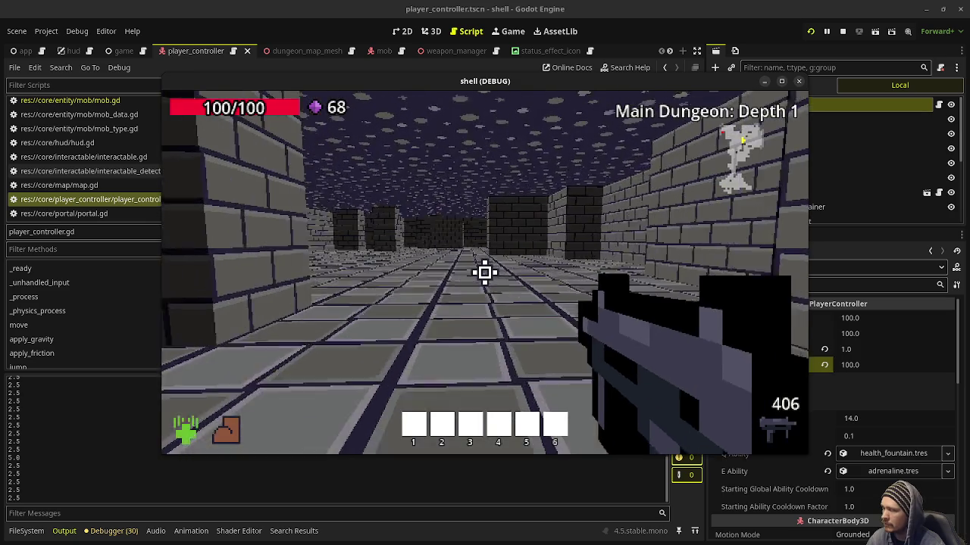
pyautogui.press('w')
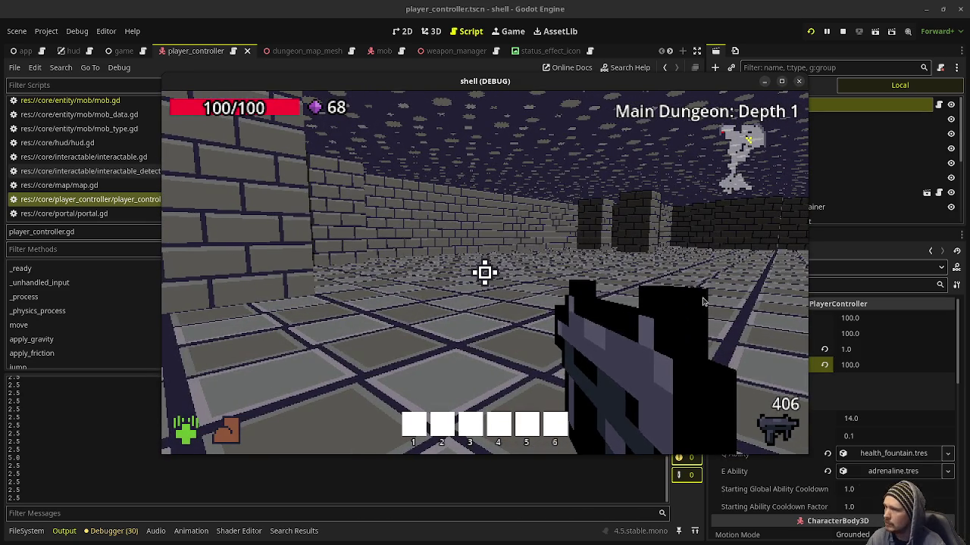
pyautogui.press('Escape')
# Stop the game, reopen player_controller.gd and scroll to on_hurt_box_hit's final_damage code
pyautogui.click(842, 31)
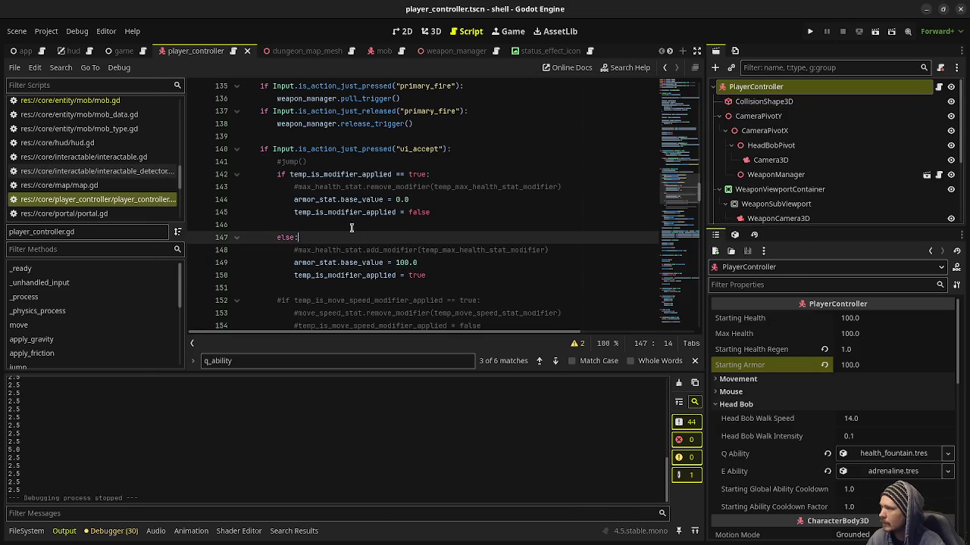
pyautogui.click(100, 102)
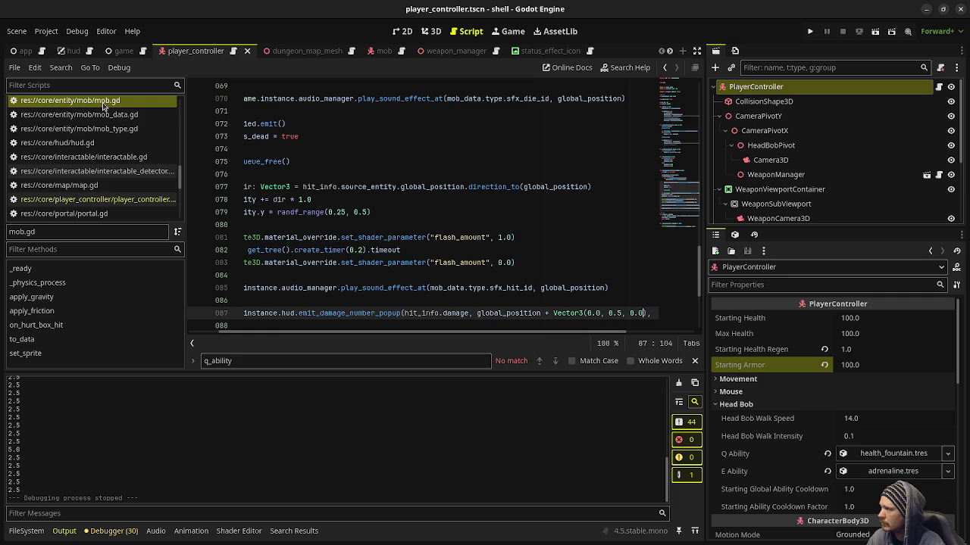
pyautogui.click(111, 199)
pyautogui.press('F3')
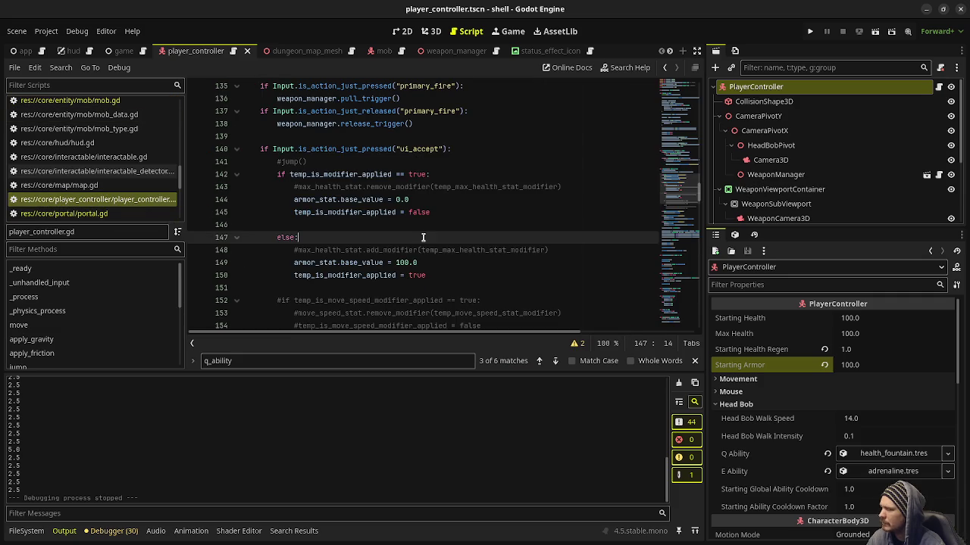
pyautogui.scroll(-3, 388, 262)
pyautogui.scroll(-10, 387, 262)
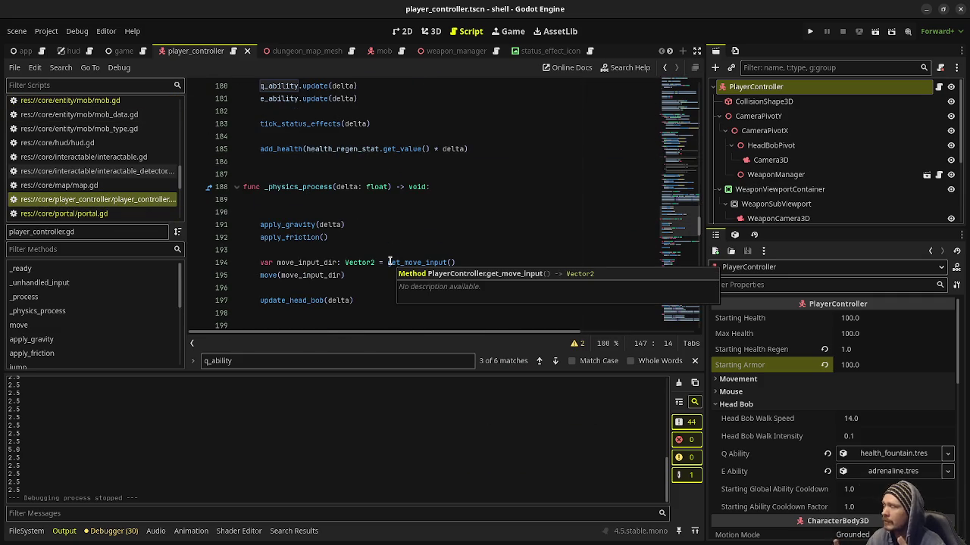
pyautogui.scroll(-17, 390, 262)
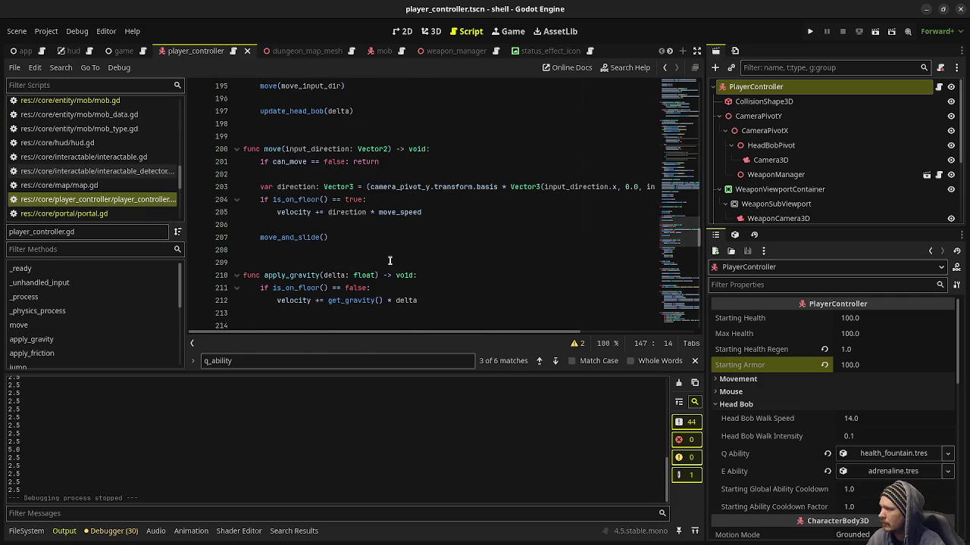
pyautogui.scroll(-20, 389, 262)
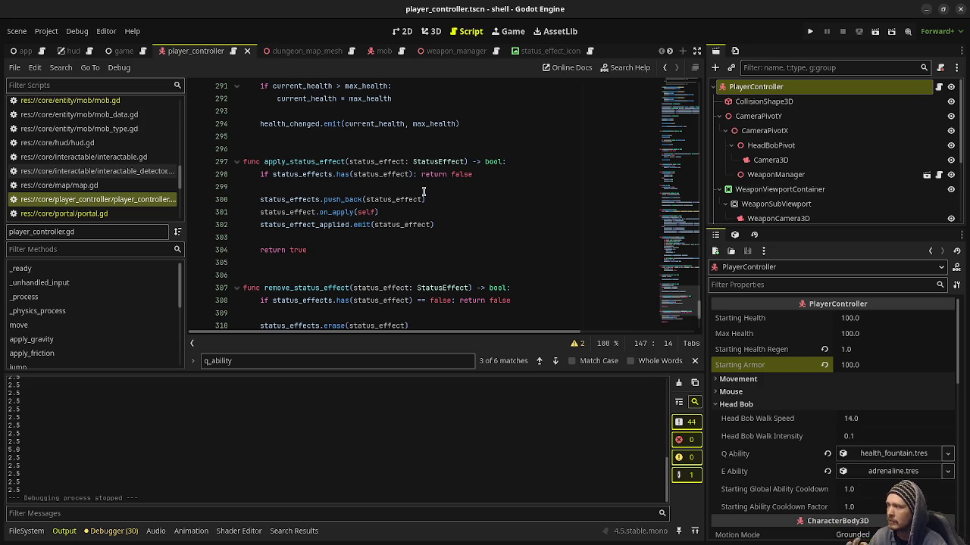
pyautogui.scroll(-4, 415, 220)
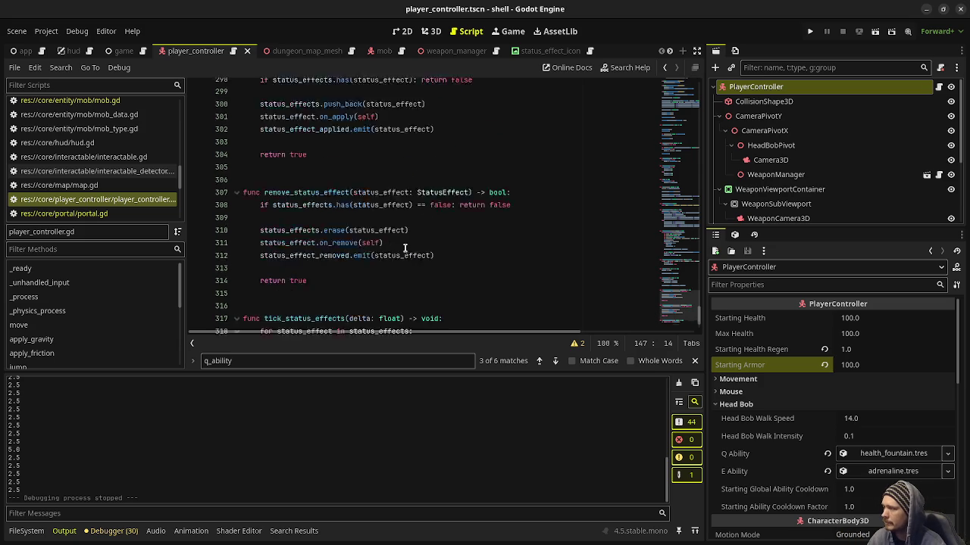
pyautogui.scroll(15, 406, 249)
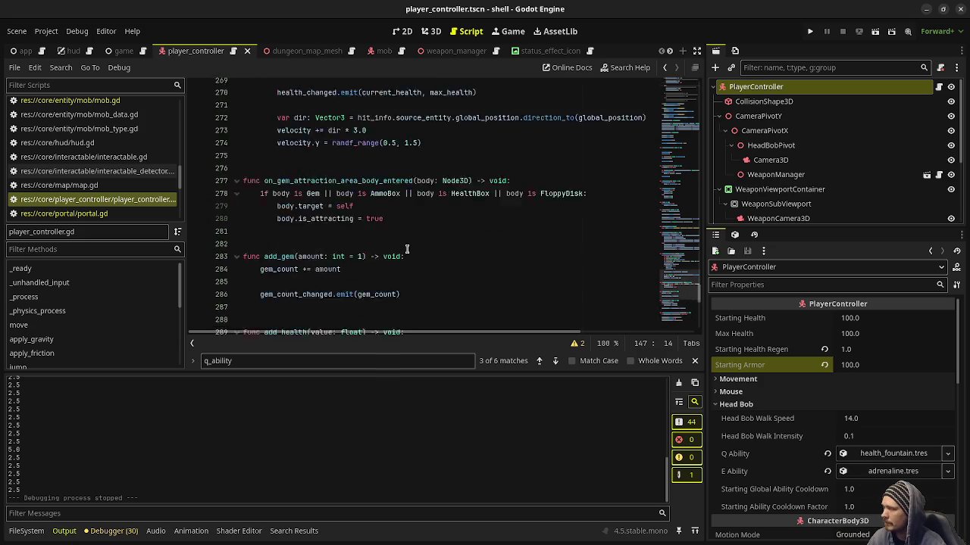
pyautogui.scroll(-1, 409, 249)
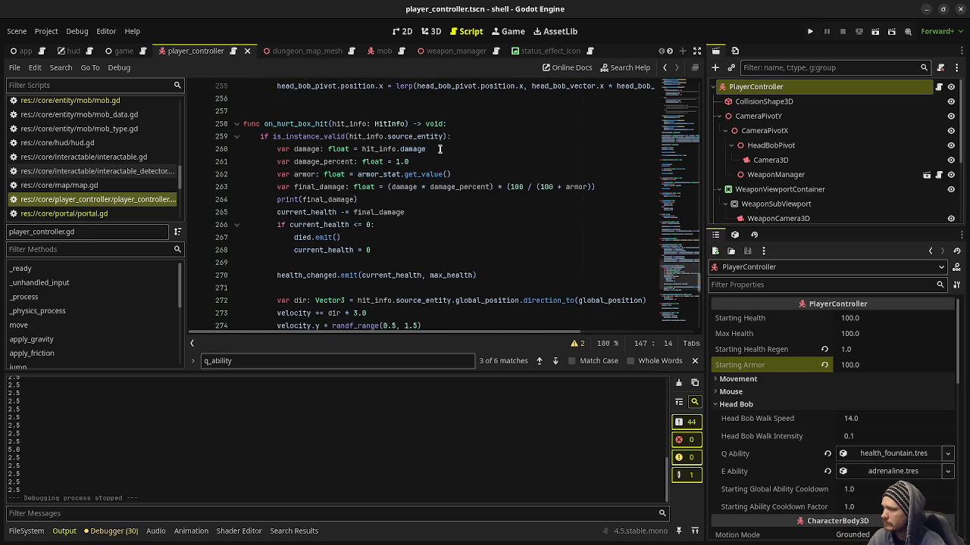
pyautogui.doubleClick(404, 186)
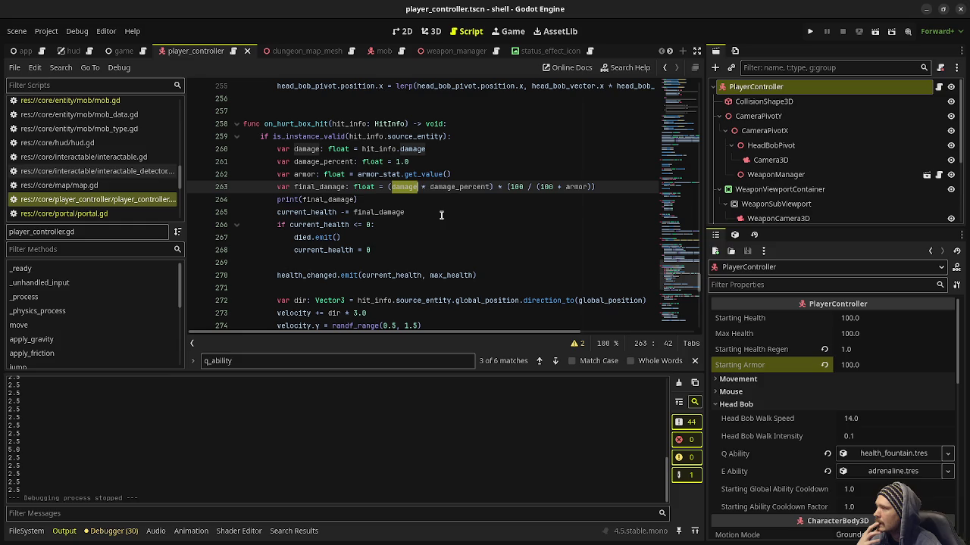
pyautogui.moveTo(426, 162); pyautogui.dragTo(274, 165)
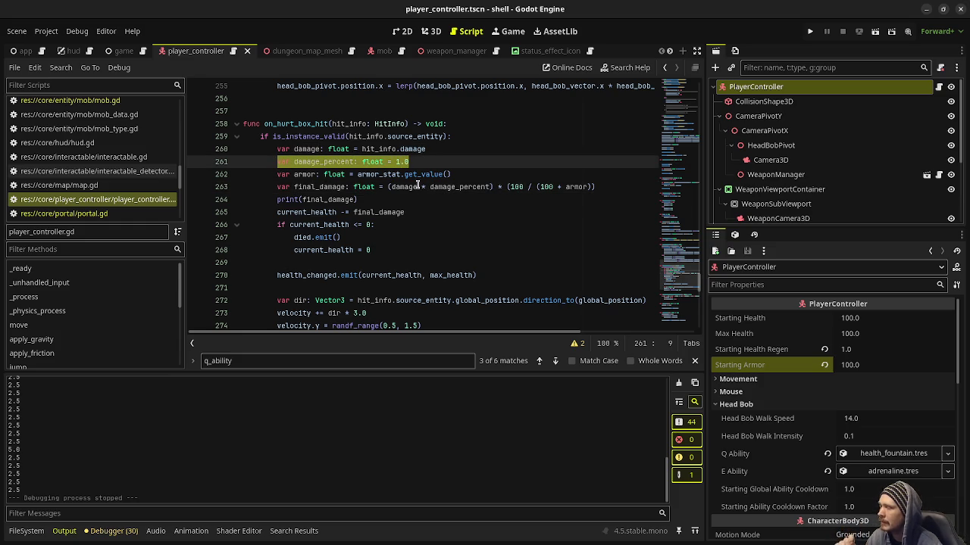
pyautogui.click(454, 200)
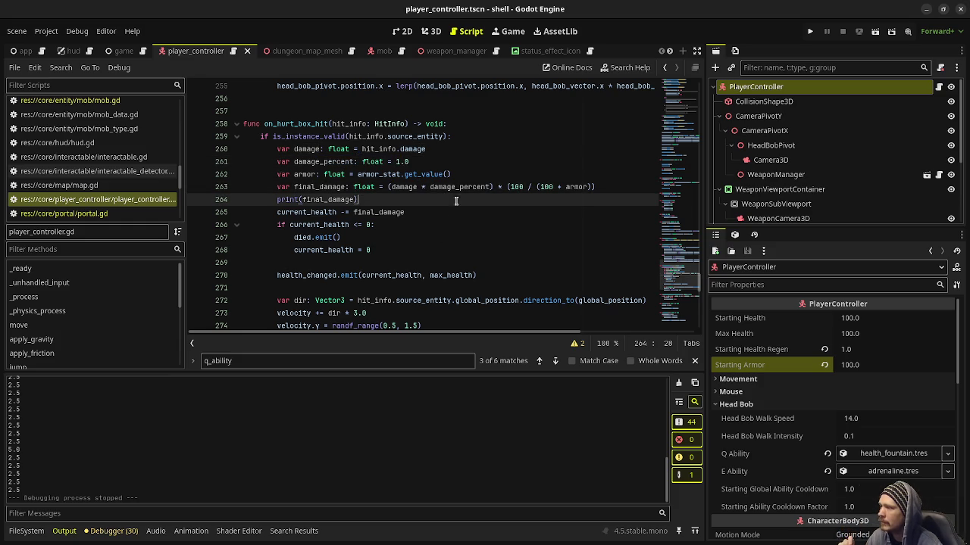
pyautogui.doubleClick(406, 188)
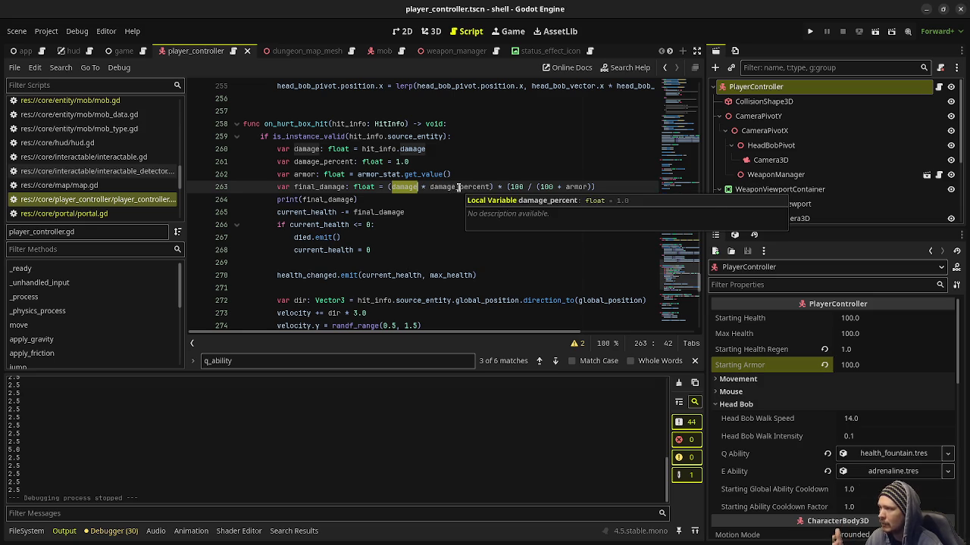
pyautogui.doubleClick(459, 186)
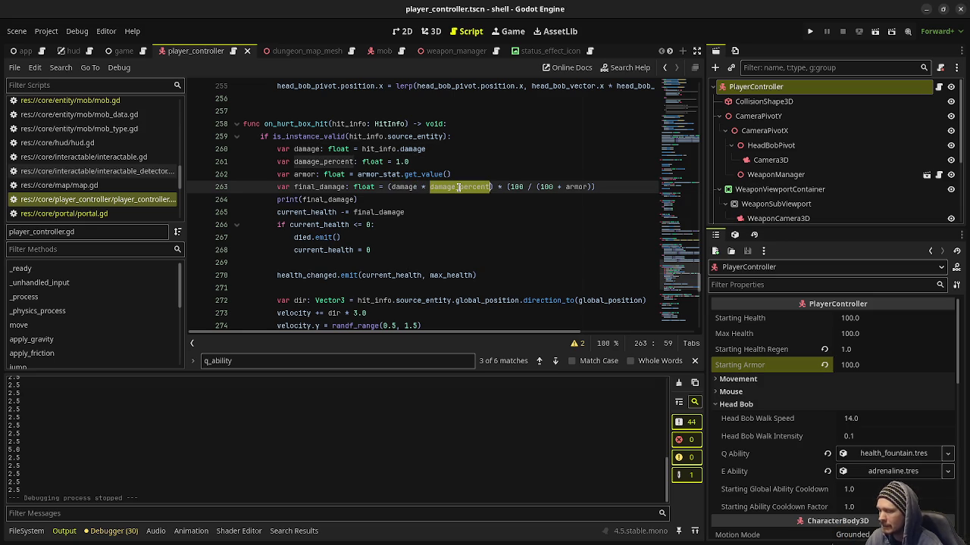
pyautogui.moveTo(409, 161); pyautogui.dragTo(276, 161)
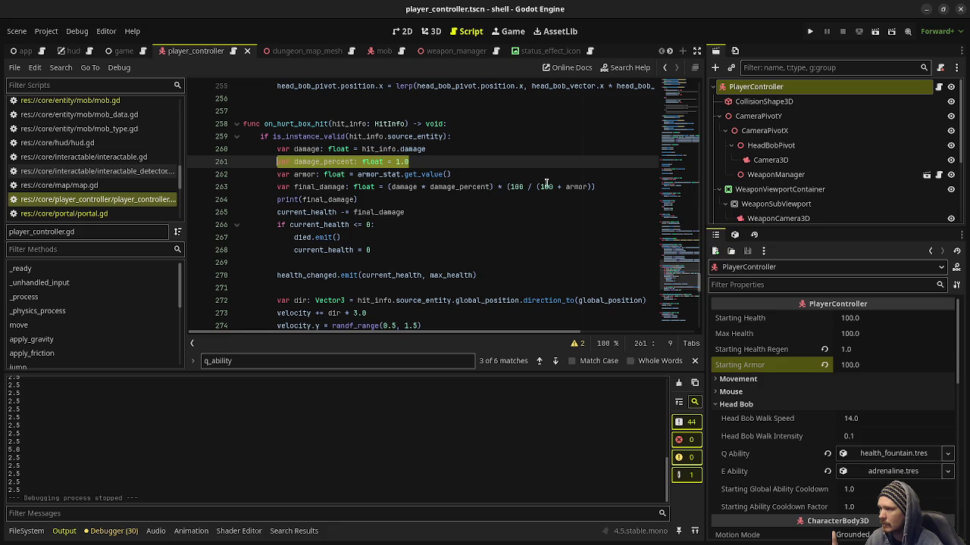
pyautogui.moveTo(596, 186); pyautogui.dragTo(507, 187)
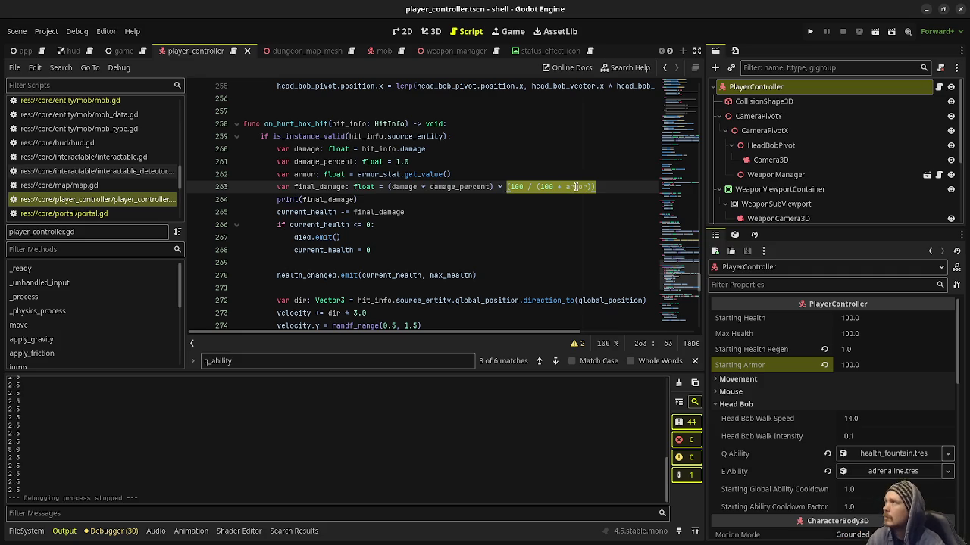
pyautogui.moveTo(576, 186)
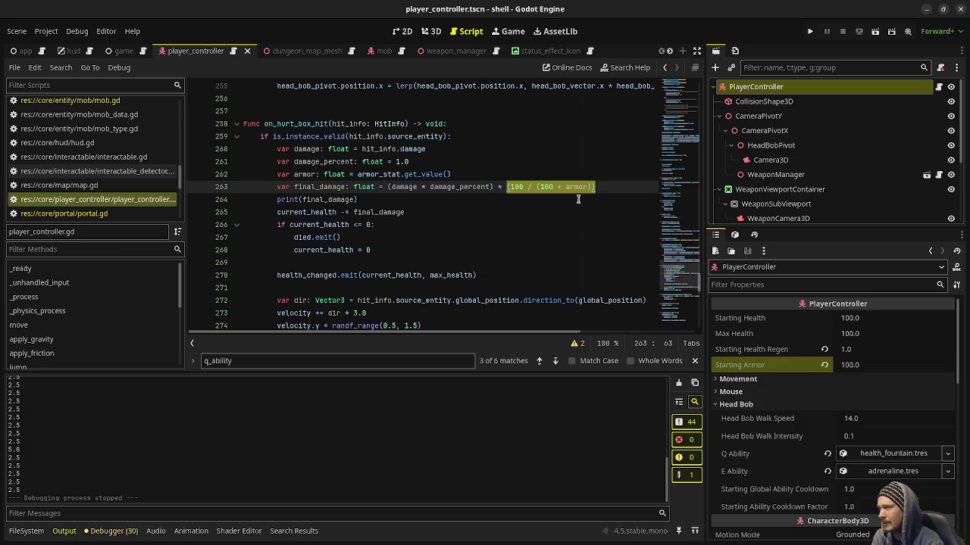
pyautogui.click(458, 200)
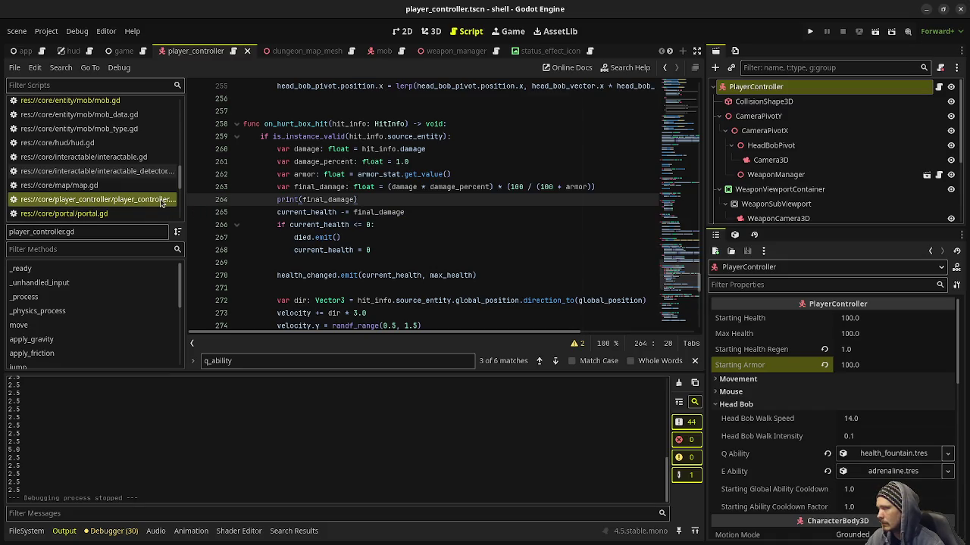
pyautogui.scroll(3, 141, 205)
pyautogui.scroll(5, 140, 197)
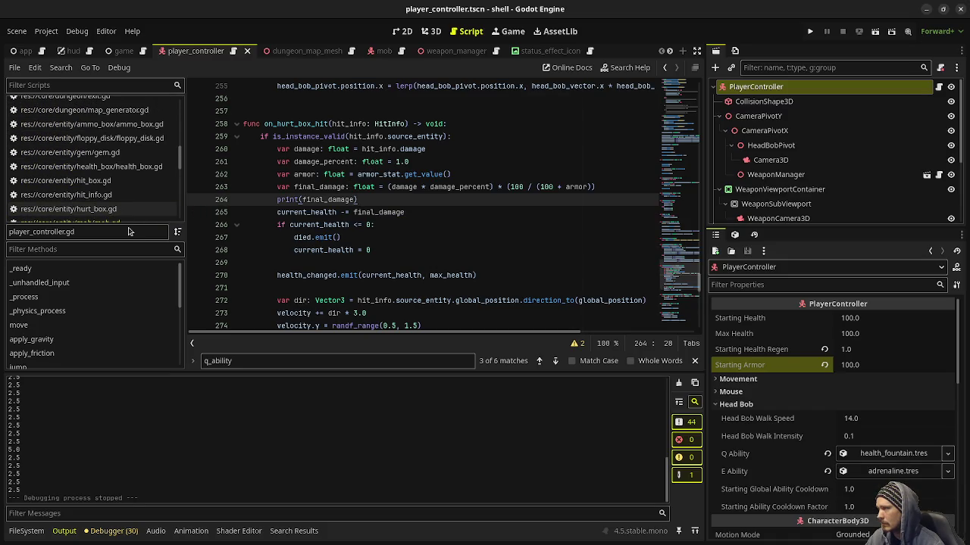
pyautogui.scroll(8, 141, 189)
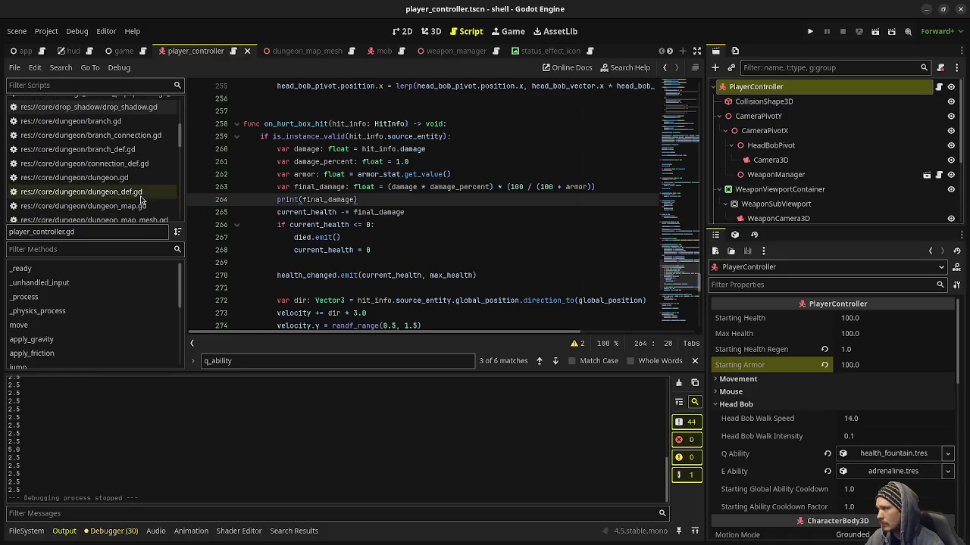
pyautogui.scroll(2, 141, 199)
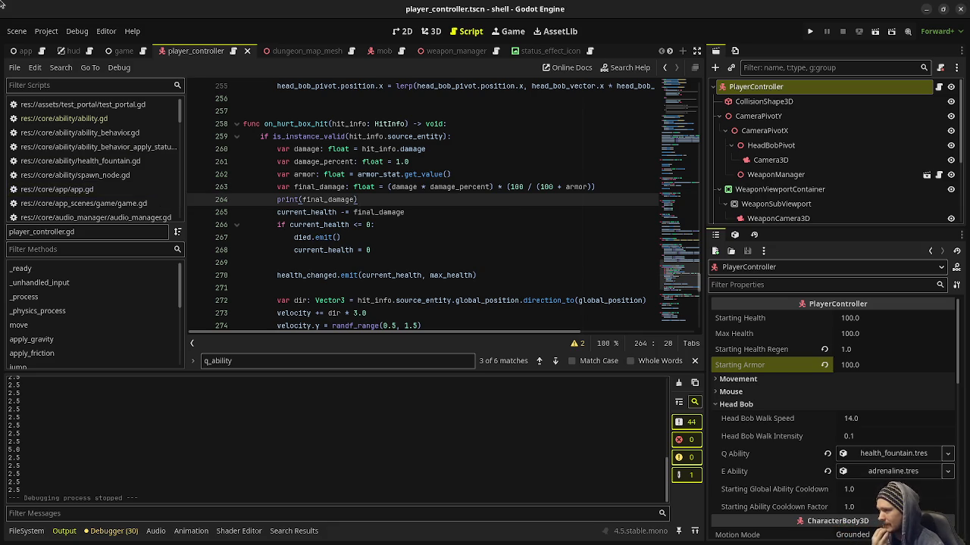
pyautogui.click(631, 190)
pyautogui.click(471, 212)
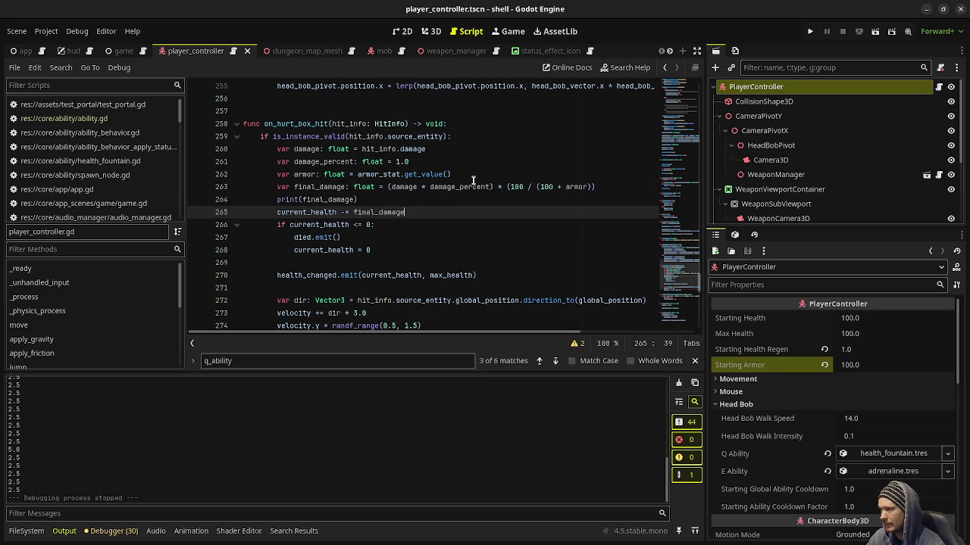
pyautogui.moveTo(424, 161); pyautogui.dragTo(296, 161)
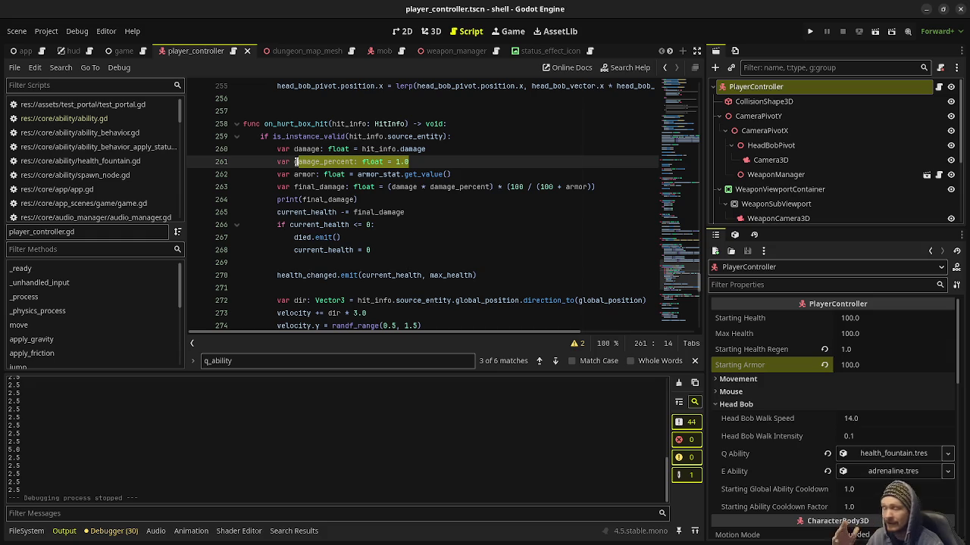
pyautogui.scroll(-2, 89, 162)
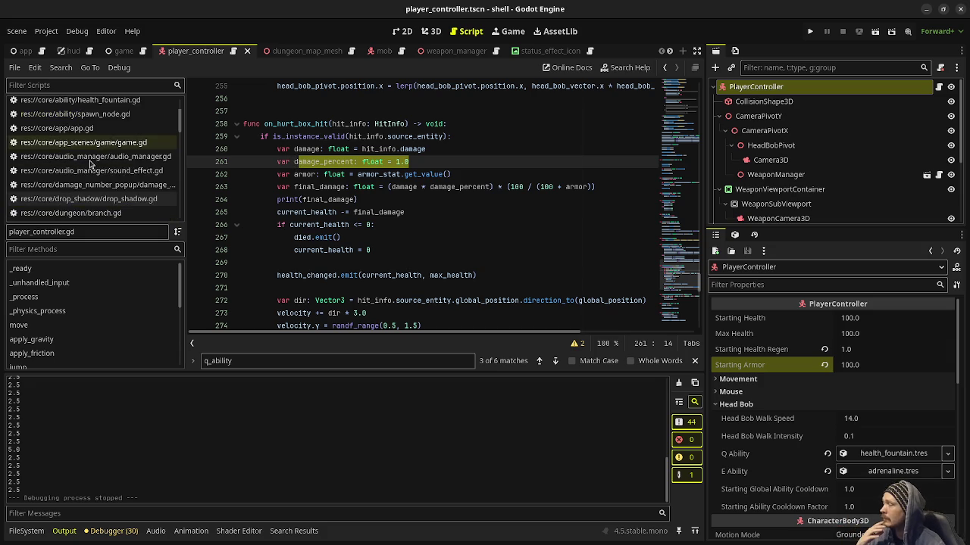
pyautogui.scroll(-10, 89, 163)
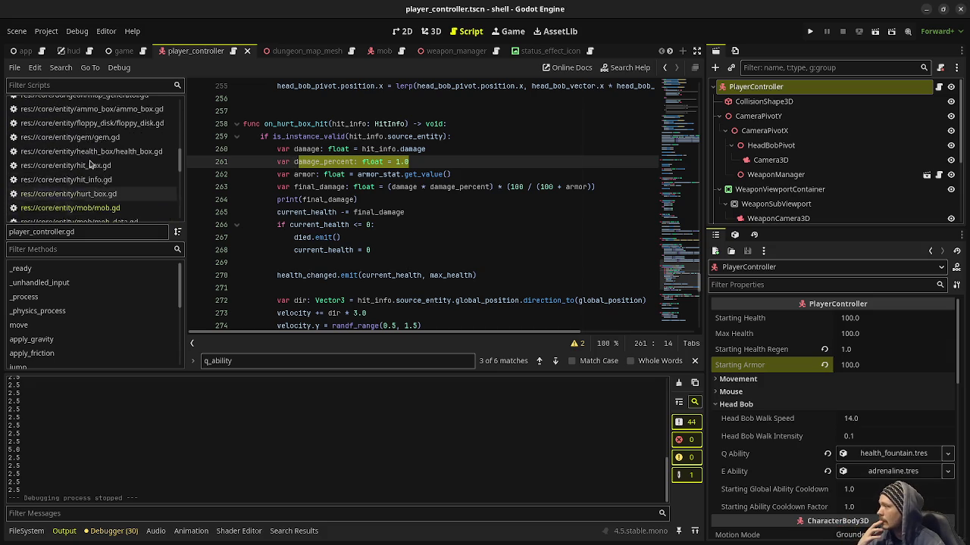
pyautogui.scroll(-3, 90, 162)
# Open mob.gd and review its top, placing the caret on the is_dead line
pyautogui.click(90, 131)
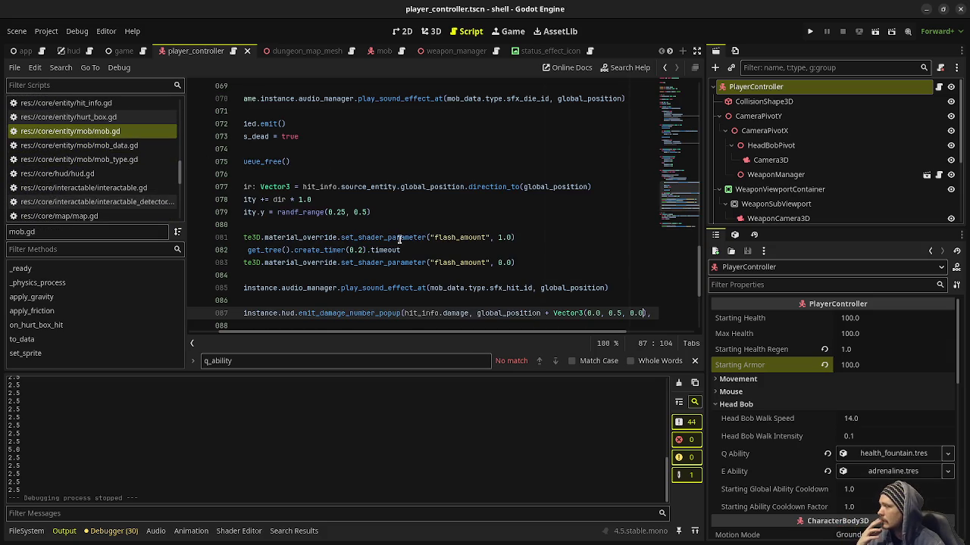
pyautogui.hscroll(-3, 320, 333)
pyautogui.scroll(8, 329, 230)
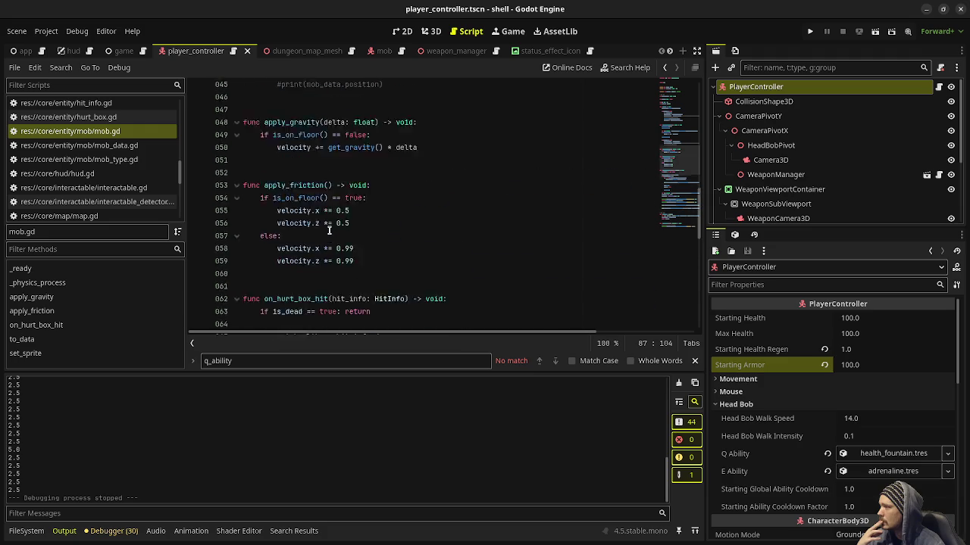
pyautogui.scroll(15, 328, 230)
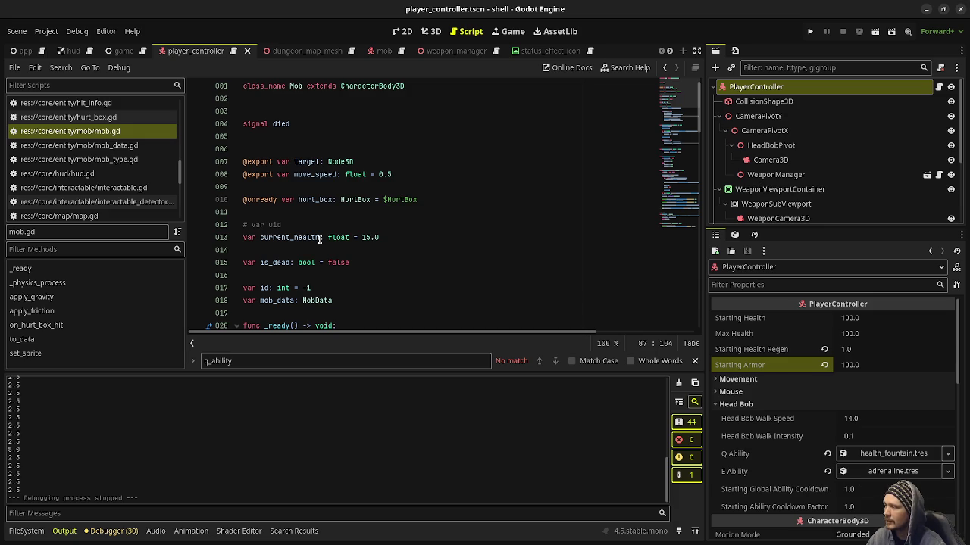
pyautogui.click(289, 262)
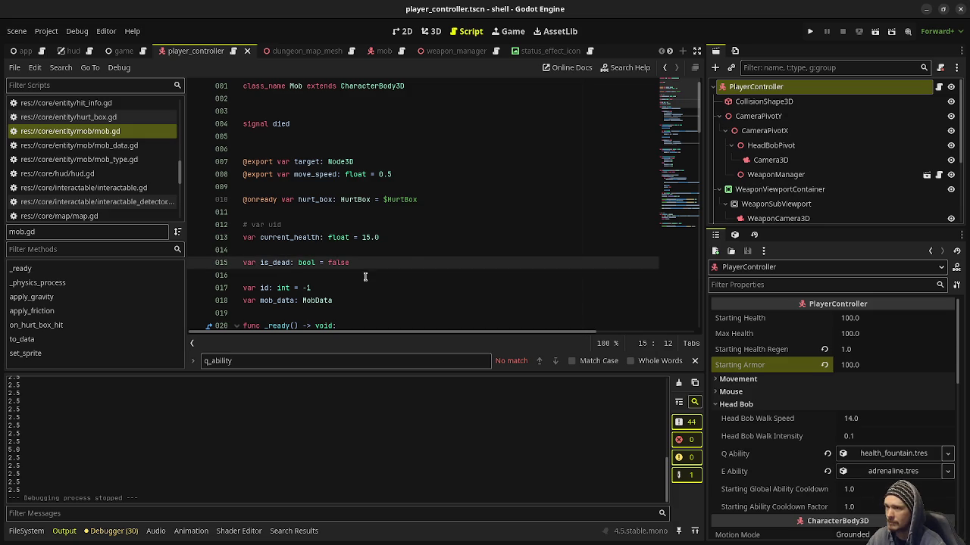
# Scroll through mob.gd and the script list, then open mob_data.gd
pyautogui.scroll(-3, 410, 255)
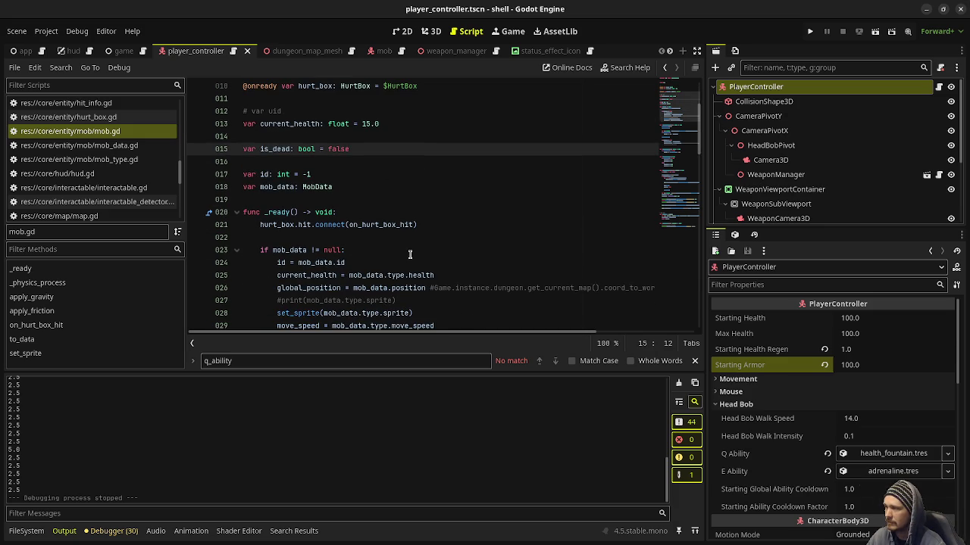
pyautogui.scroll(-1, 395, 288)
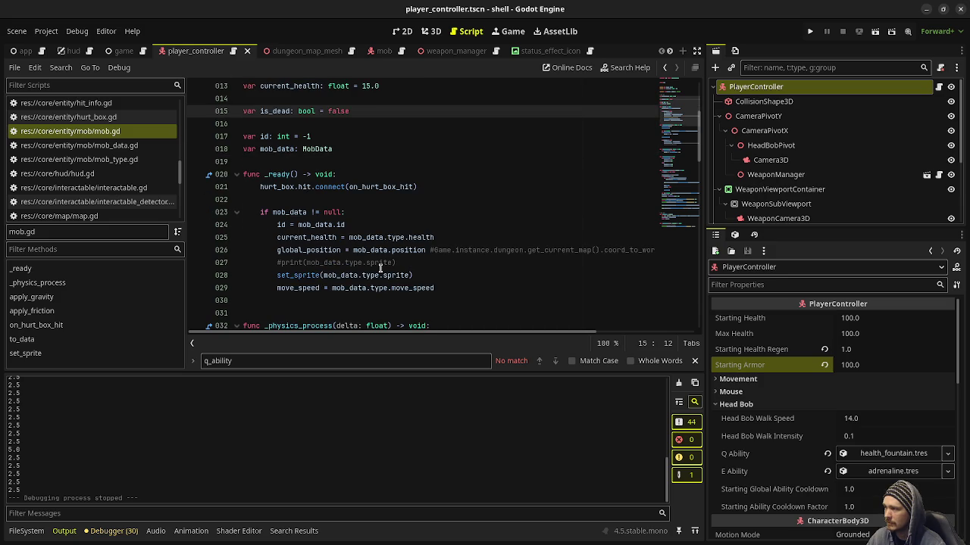
pyautogui.scroll(-2, 381, 268)
pyautogui.scroll(5, 307, 214)
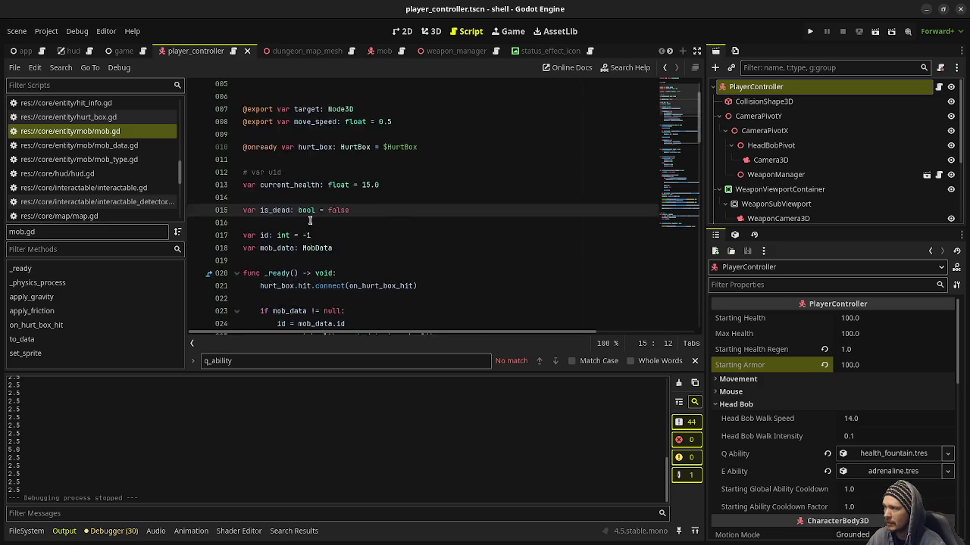
pyautogui.scroll(2, 310, 220)
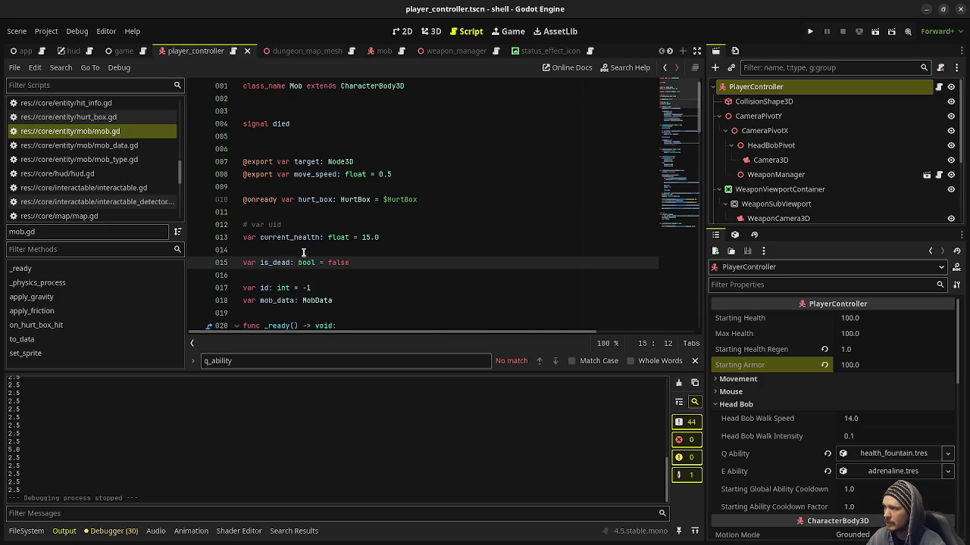
pyautogui.scroll(-2, 333, 265)
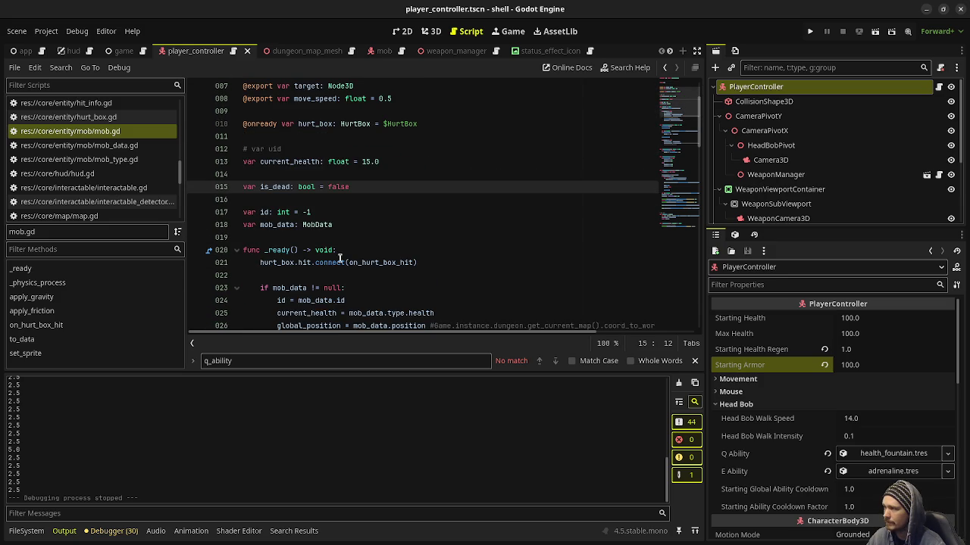
pyautogui.scroll(-3, 338, 262)
pyautogui.scroll(4, 379, 265)
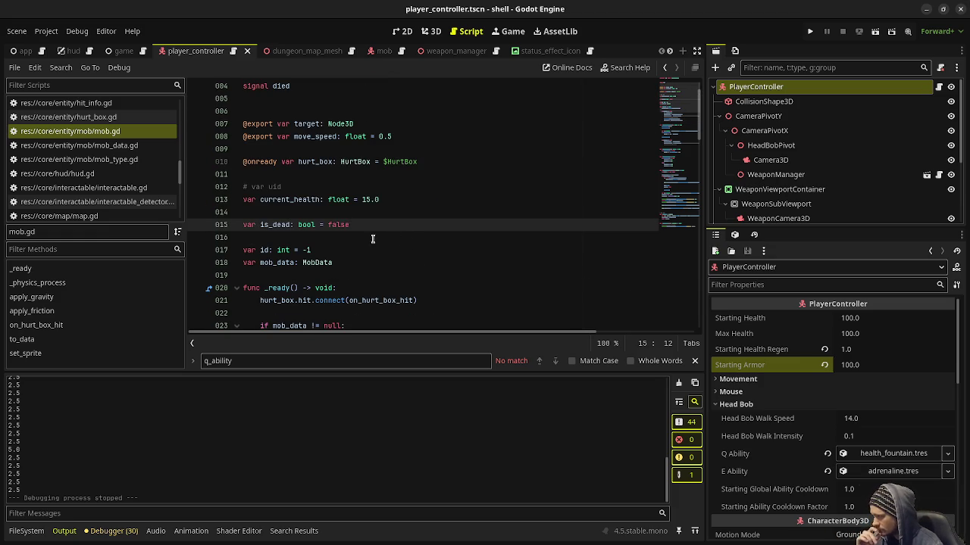
pyautogui.scroll(-1, 139, 161)
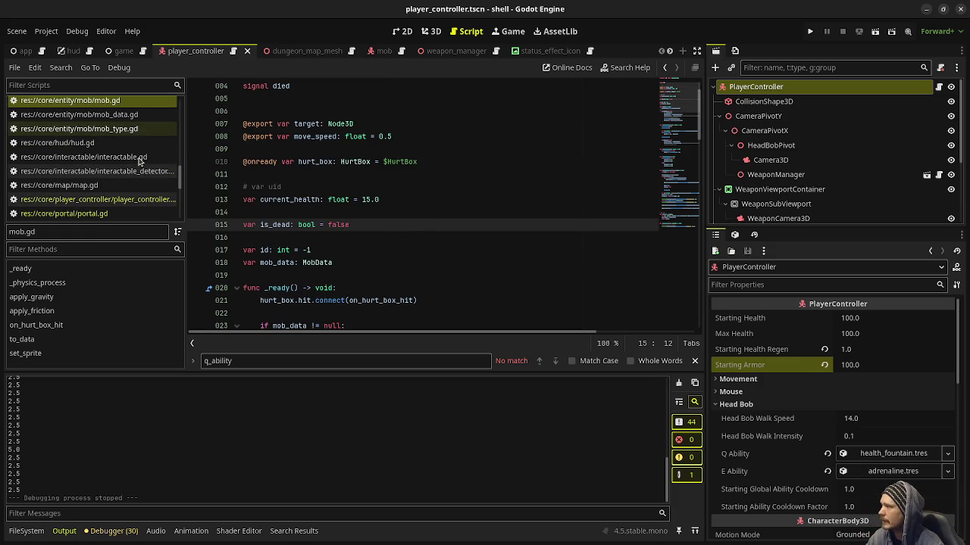
pyautogui.scroll(-2, 132, 186)
pyautogui.scroll(-2, 132, 186)
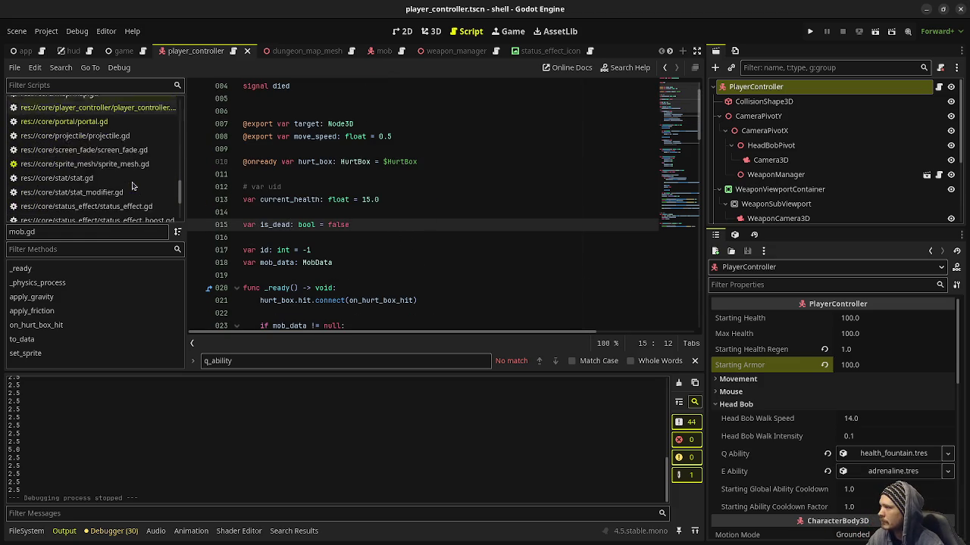
pyautogui.scroll(6, 132, 186)
pyautogui.scroll(-1, 132, 185)
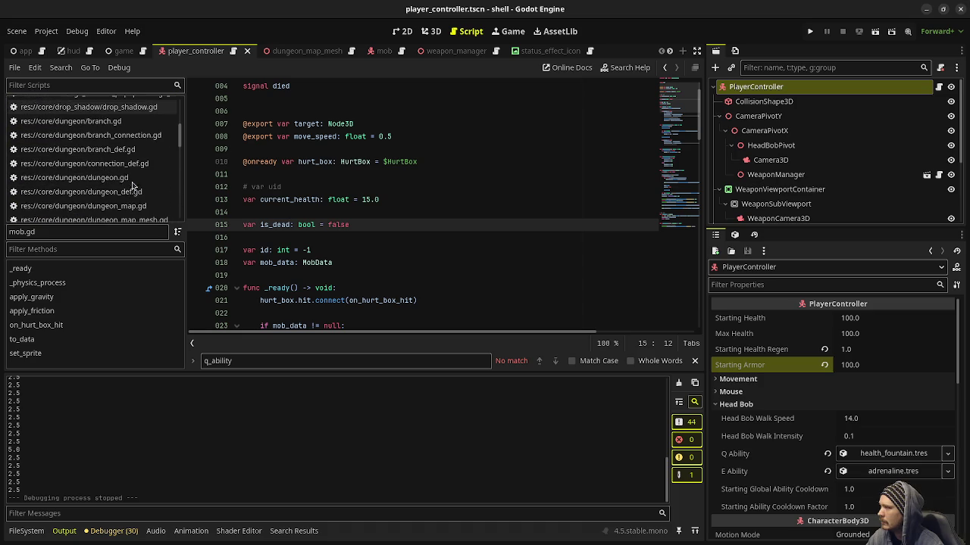
pyautogui.scroll(6, 113, 170)
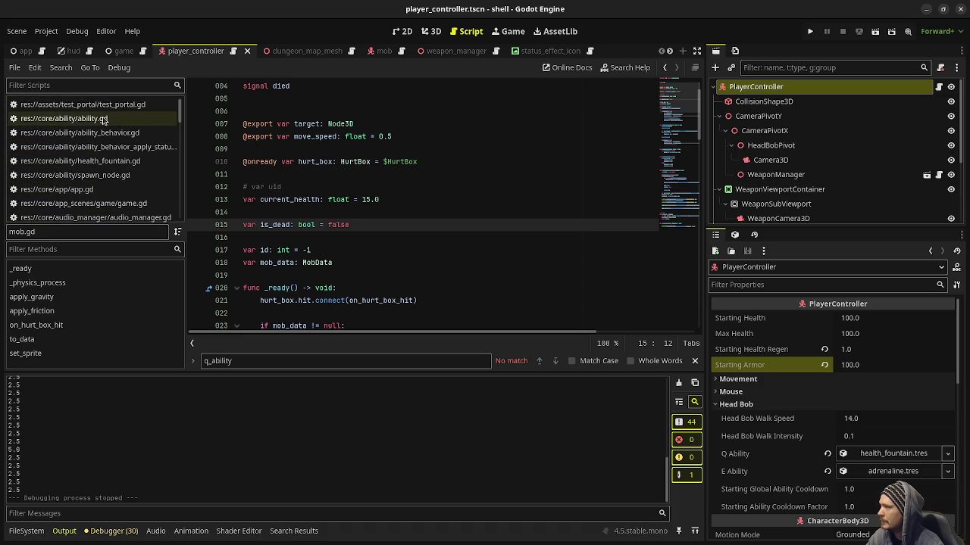
pyautogui.scroll(-4, 109, 123)
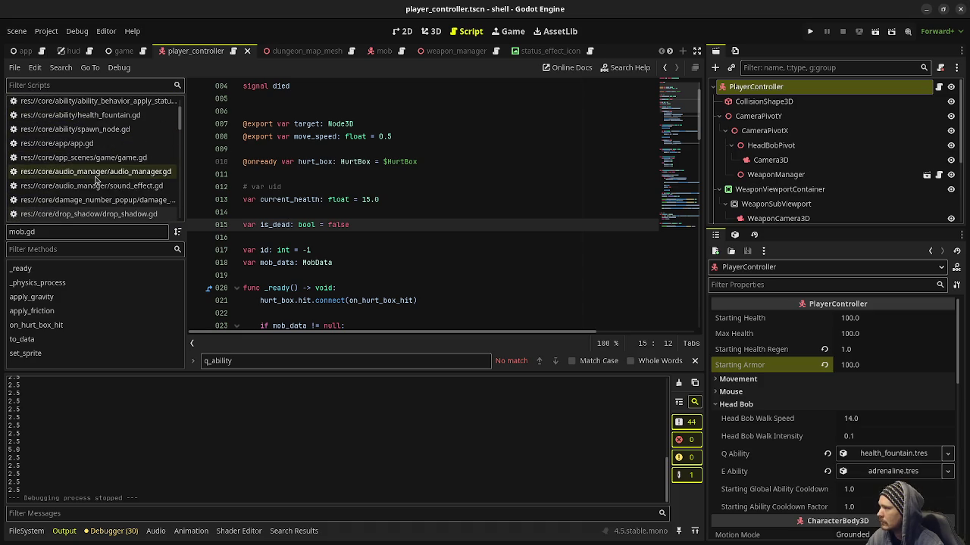
pyautogui.scroll(-5, 97, 179)
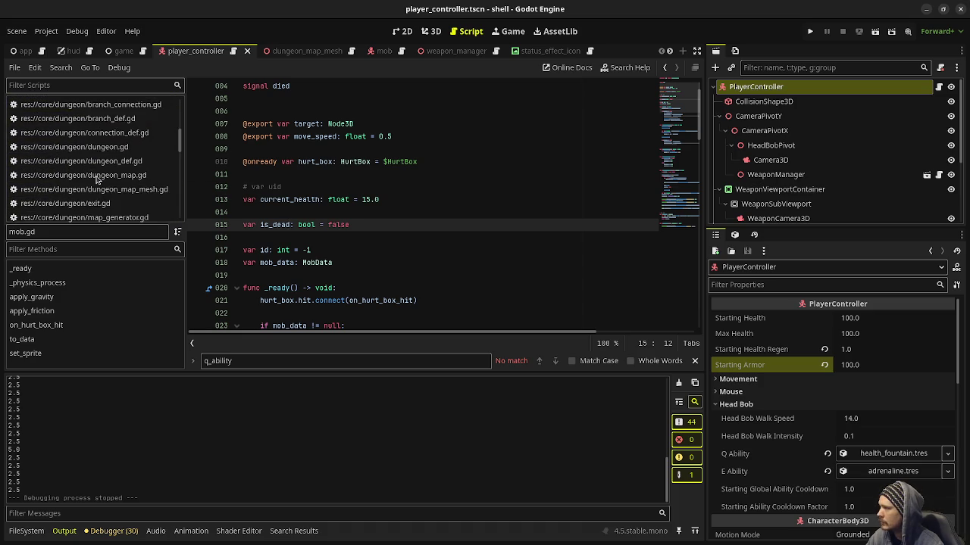
pyautogui.scroll(-3, 97, 179)
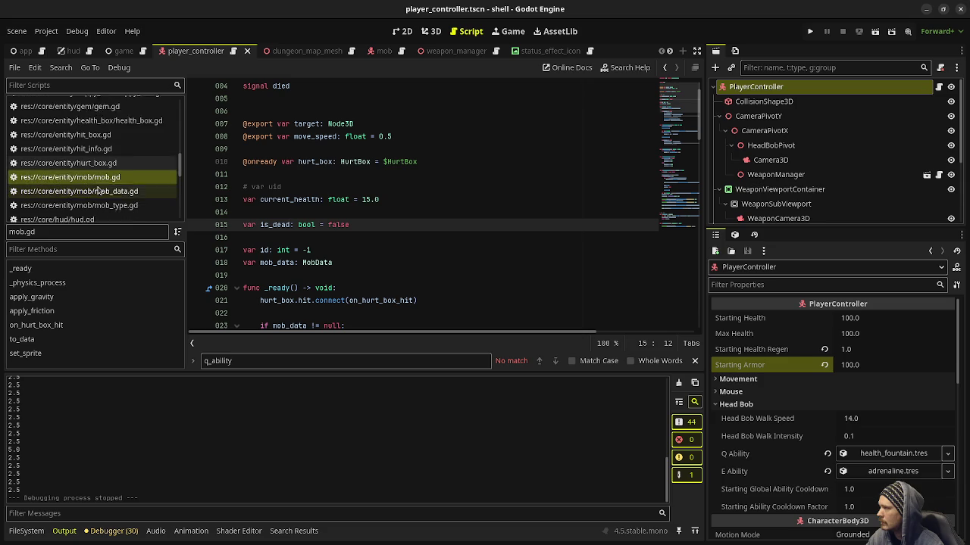
pyautogui.click(113, 161)
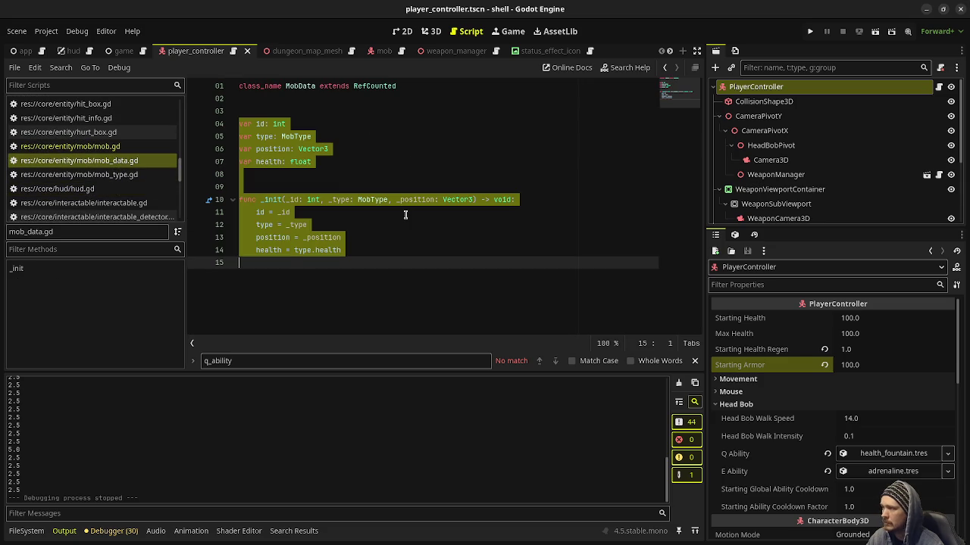
# Add a 'var velocity: Vector3' field below position in mob_data.gd and save
pyautogui.click(405, 212)
pyautogui.click(354, 154)
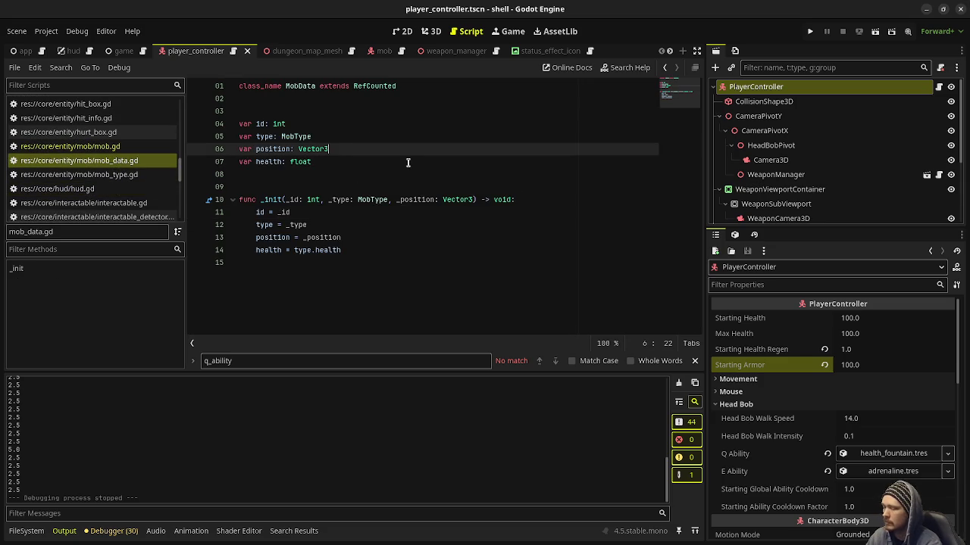
pyautogui.press('Return')
pyautogui.write('var velocity: Ve')
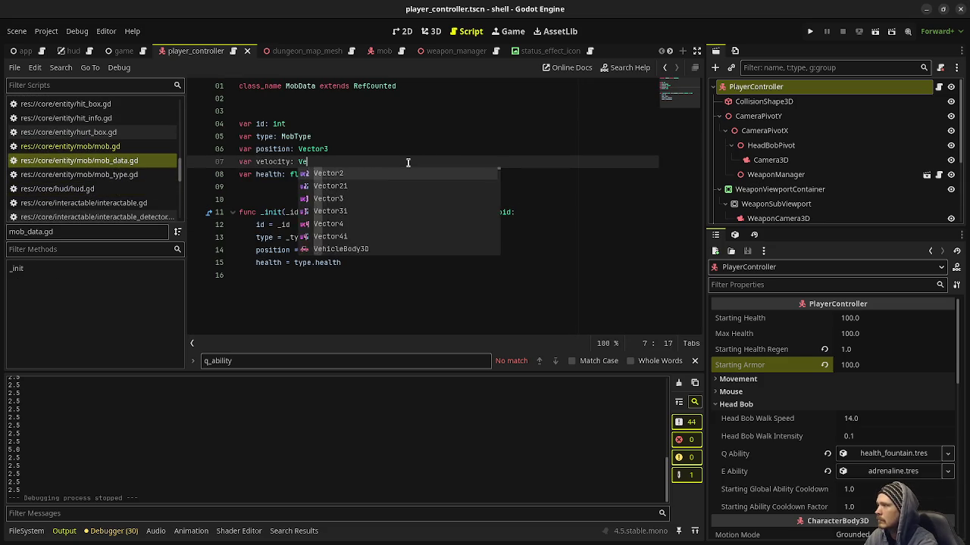
pyautogui.write('ctor3')
pyautogui.click(580, 237)
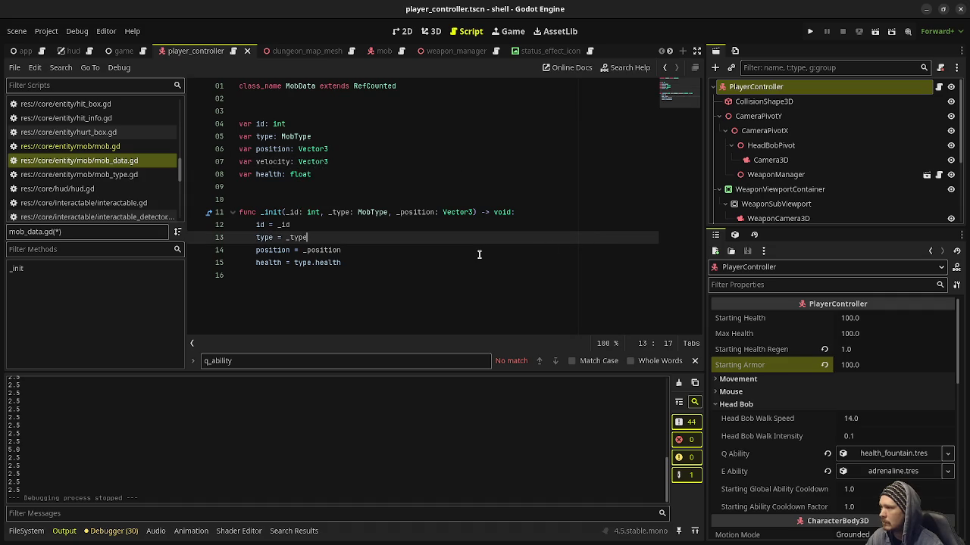
pyautogui.hotkey('ctrl', 's')
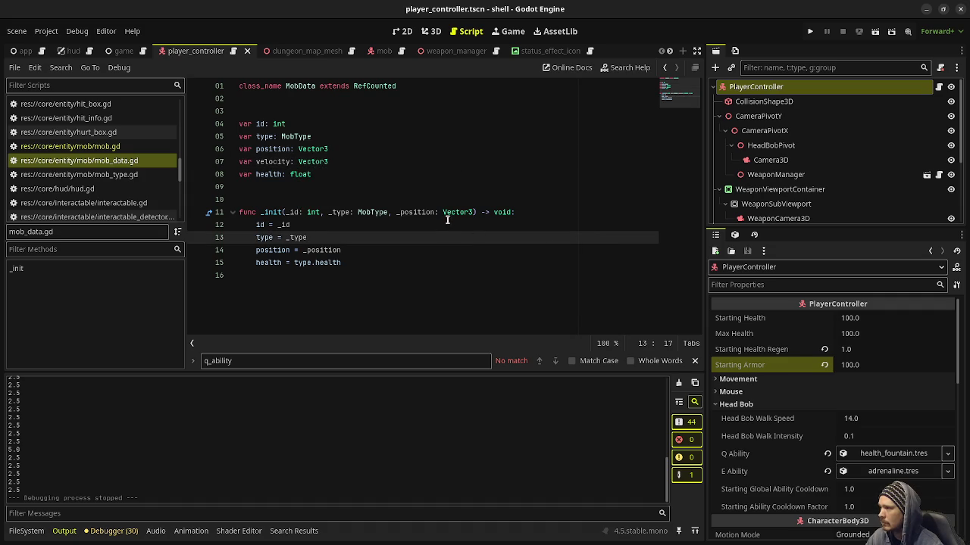
# Add '_velocity: Vector3 = Vector3.ZERO' to _init, assign velocity = _velocity, save, and return to mob.gd
pyautogui.click(475, 212)
pyautogui.write(', _velocity: Vec')
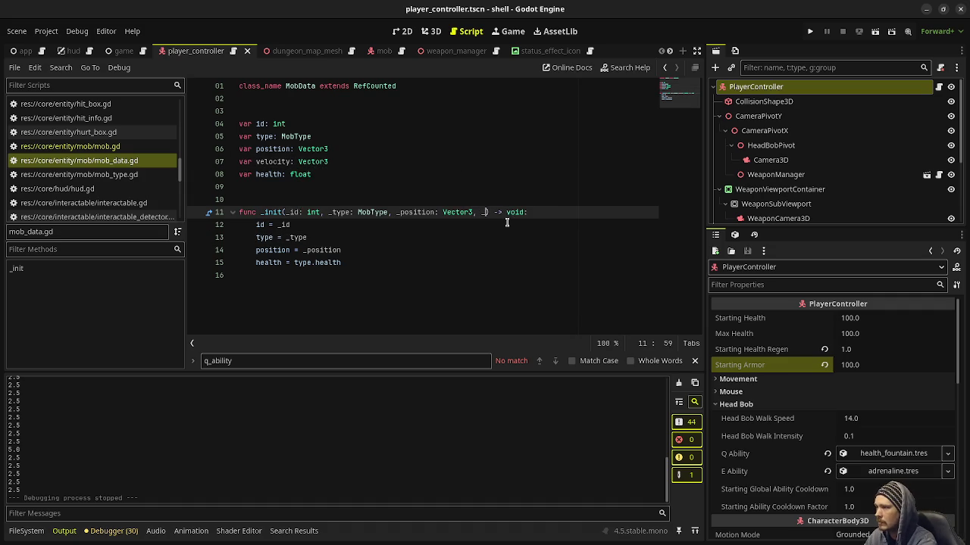
pyautogui.write('tor3 = Vector3.Z')
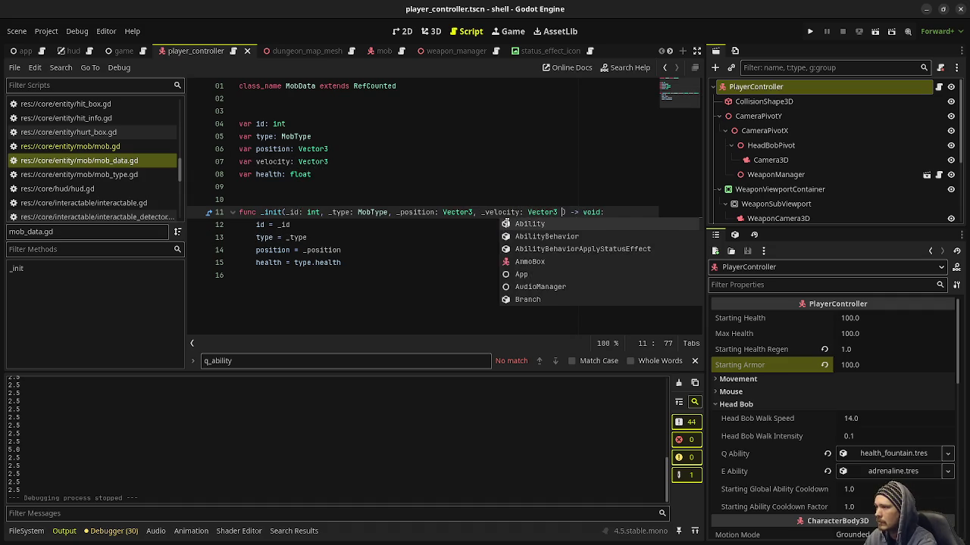
pyautogui.press('Return')
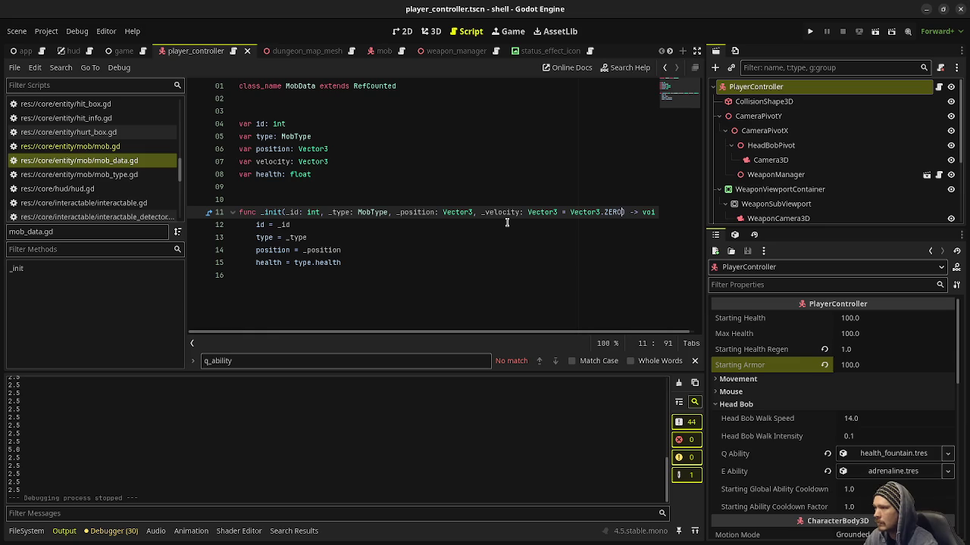
pyautogui.click(379, 259)
pyautogui.click(393, 252)
pyautogui.press('Return')
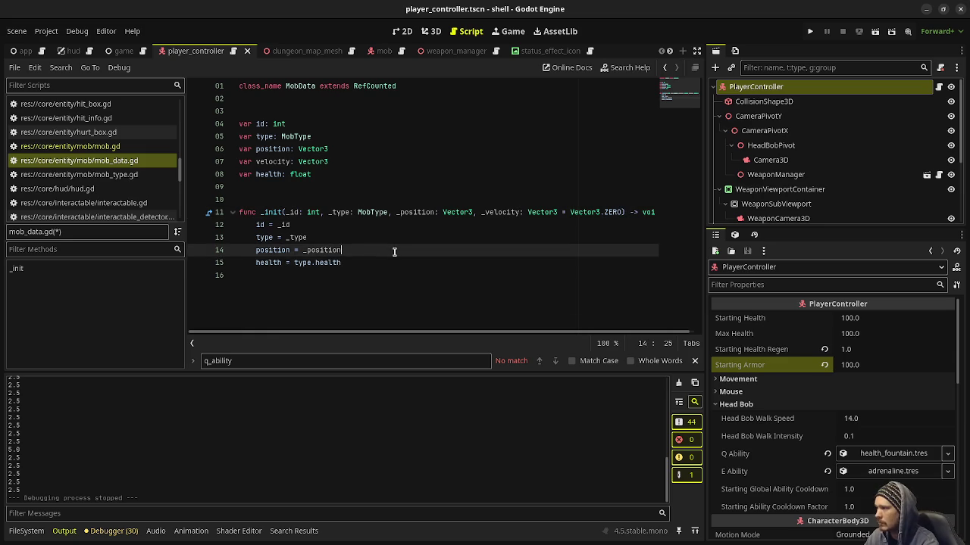
pyautogui.write('velocity = ')
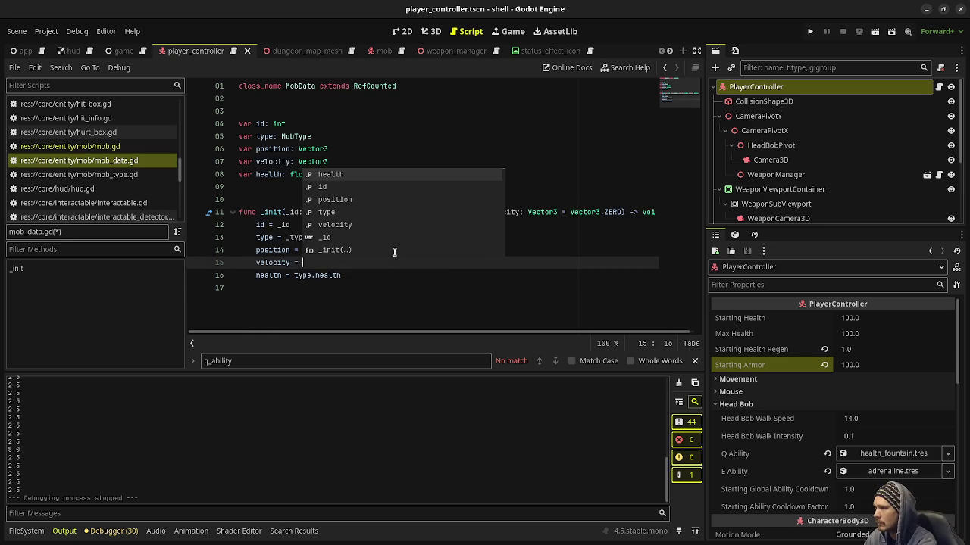
pyautogui.write('_velocit')
pyautogui.press('Return')
pyautogui.hotkey('ctrl', 's')
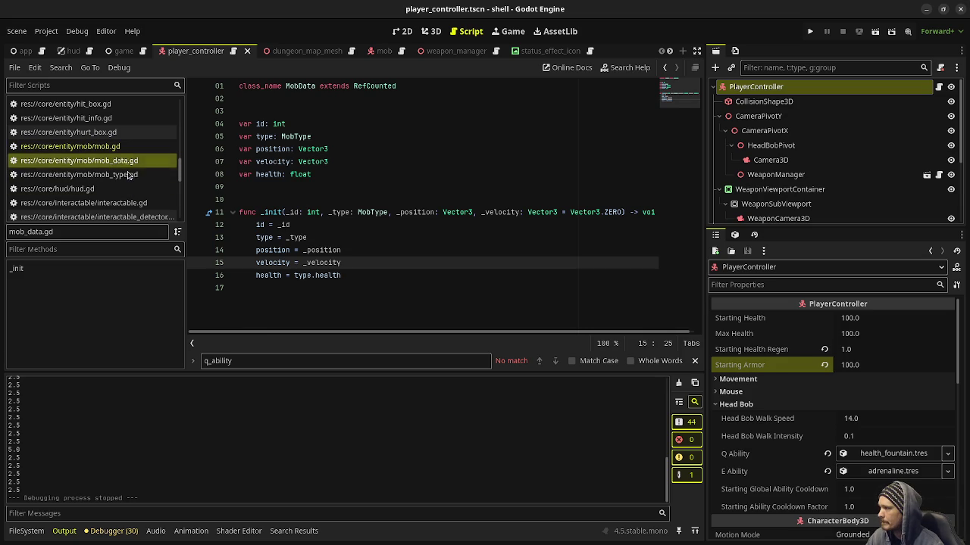
pyautogui.click(125, 147)
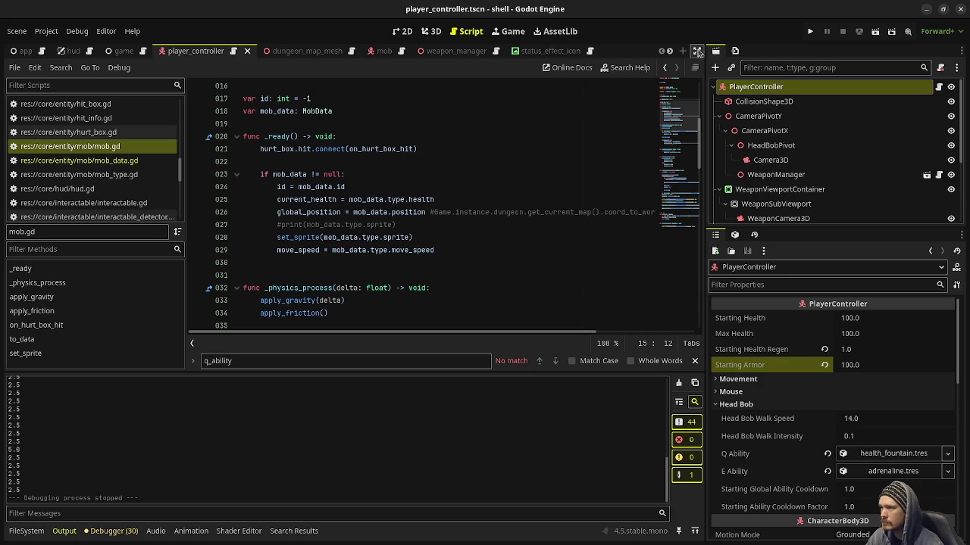
# Write 'velocity = mob_data.velocity' on line 28 of mob.gd's _ready block and save
pyautogui.hotkey('ctrl', 'shift', 'F11')
pyautogui.click(420, 227)
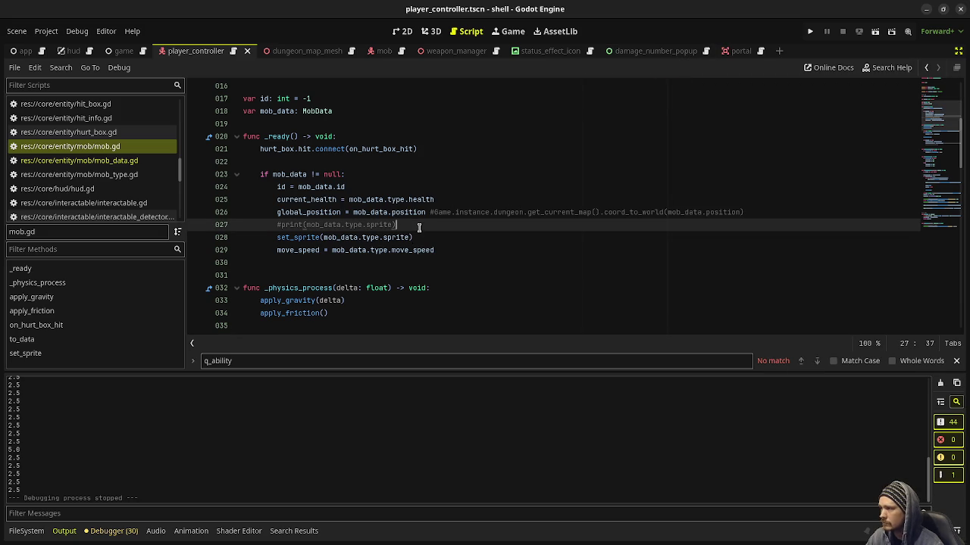
pyautogui.press('Return')
pyautogui.write('velocity=')
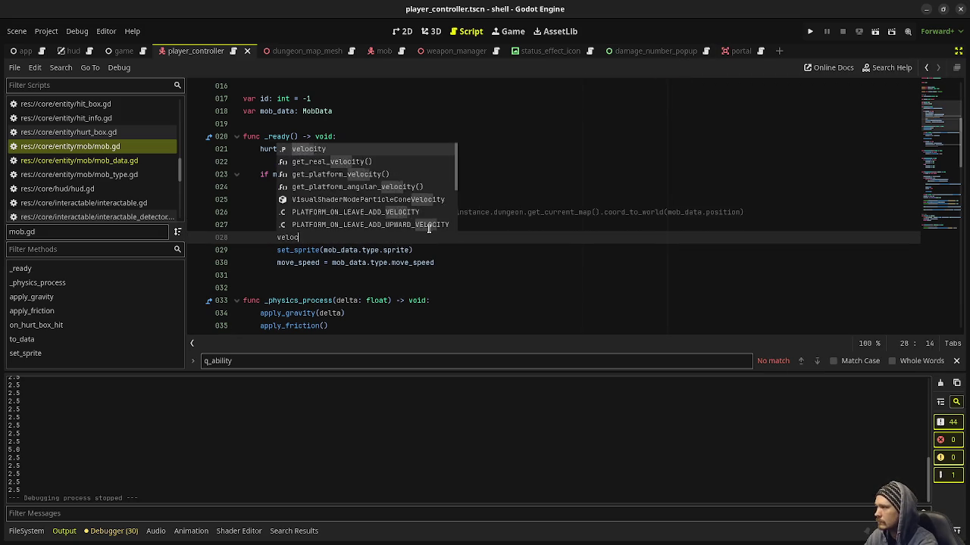
pyautogui.press('BackSpace')
pyautogui.press('BackSpace')
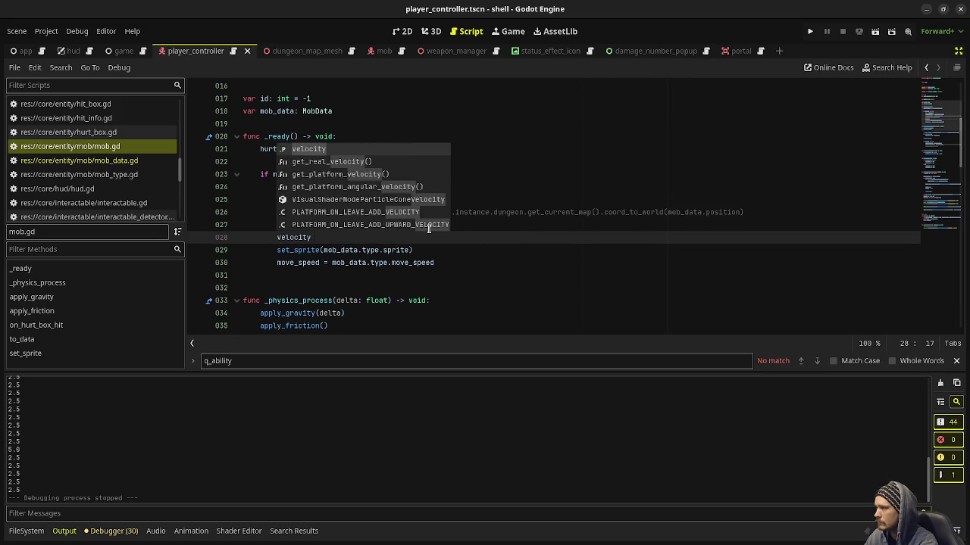
pyautogui.write('= mob_data.veloc')
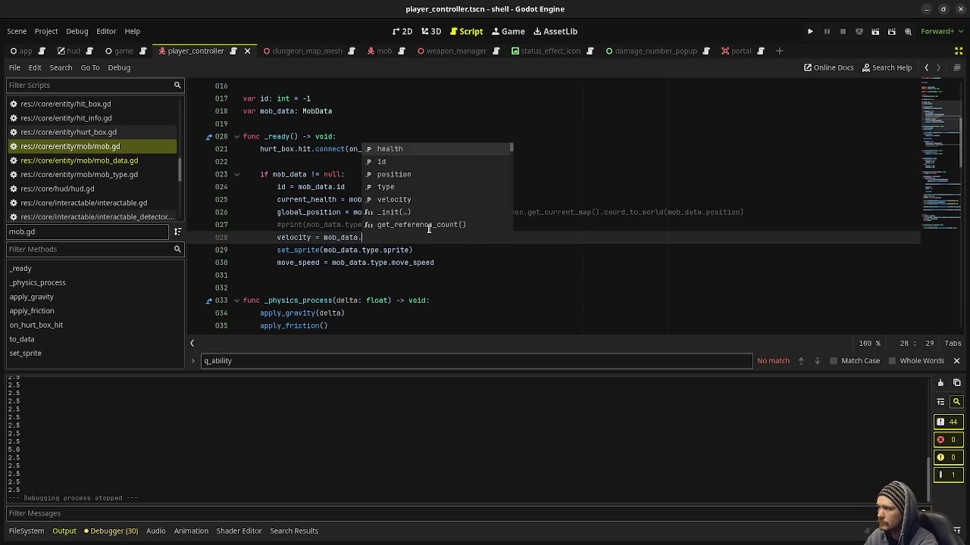
pyautogui.write('ity')
pyautogui.hotkey('ctrl', 's')
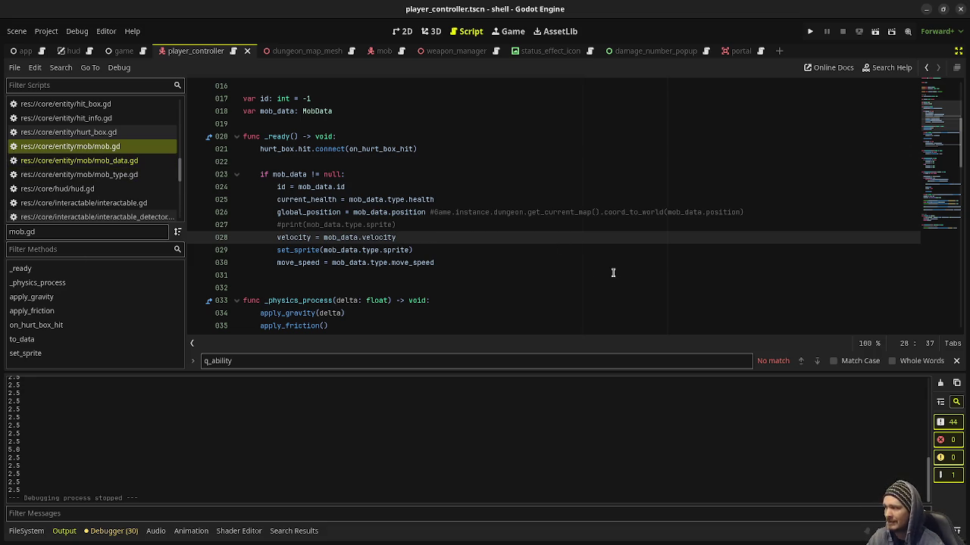
# Save, check the mob_type.gd and mob_data.gd scripts, then return to mob.gd
pyautogui.hotkey('ctrl', 's')
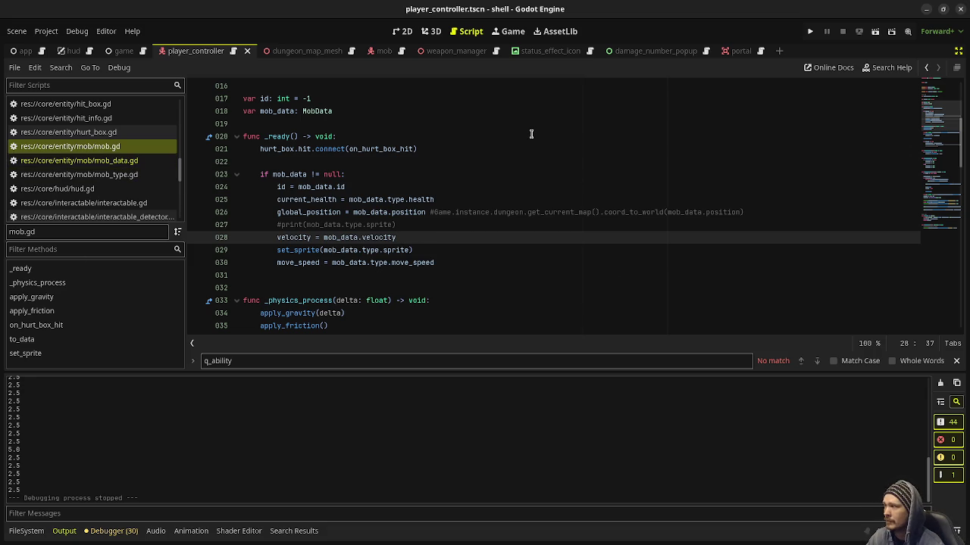
pyautogui.click(132, 174)
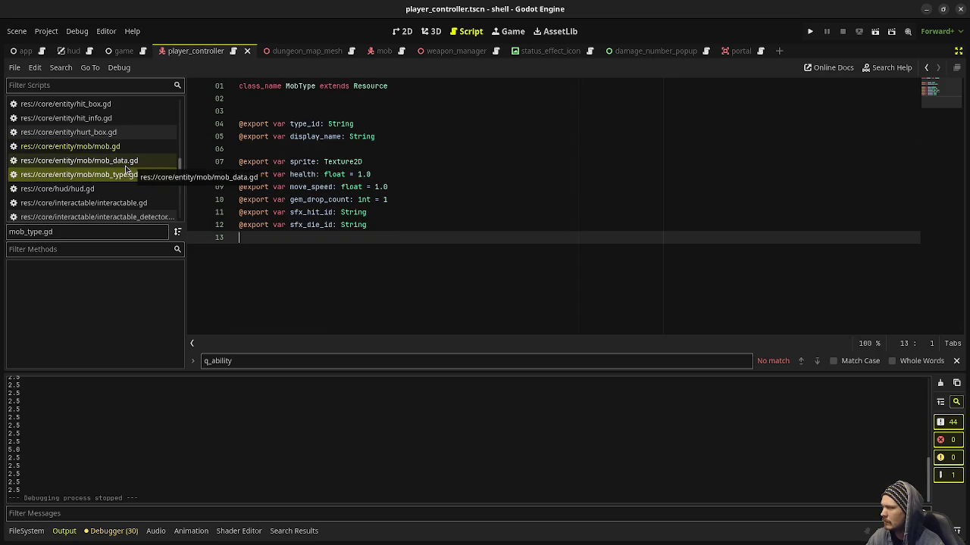
pyautogui.click(131, 161)
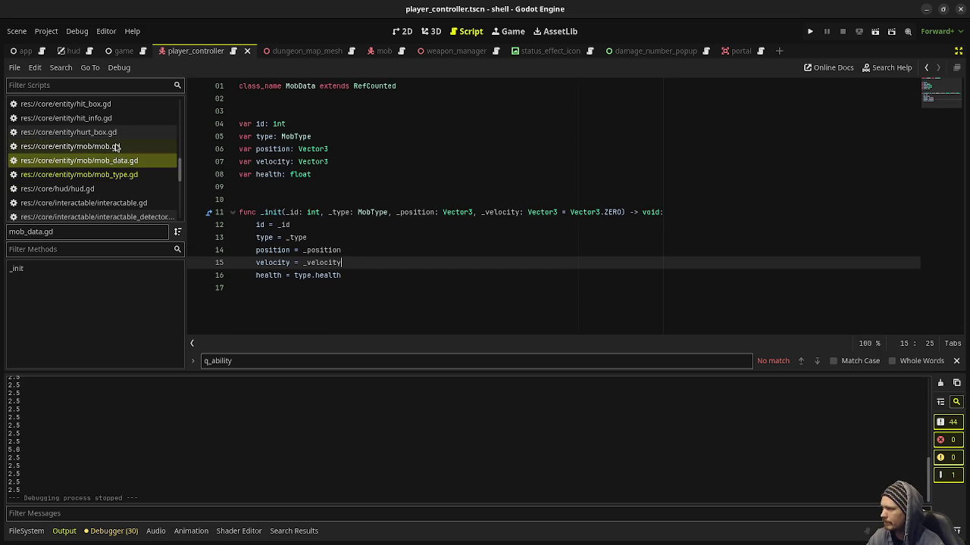
pyautogui.click(117, 147)
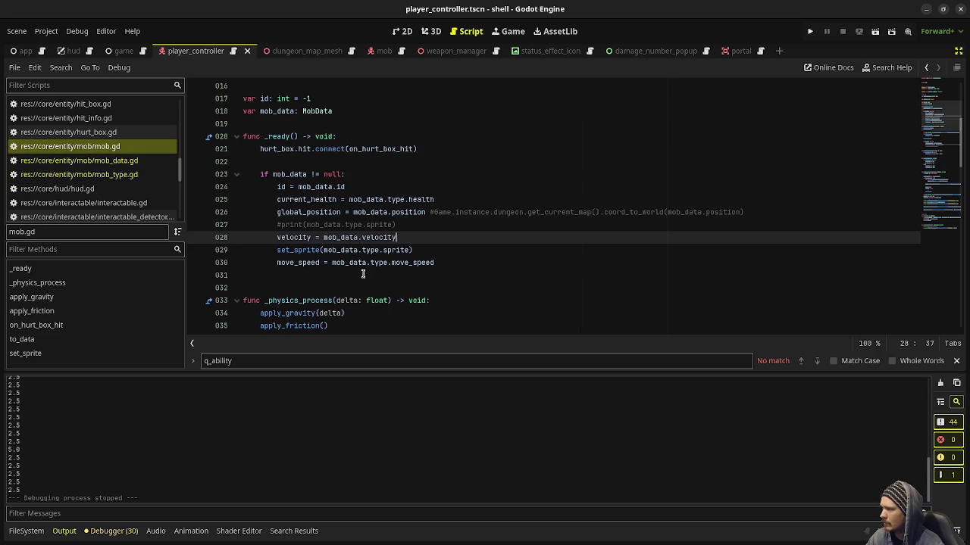
# Add 'mob_data.velocity = velocity' below line 45 in _physics_process
pyautogui.scroll(-5, 331, 290)
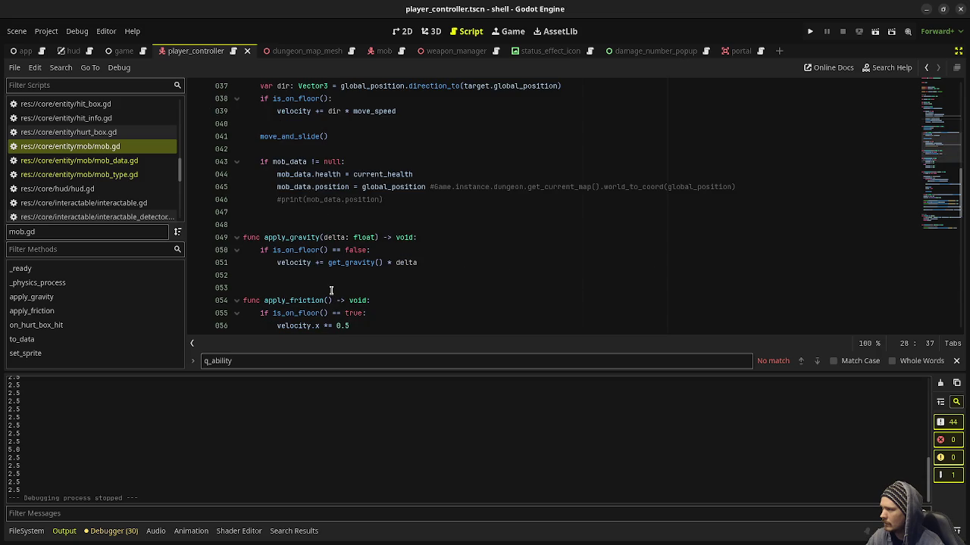
pyautogui.scroll(1, 331, 291)
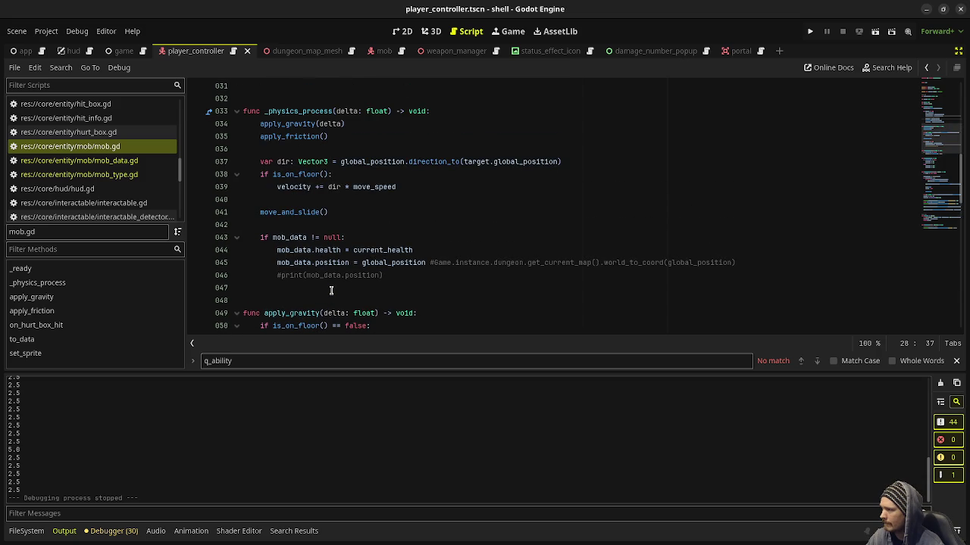
pyautogui.click(741, 260)
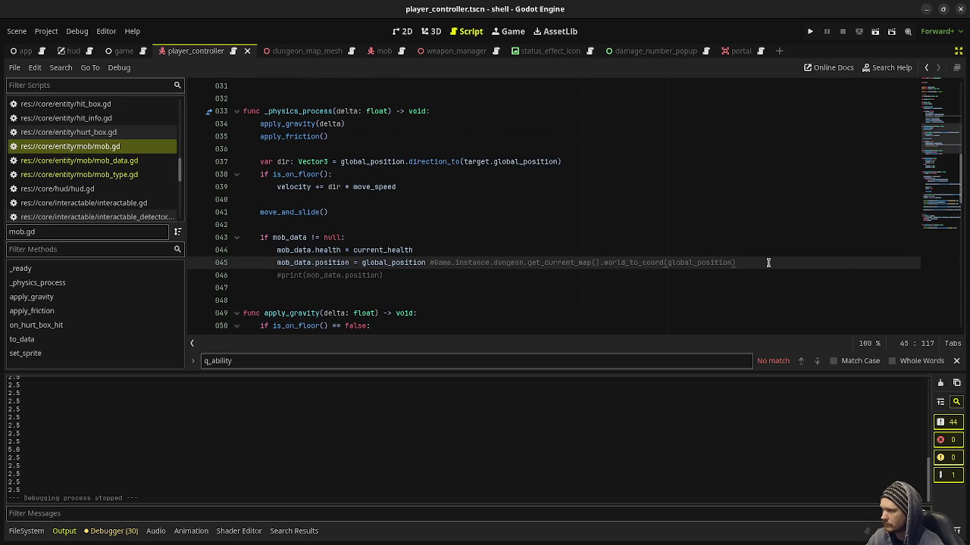
pyautogui.press('Return')
pyautogui.write('mob_data.v')
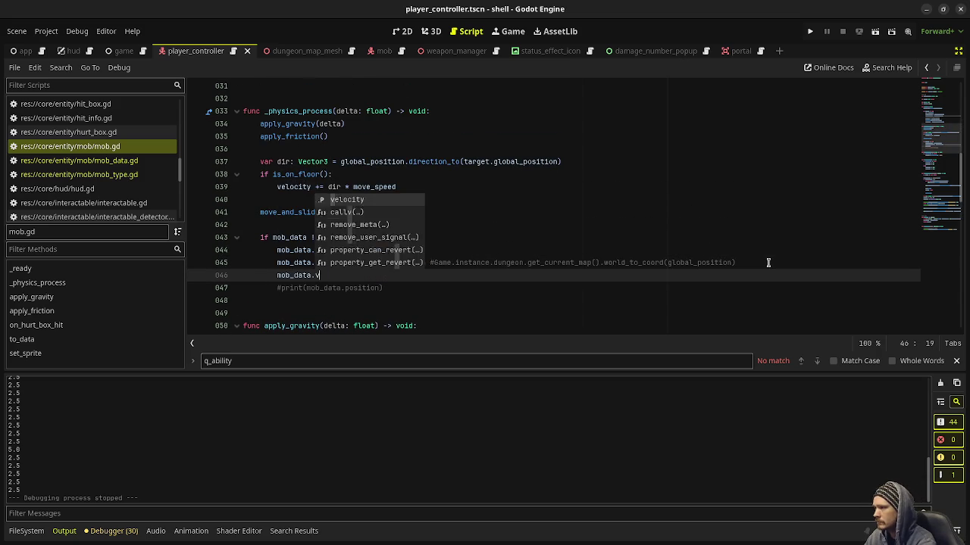
pyautogui.write('elocity = veloc')
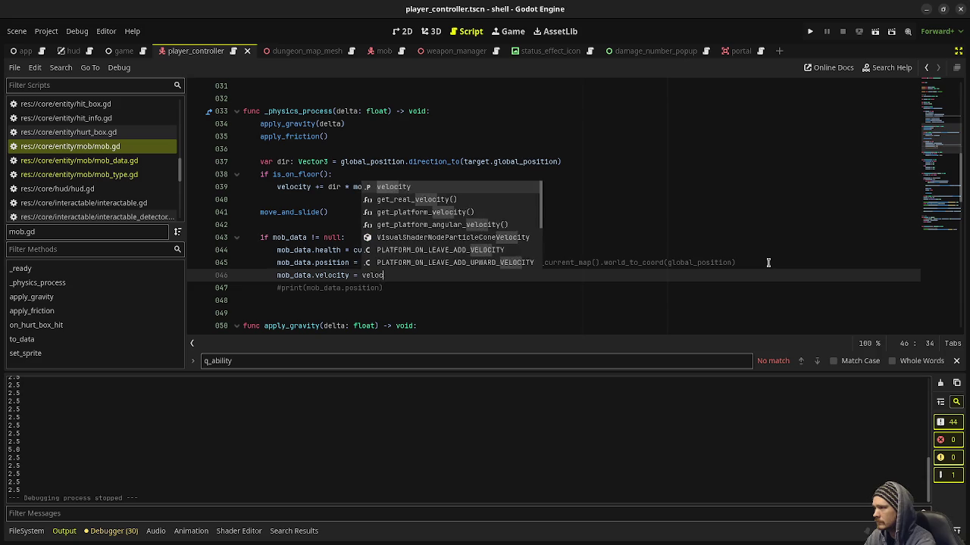
pyautogui.write('ity')
pyautogui.click(681, 237)
pyautogui.scroll(-3, 681, 237)
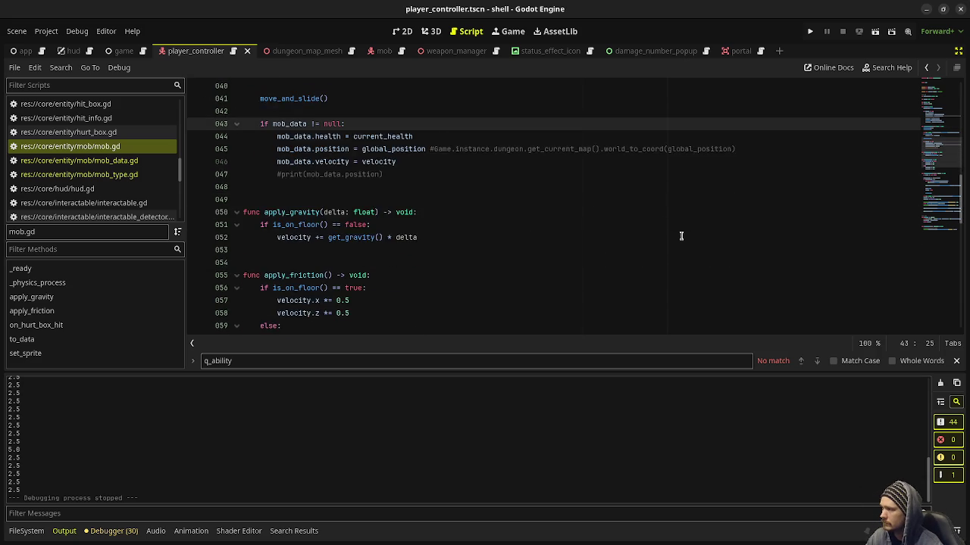
pyautogui.scroll(-10, 618, 230)
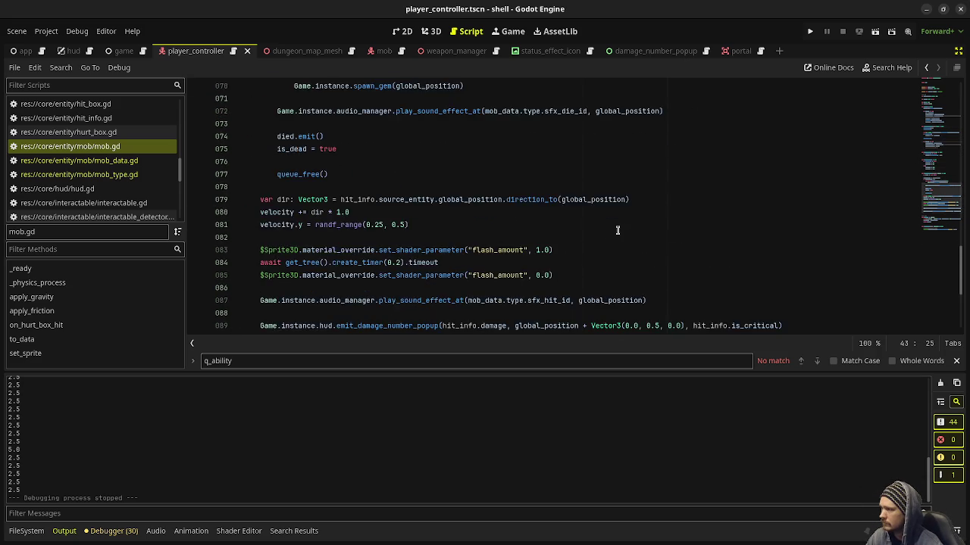
pyautogui.scroll(3, 617, 231)
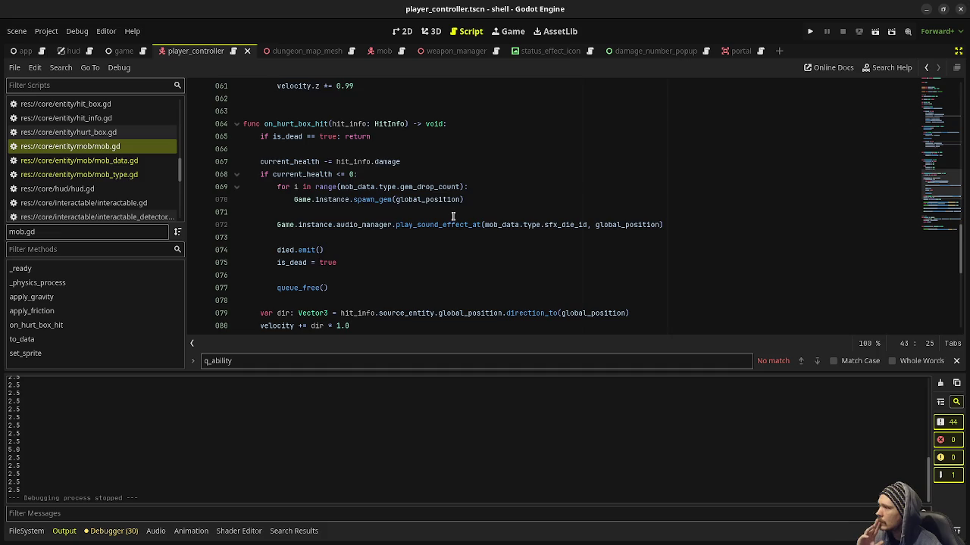
pyautogui.scroll(-3, 455, 218)
pyautogui.scroll(-4, 452, 217)
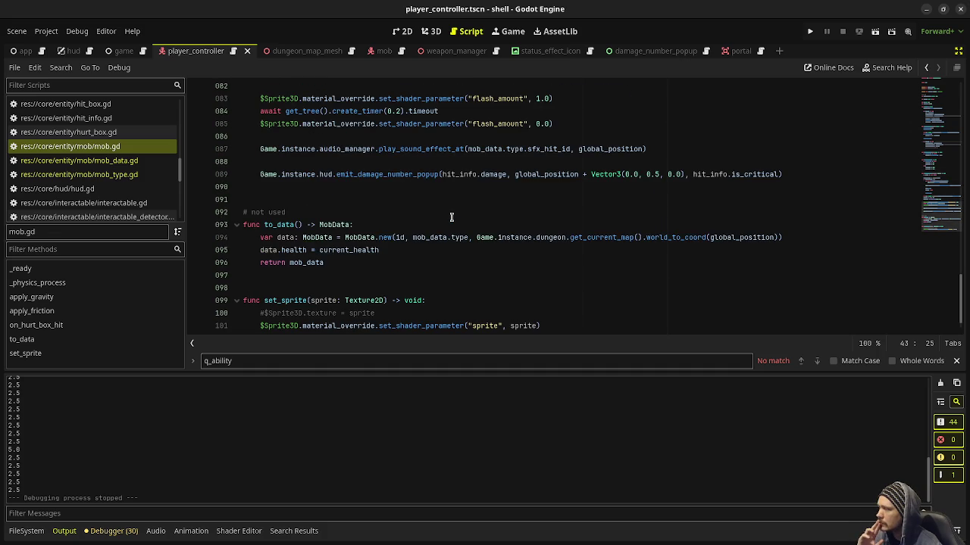
pyautogui.scroll(-1, 451, 218)
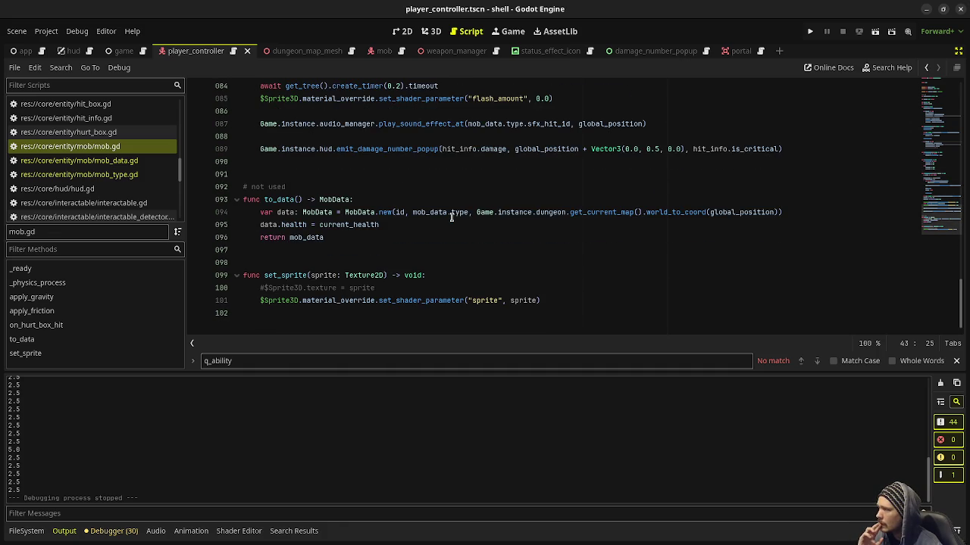
# Append ', velocity' as the last MobData.new argument on line 94 and save
pyautogui.click(795, 215)
pyautogui.write(', veloc')
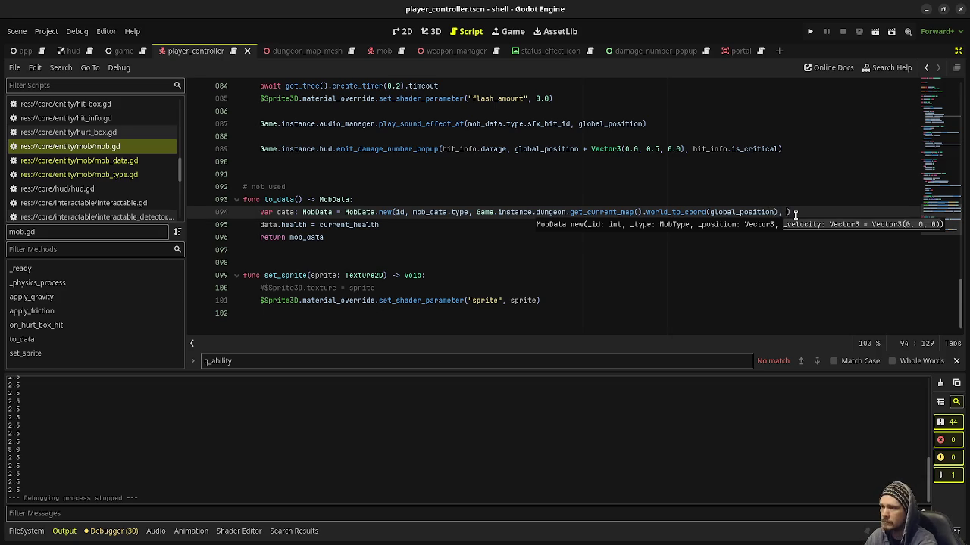
pyautogui.hotkey('ctrl', 's')
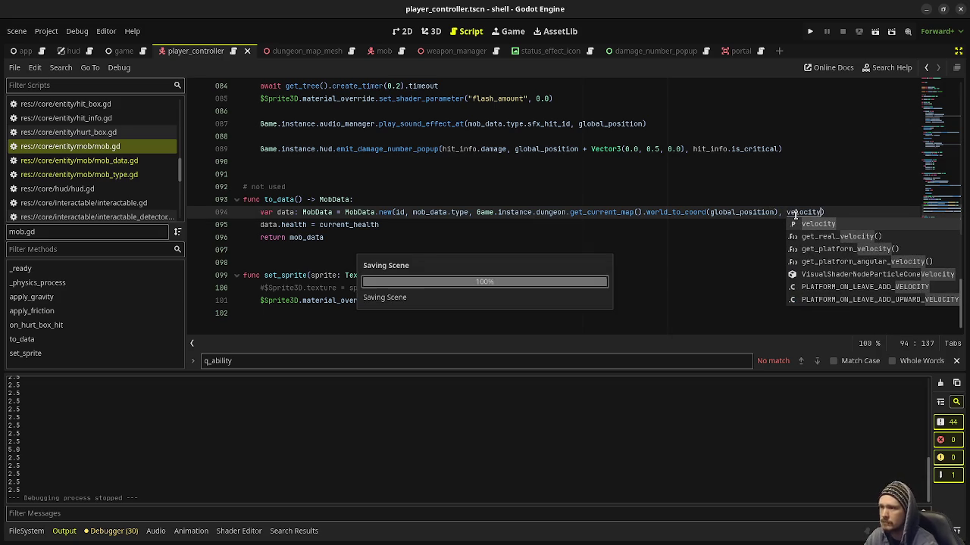
pyautogui.write('ity')
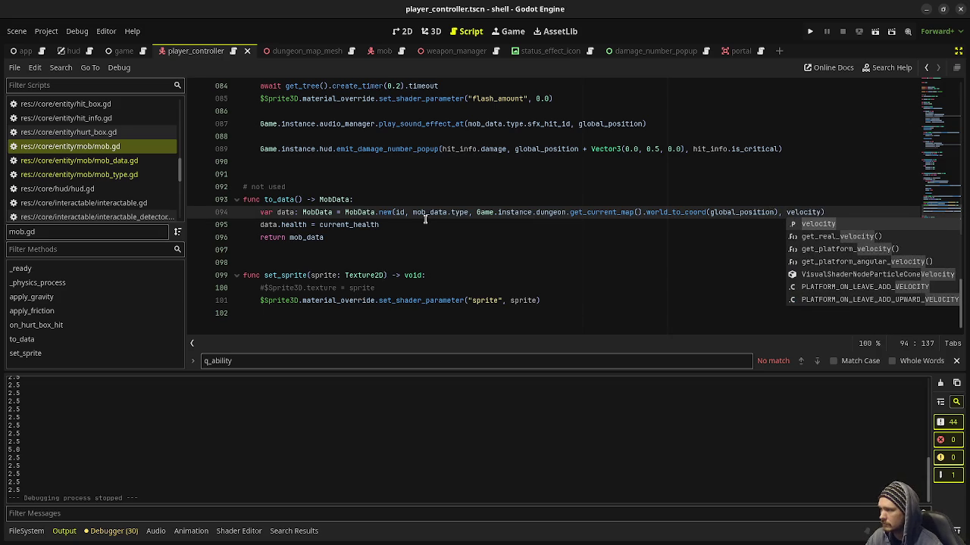
pyautogui.click(469, 252)
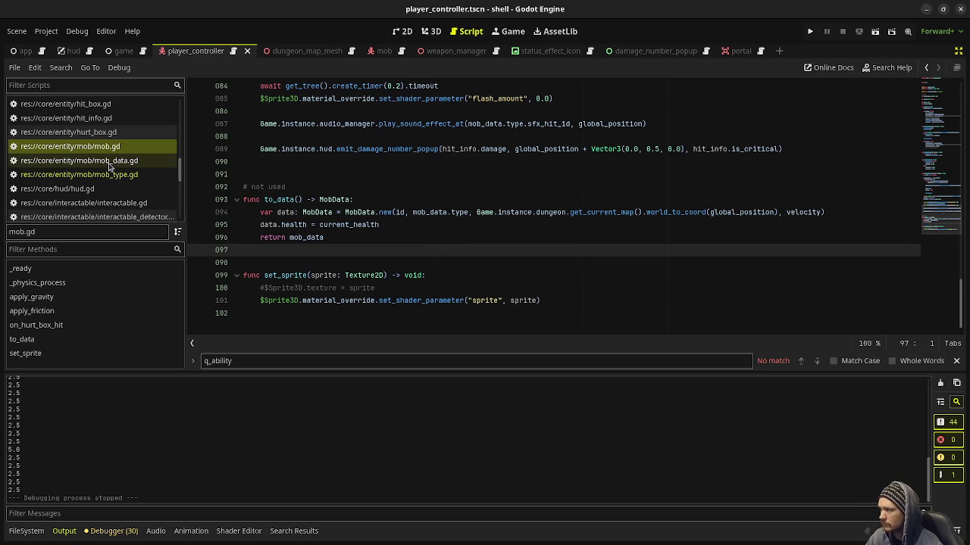
# Review the to_data function, then open dungeon_map.gd and scroll to add_mob
pyautogui.scroll(5, 116, 162)
pyautogui.scroll(2, 116, 161)
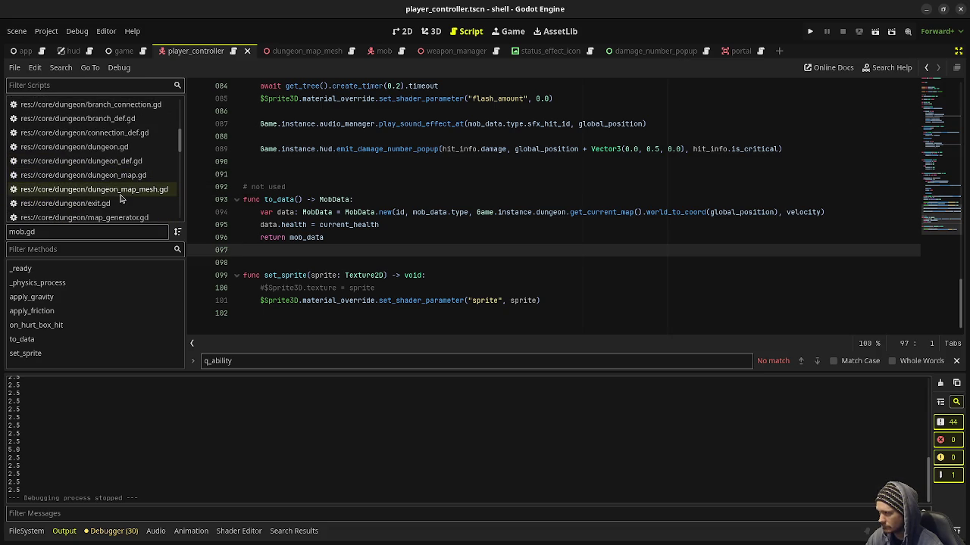
pyautogui.doubleClick(275, 199)
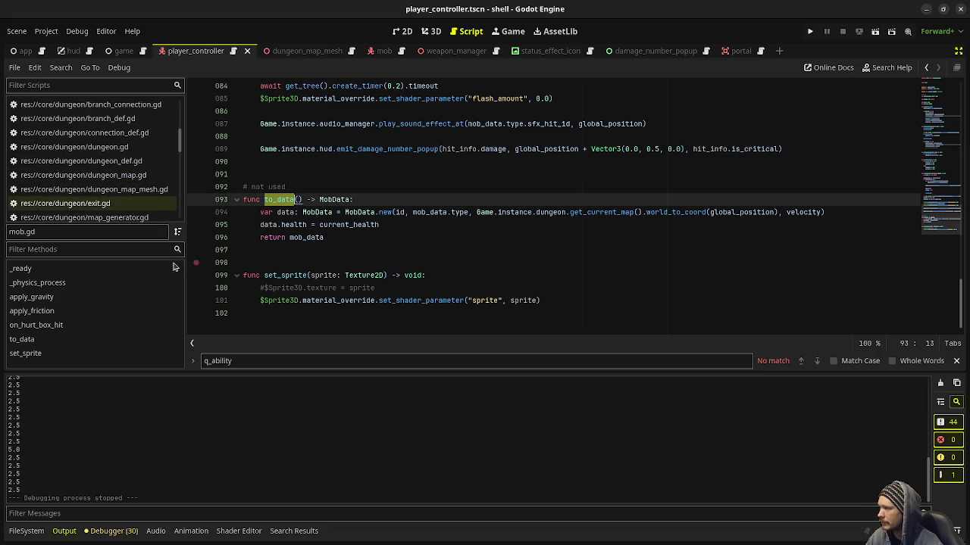
pyautogui.scroll(2, 125, 198)
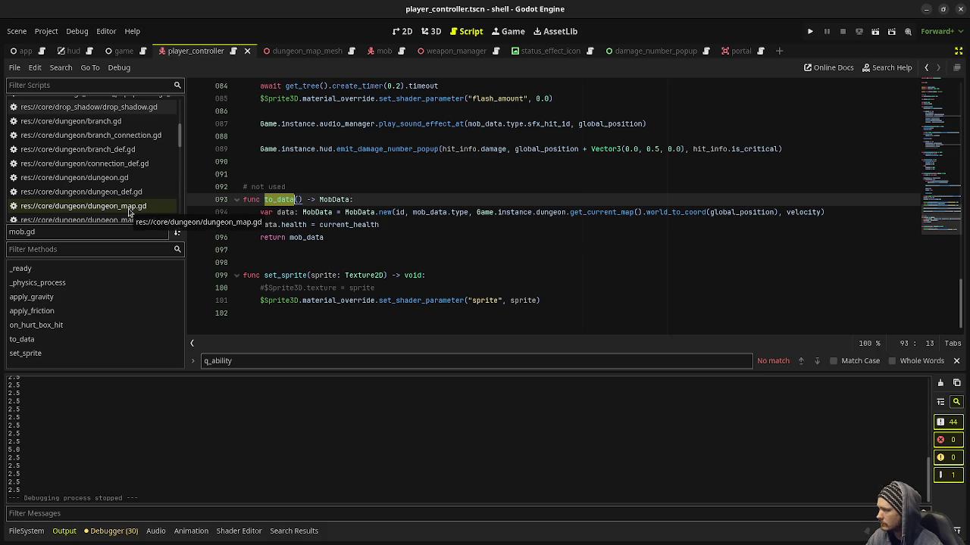
pyautogui.click(129, 212)
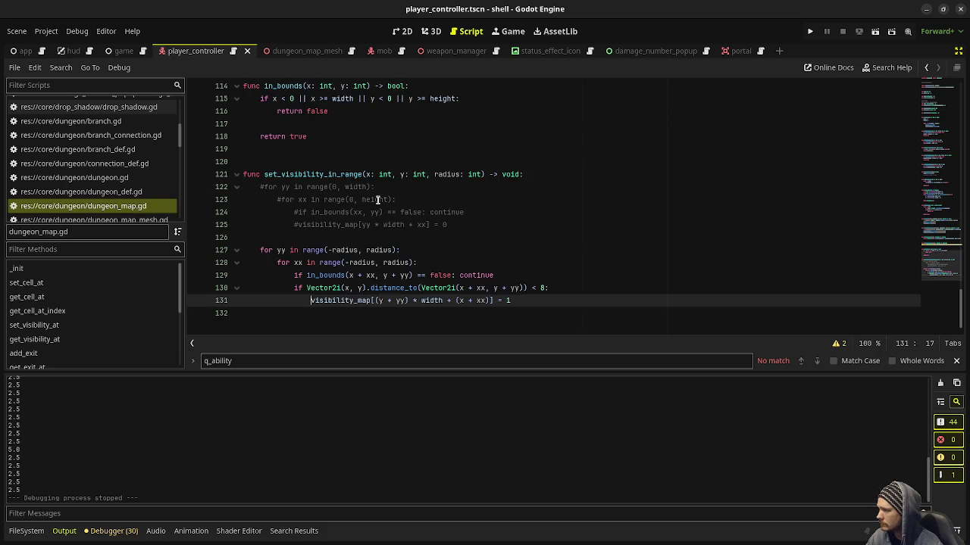
pyautogui.scroll(3, 377, 199)
pyautogui.scroll(4, 378, 199)
pyautogui.scroll(2, 409, 232)
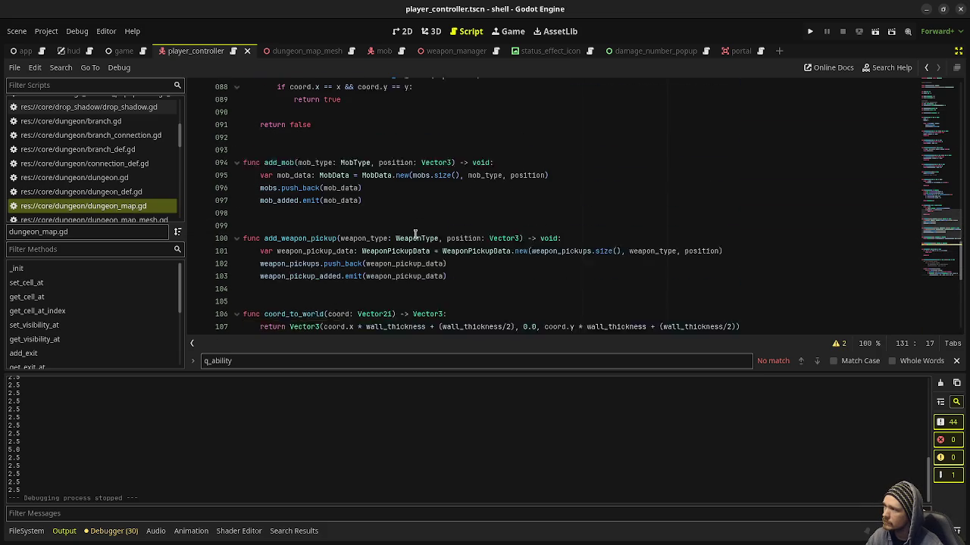
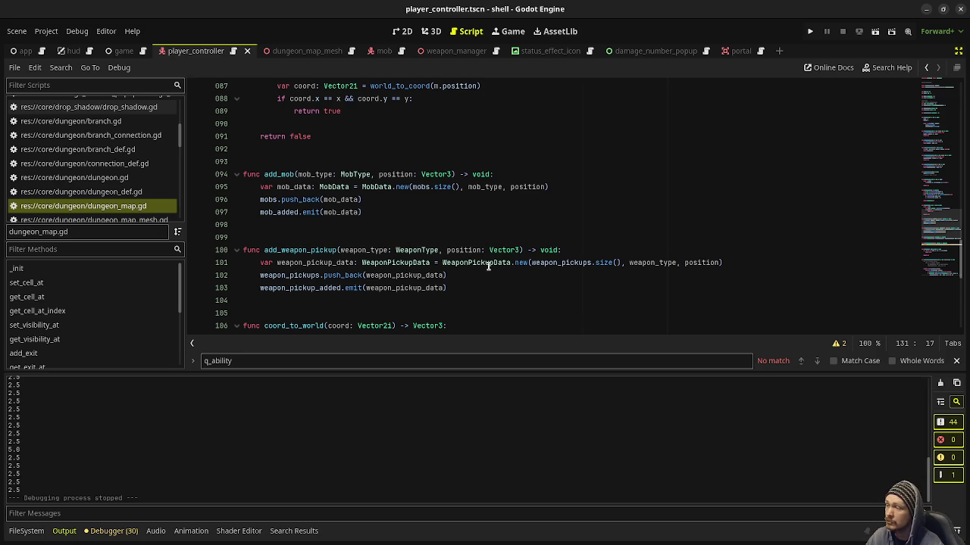
# Add a velocity: Vector3 = Vector3.ZERO parameter after position in add_weapon_pickup's signature
pyautogui.scroll(5, 450, 288)
pyautogui.scroll(-3, 452, 292)
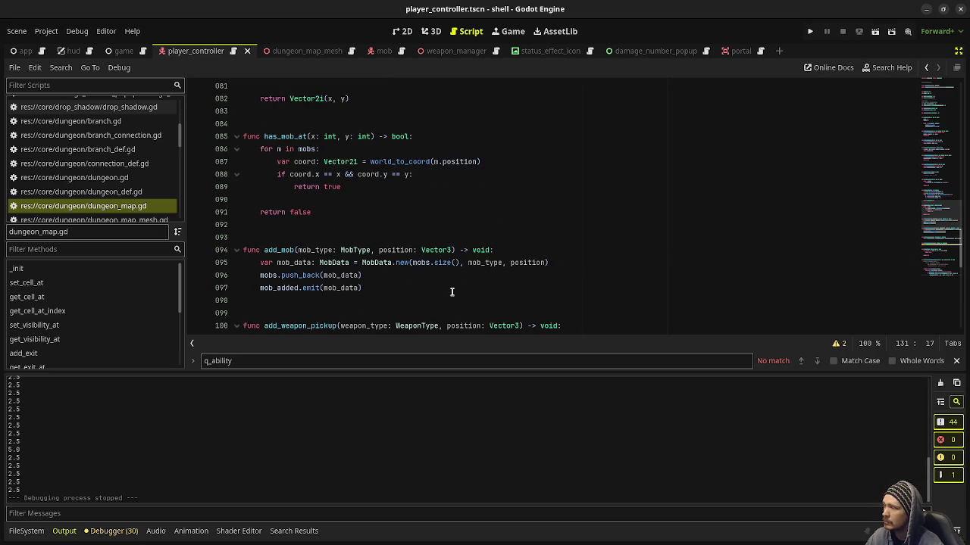
pyautogui.scroll(3, 451, 292)
pyautogui.scroll(-5, 452, 291)
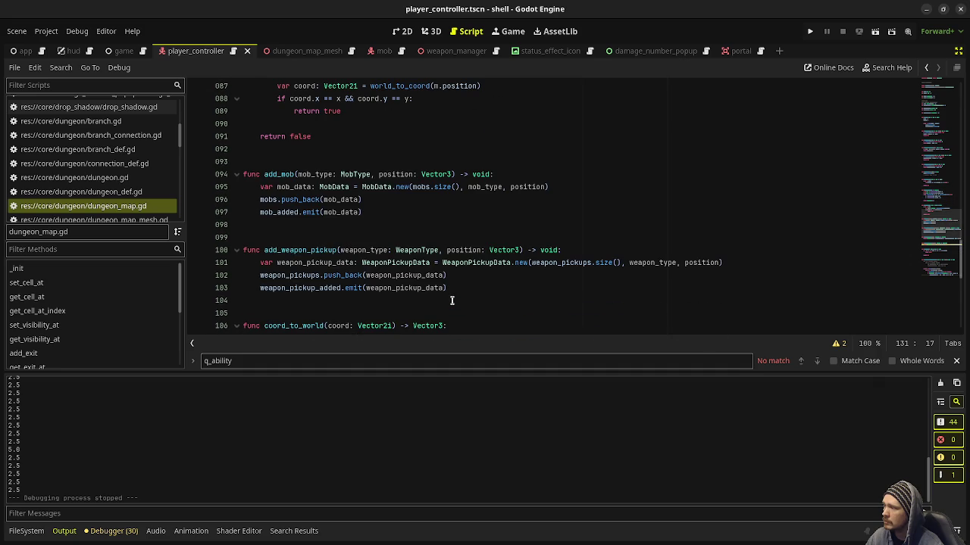
pyautogui.click(520, 250)
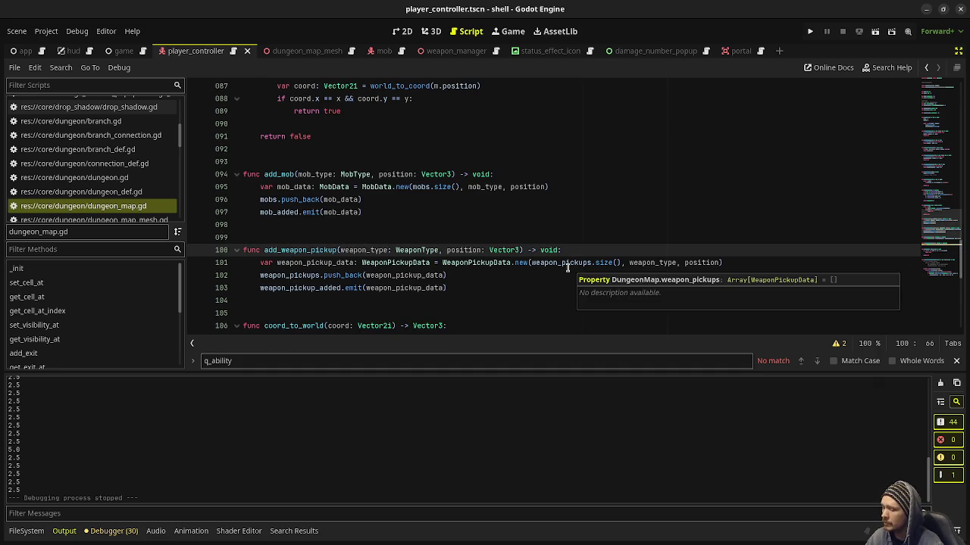
pyautogui.write(', ')
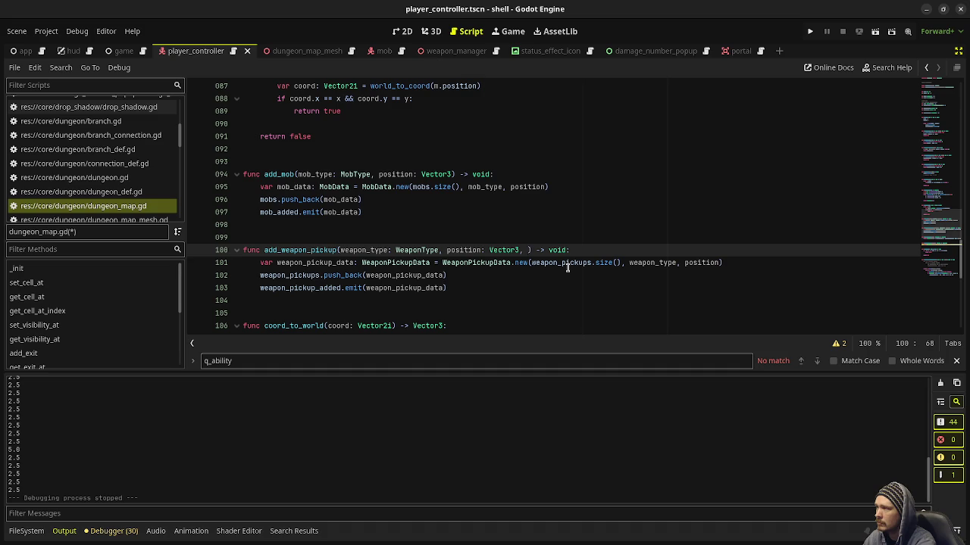
pyautogui.write('veloc')
pyautogui.write('ity: Vector3')
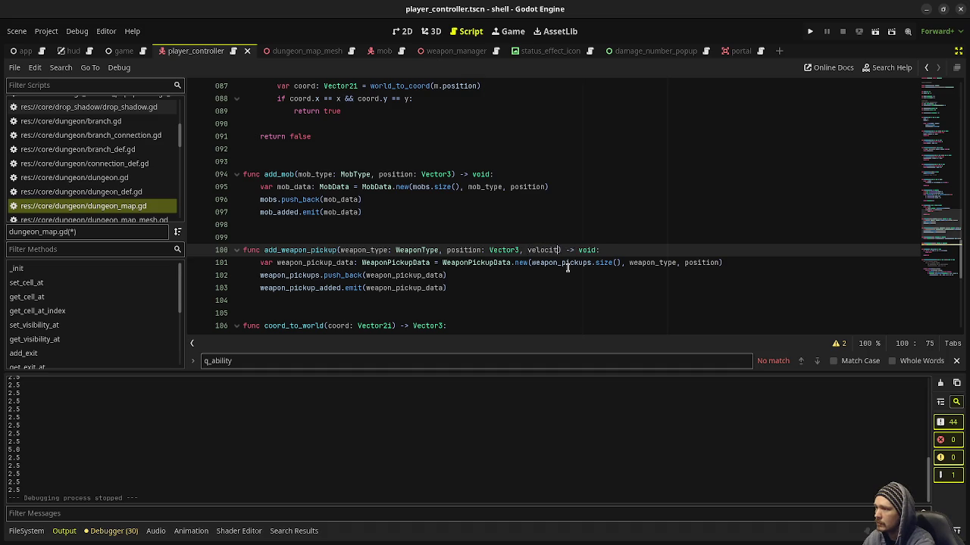
pyautogui.write(' = Vector3.Z')
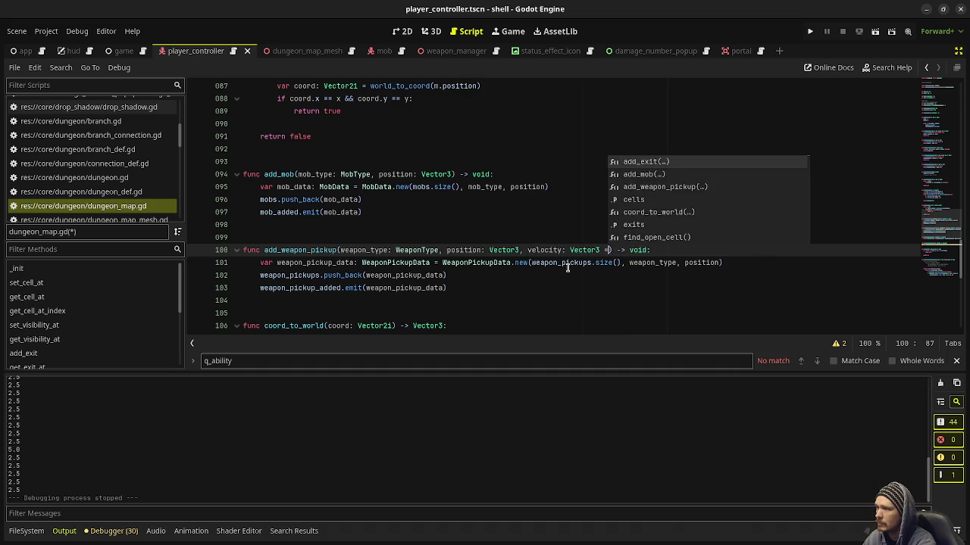
pyautogui.press('Return')
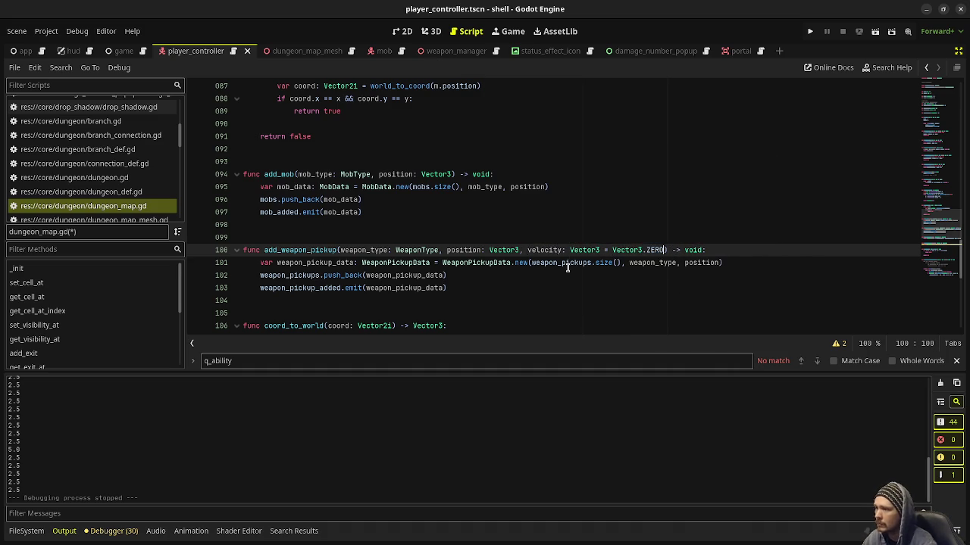
# Add a comma after position in the WeaponPickupData.new call
pyautogui.click(726, 263)
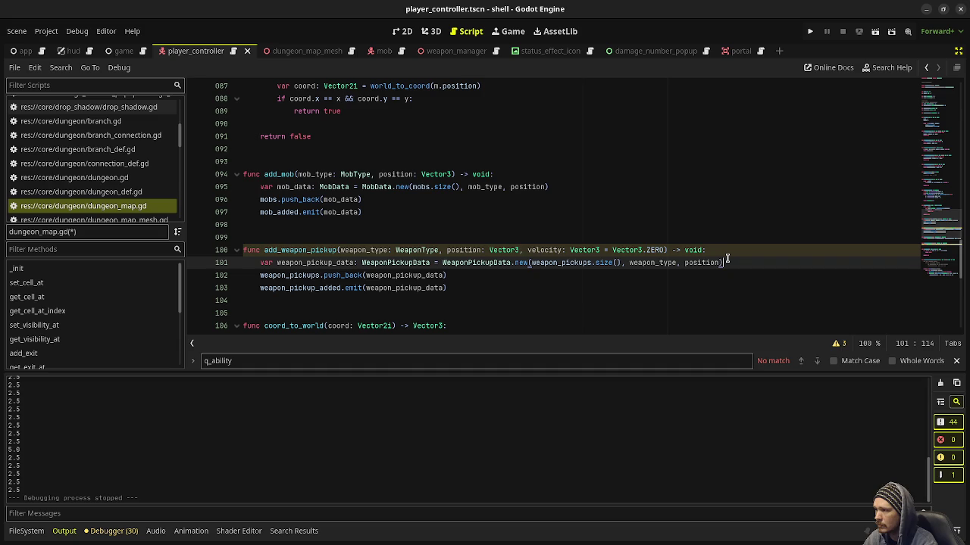
pyautogui.write(',')
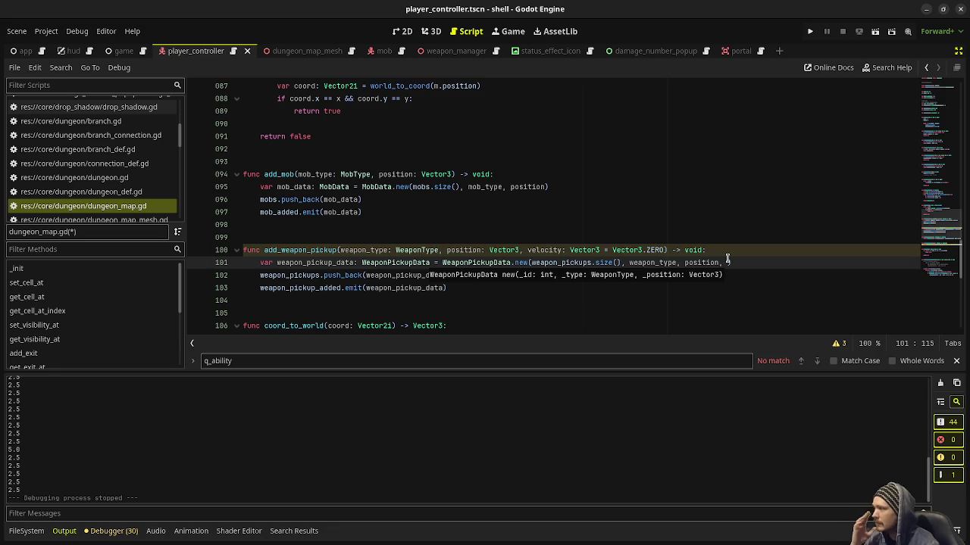
pyautogui.scroll(-5, 172, 189)
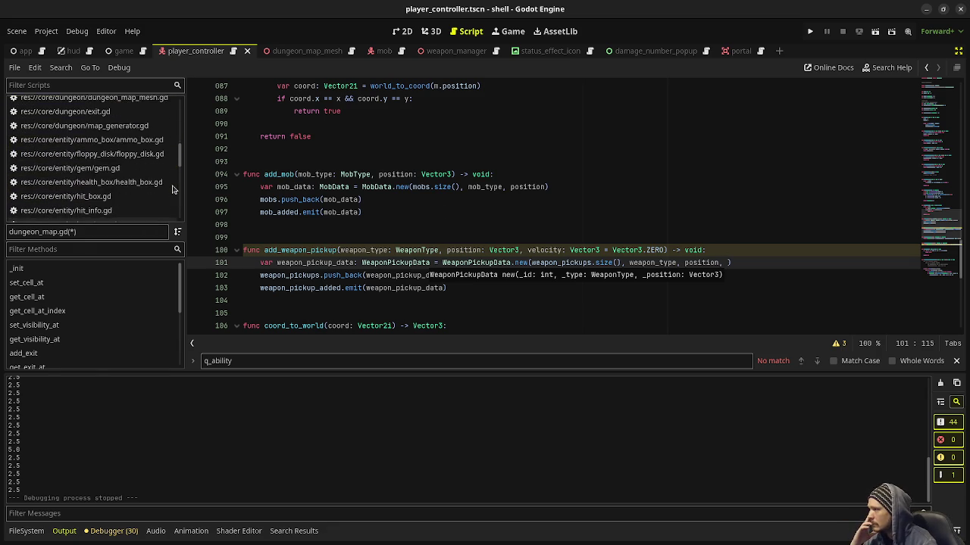
pyautogui.scroll(10, 166, 188)
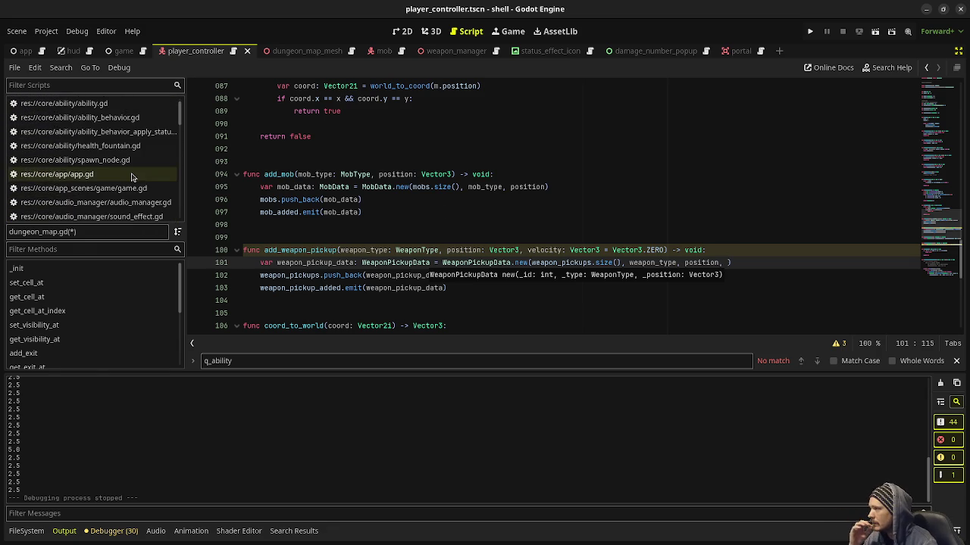
pyautogui.scroll(-10, 131, 176)
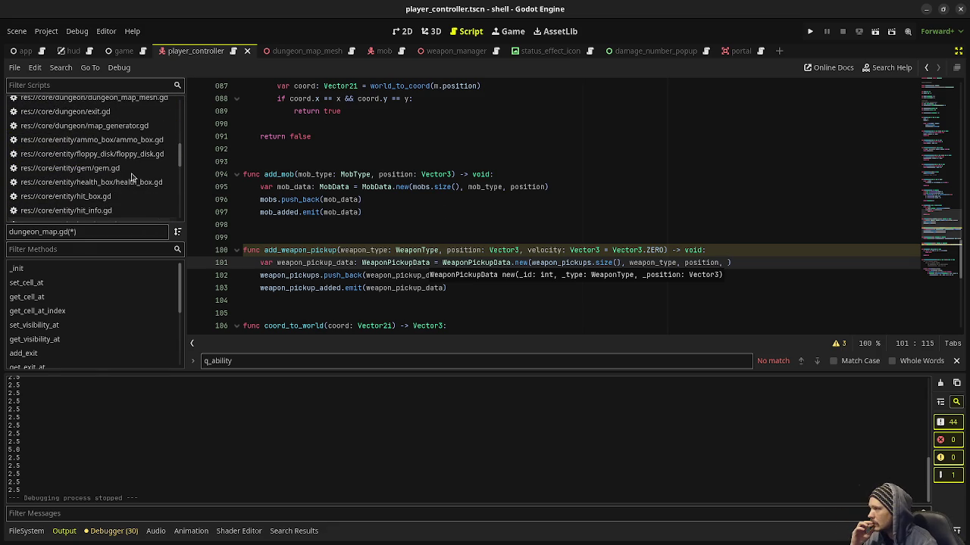
pyautogui.scroll(-3, 132, 177)
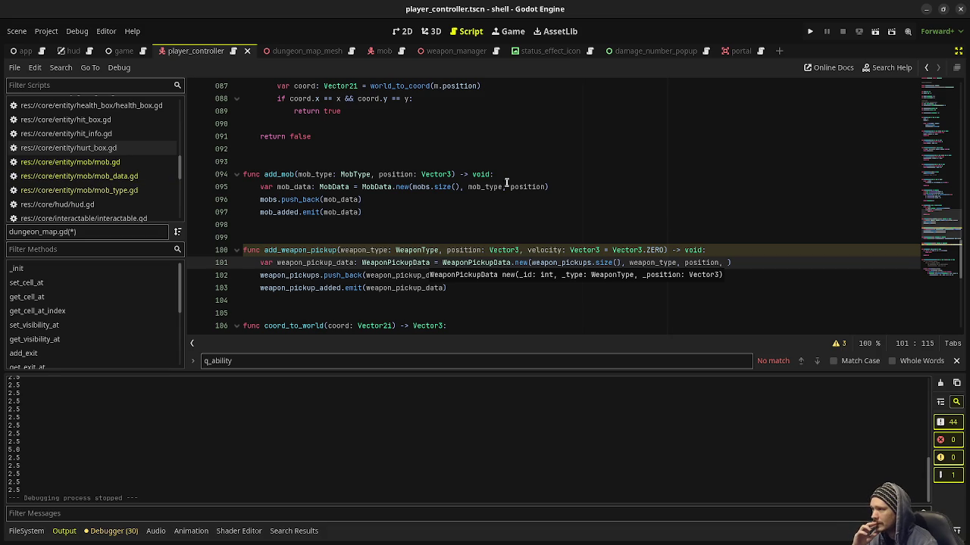
# Add a velocity: Vector3 = Vector3.ZERO parameter to add_mob on line 94
pyautogui.click(451, 173)
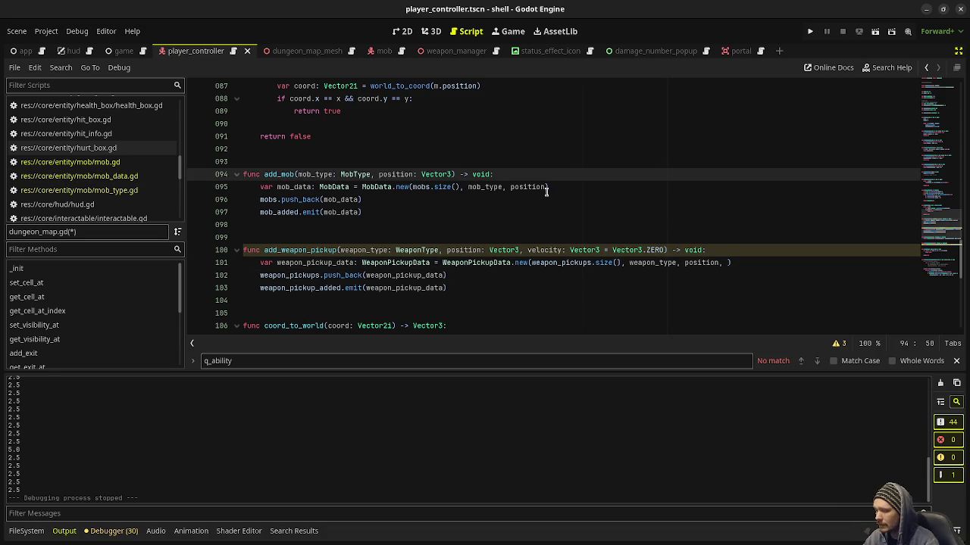
pyautogui.write(', velocity:')
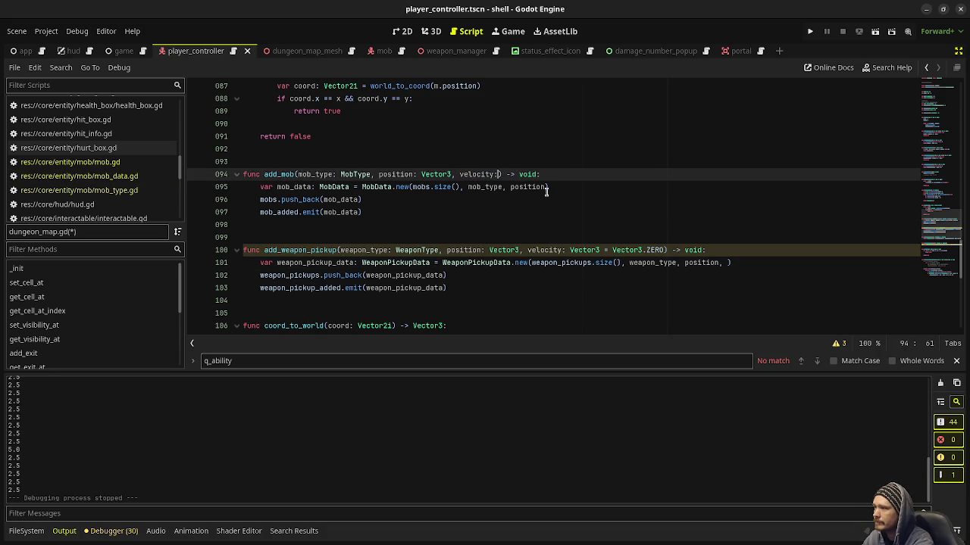
pyautogui.write(' Vector3')
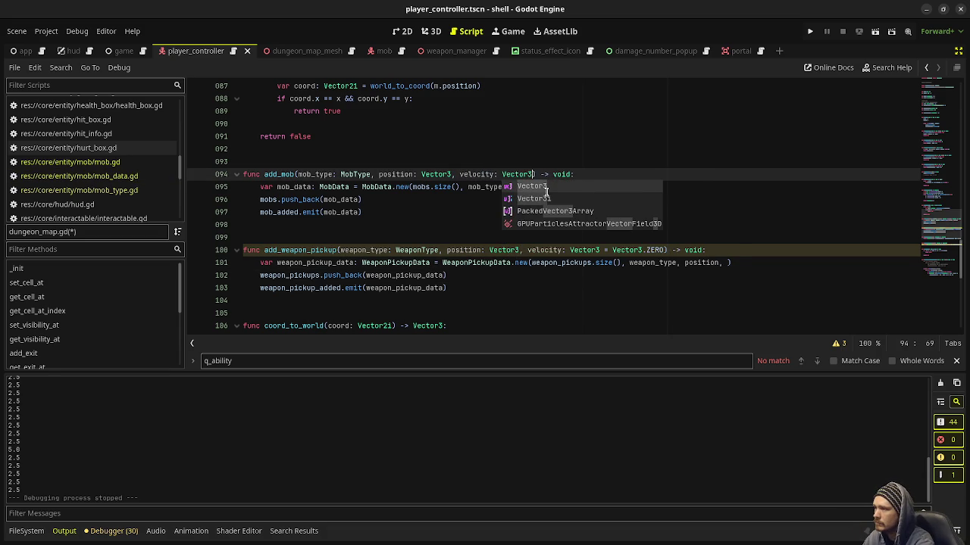
pyautogui.write(' = Vector3ZE')
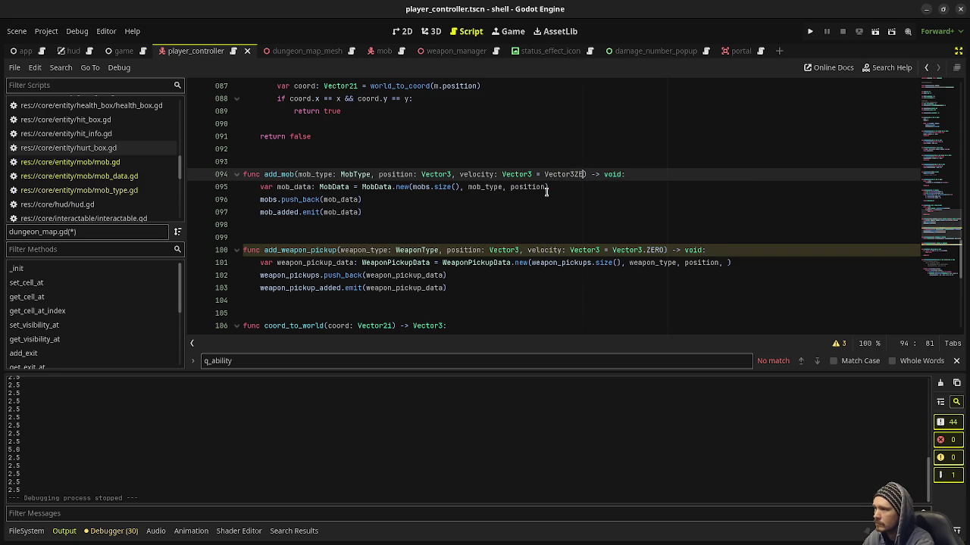
pyautogui.press('BackSpace')
pyautogui.press('BackSpace')
pyautogui.write('.')
pyautogui.press('Return')
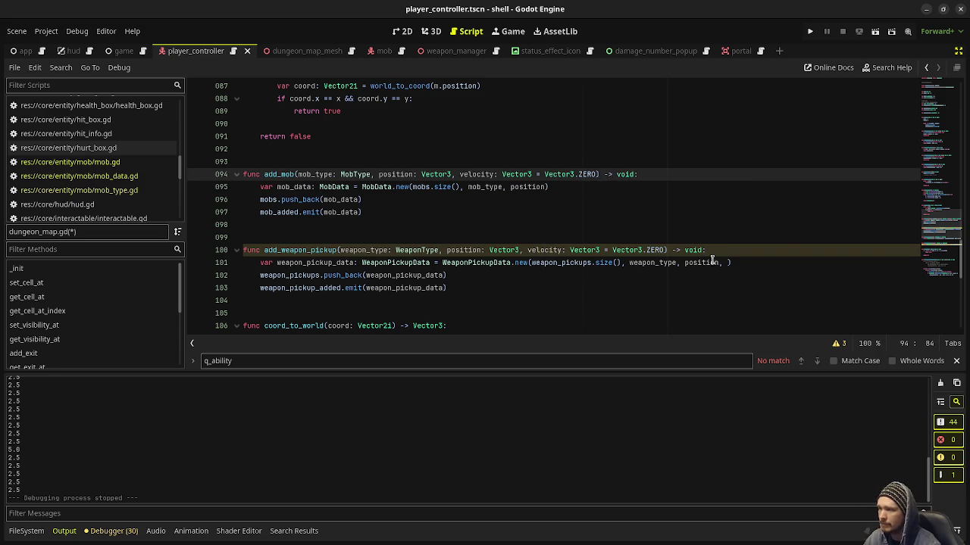
# Pass velocity into both the MobData.new and WeaponPickupData.new calls and save
pyautogui.click(553, 186)
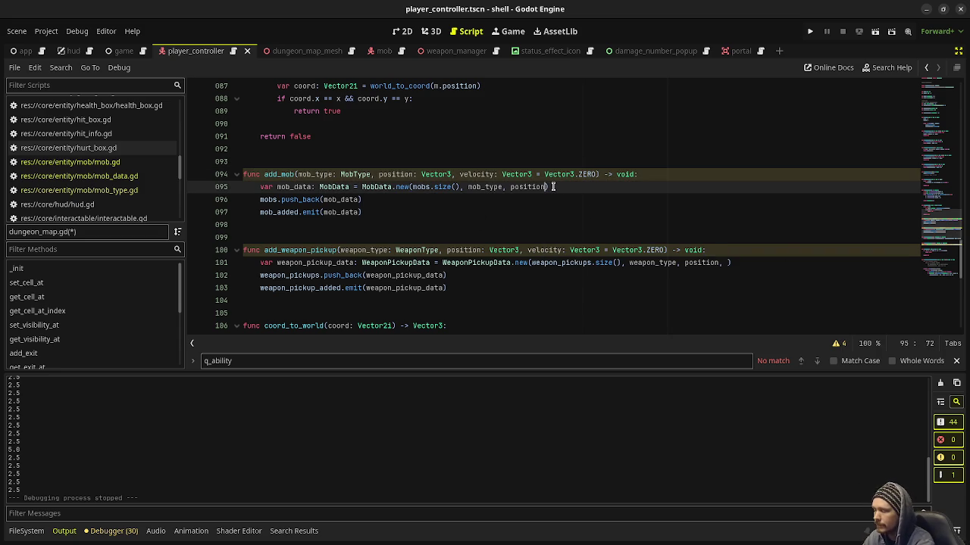
pyautogui.write(',')
pyautogui.write('velocity')
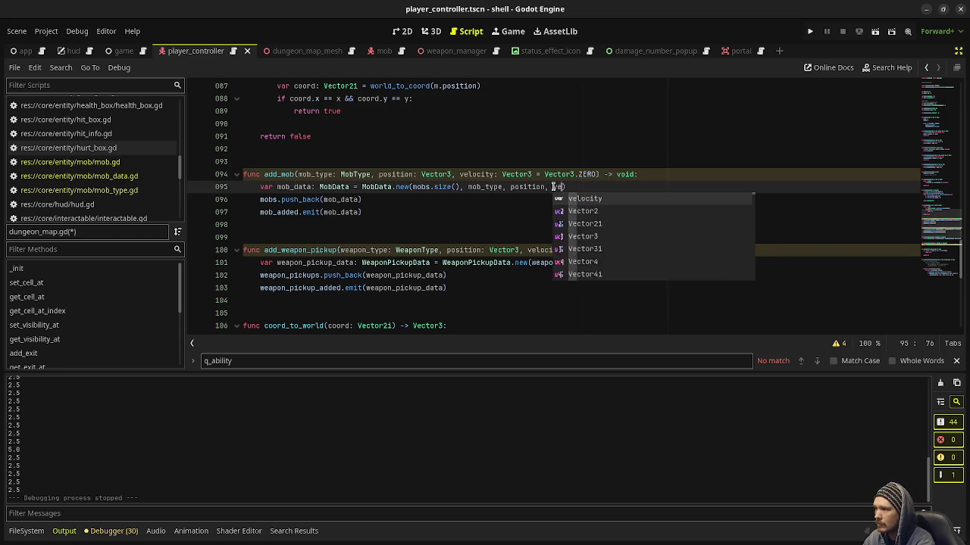
pyautogui.click(485, 212)
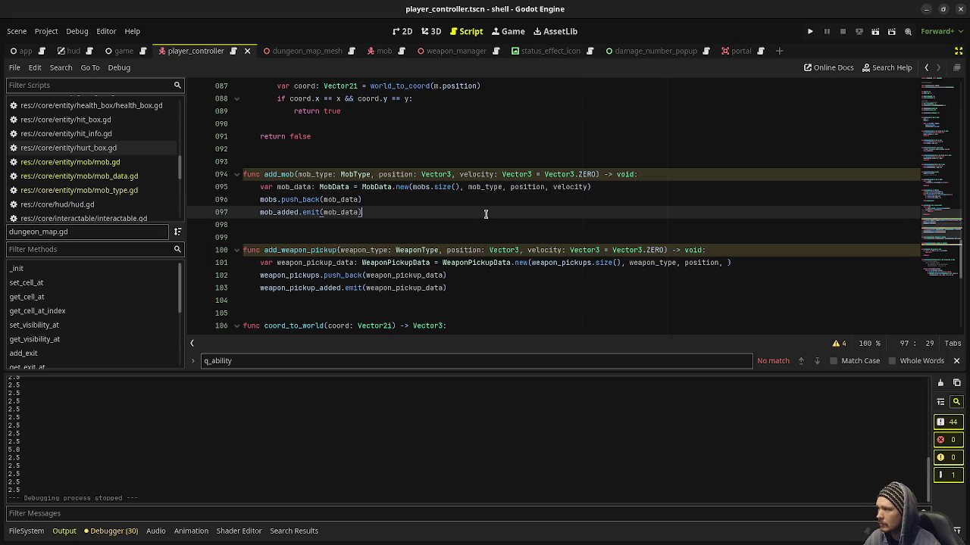
pyautogui.click(725, 262)
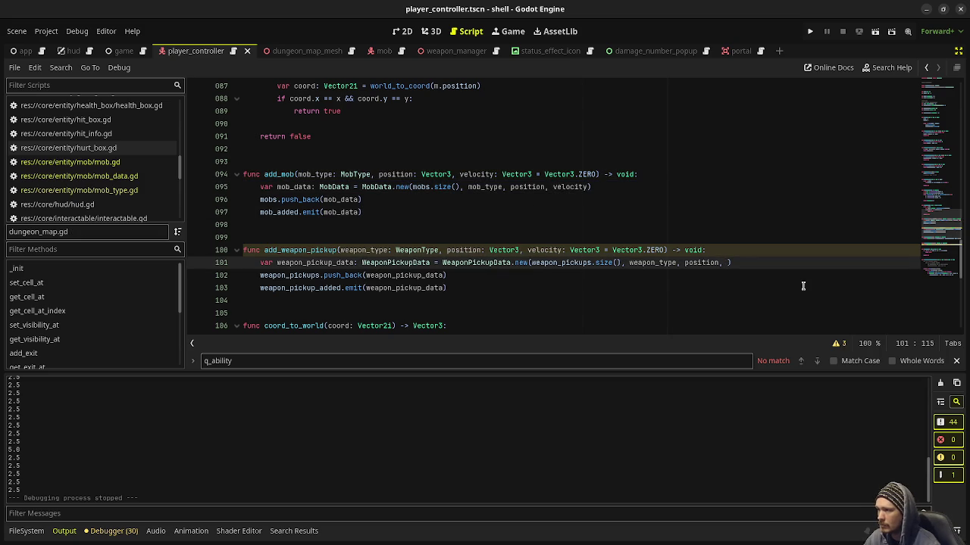
pyautogui.write('velocity')
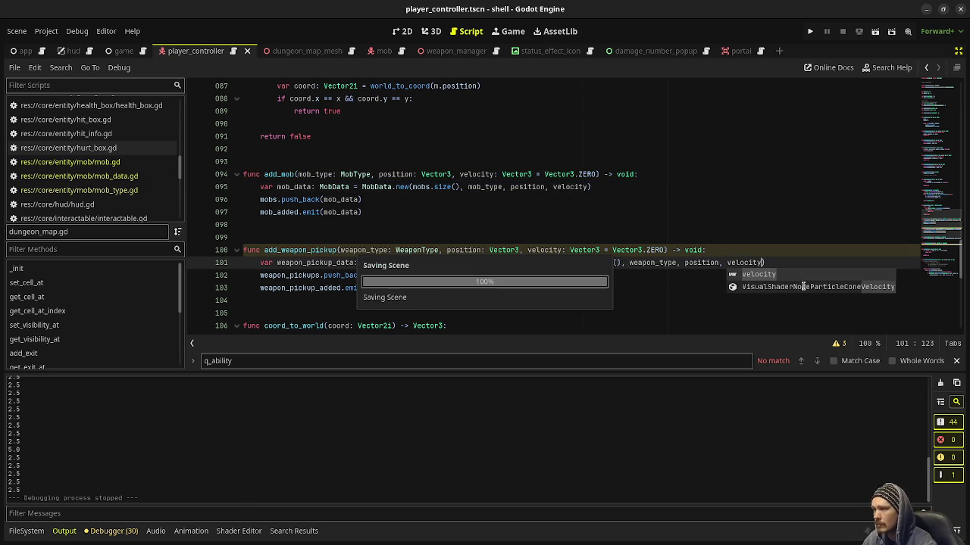
pyautogui.press('Escape')
pyautogui.press('Up')
pyautogui.press('Up')
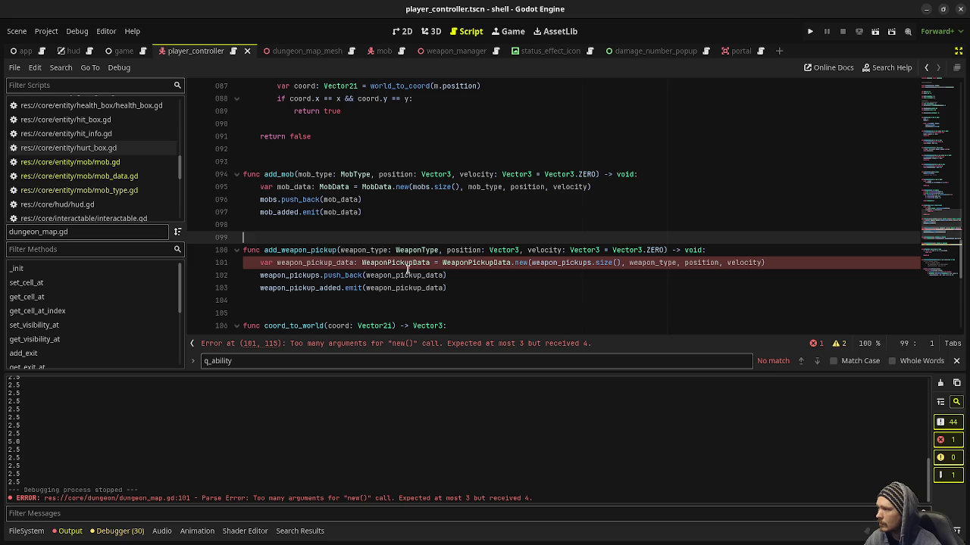
# In weapon_pickup_data.gd, uncomment the velocity property and add _velocity: Vector3 = Vector3.ZERO to _init
pyautogui.keyDown('ctrl'); pyautogui.click(396, 262); pyautogui.keyUp('ctrl')
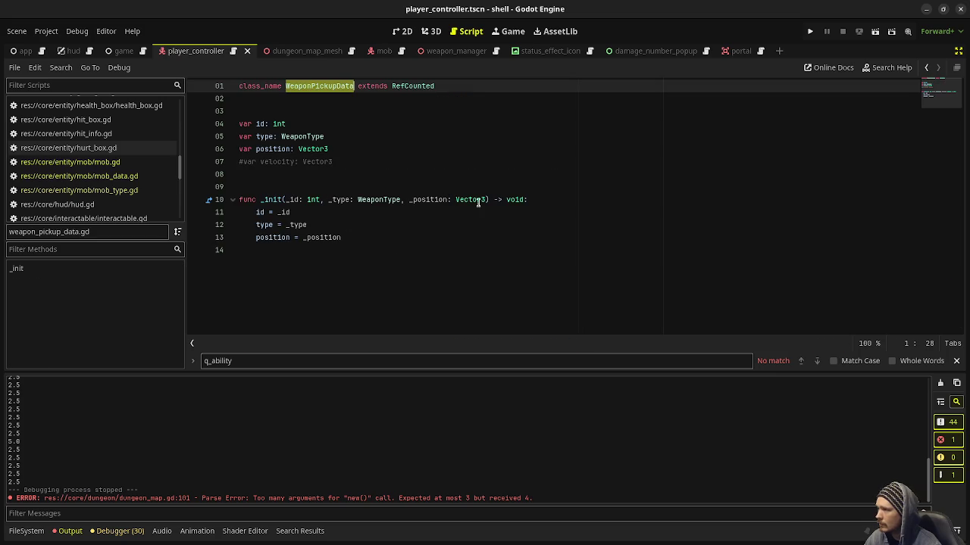
pyautogui.click(244, 162)
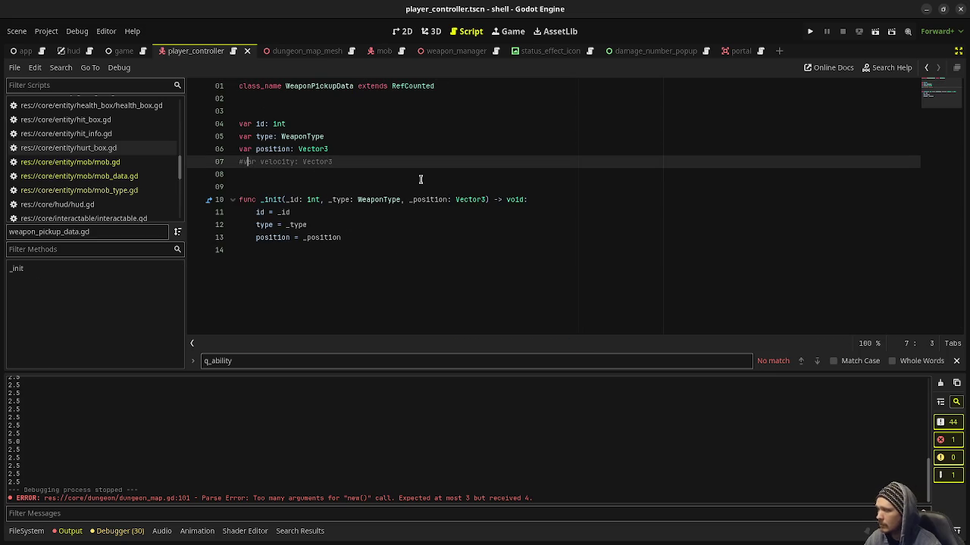
pyautogui.hotkey('ctrl', 'k')
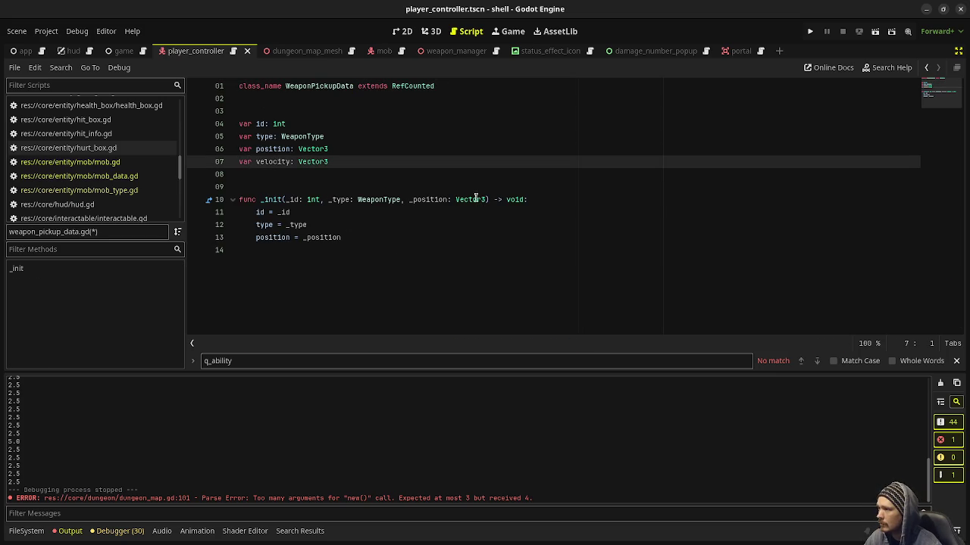
pyautogui.click(489, 200)
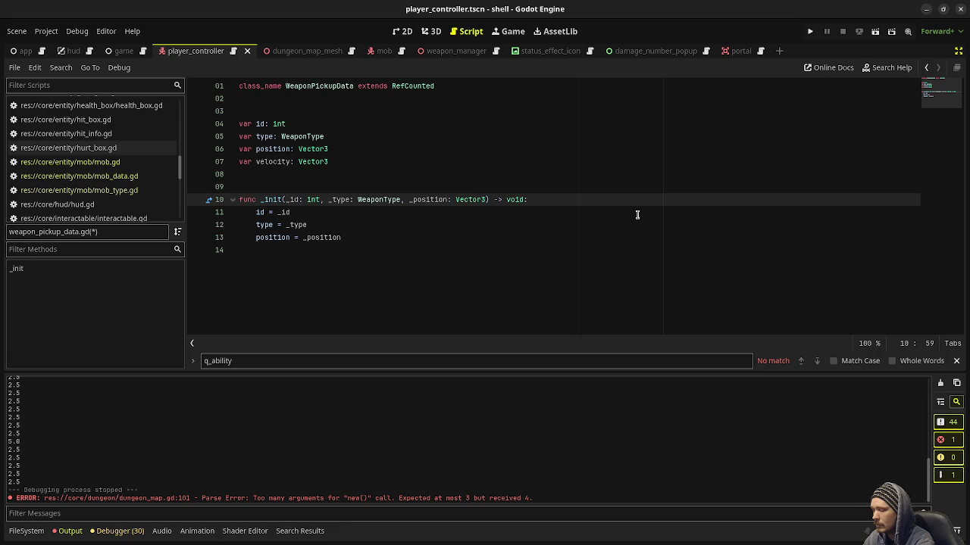
pyautogui.write(', _vector')
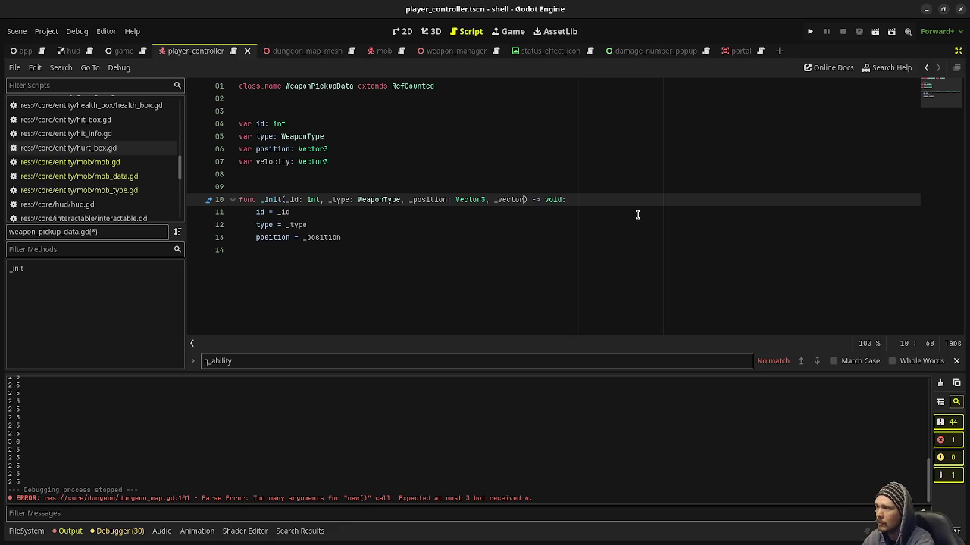
pyautogui.press('BackSpace')
pyautogui.press('BackSpace')
pyautogui.press('BackSpace')
pyautogui.write('locity')
pyautogui.write(': Vector3 = V')
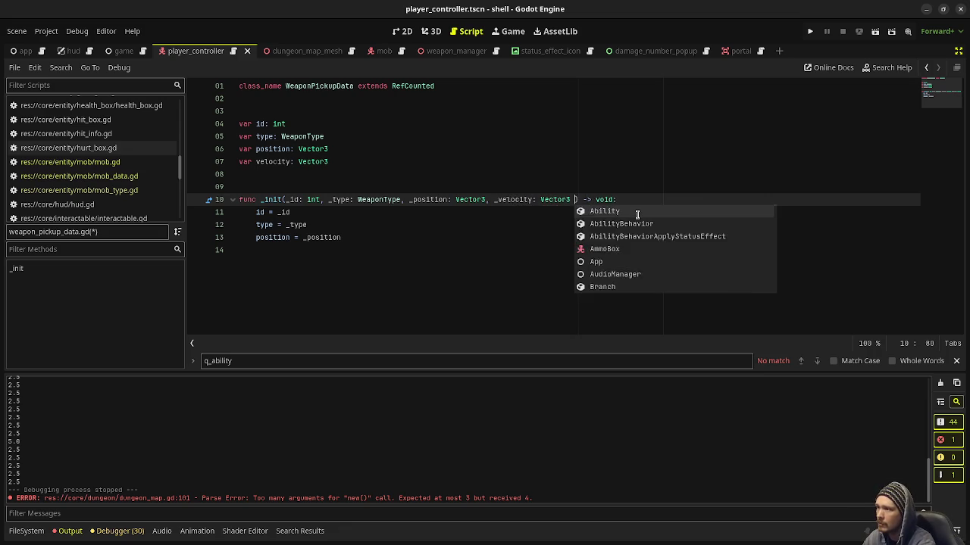
pyautogui.write('ector3.ZERO')
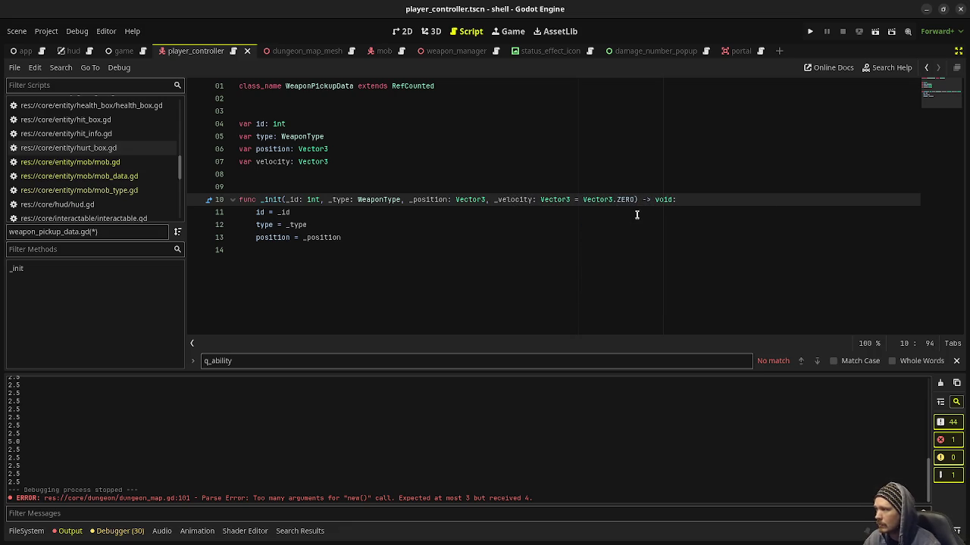
# Assign velocity = _velocity below the position assignment in _init and save
pyautogui.click(359, 229)
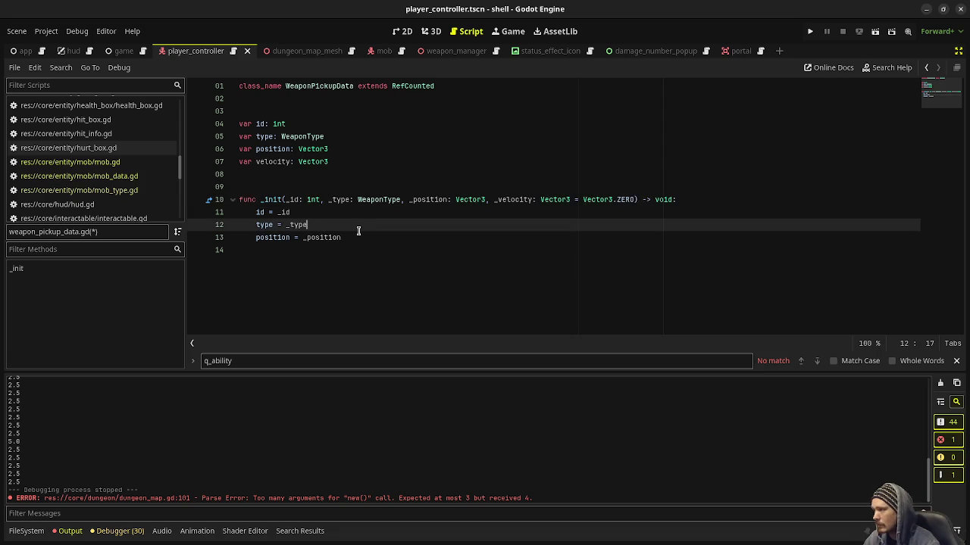
pyautogui.click(367, 243)
pyautogui.press('Return')
pyautogui.write('velcotu')
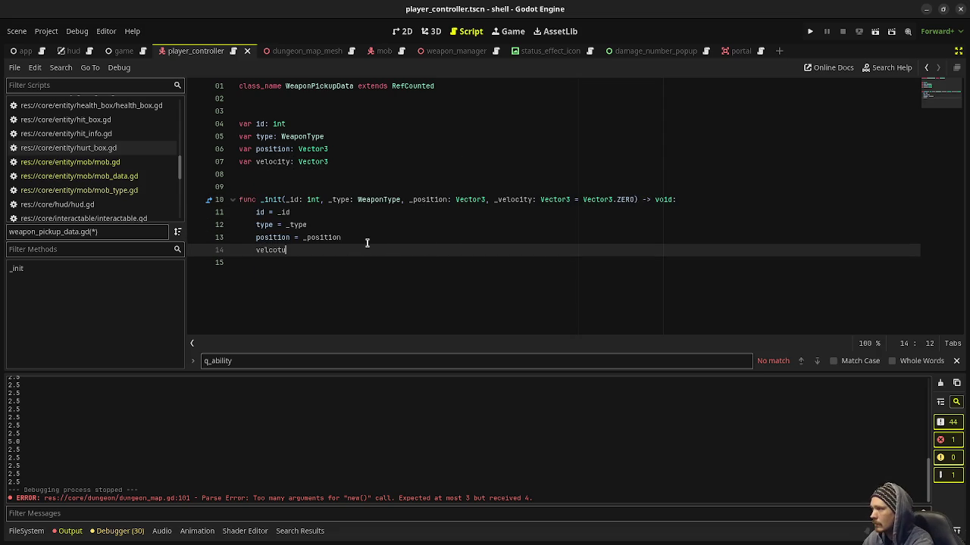
pyautogui.press('BackSpace')
pyautogui.press('BackSpace')
pyautogui.press('BackSpace')
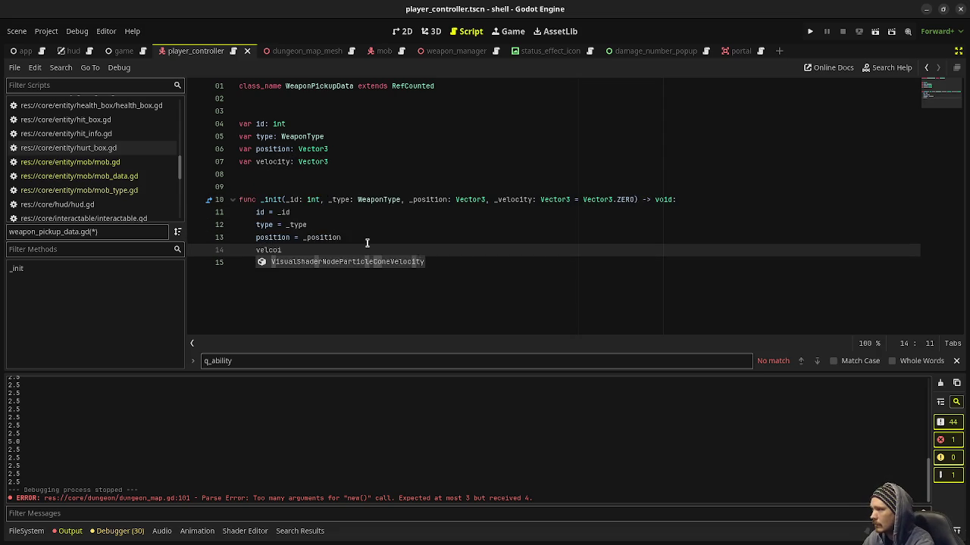
pyautogui.write('ocity')
pyautogui.press('Return')
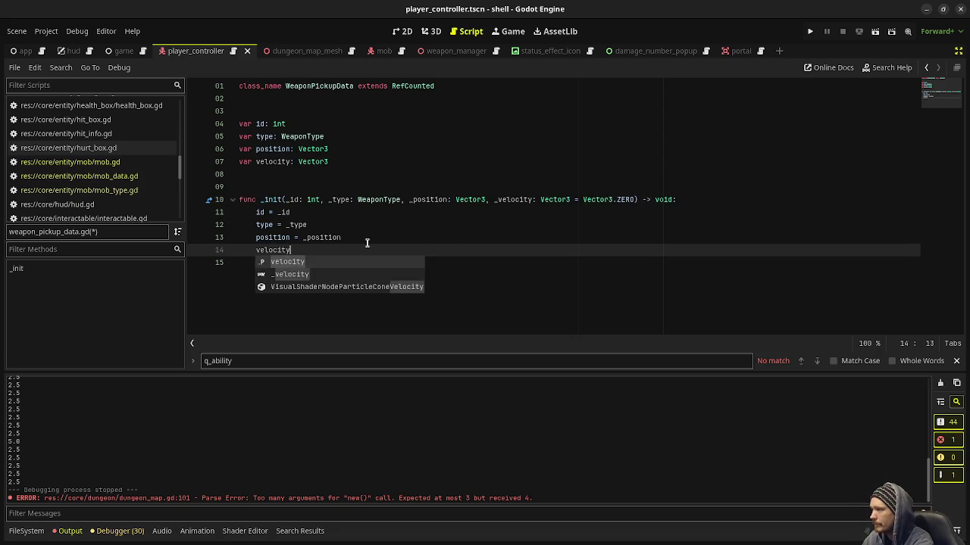
pyautogui.write(' = _v')
pyautogui.write('elocity')
pyautogui.hotkey('ctrl', 's')
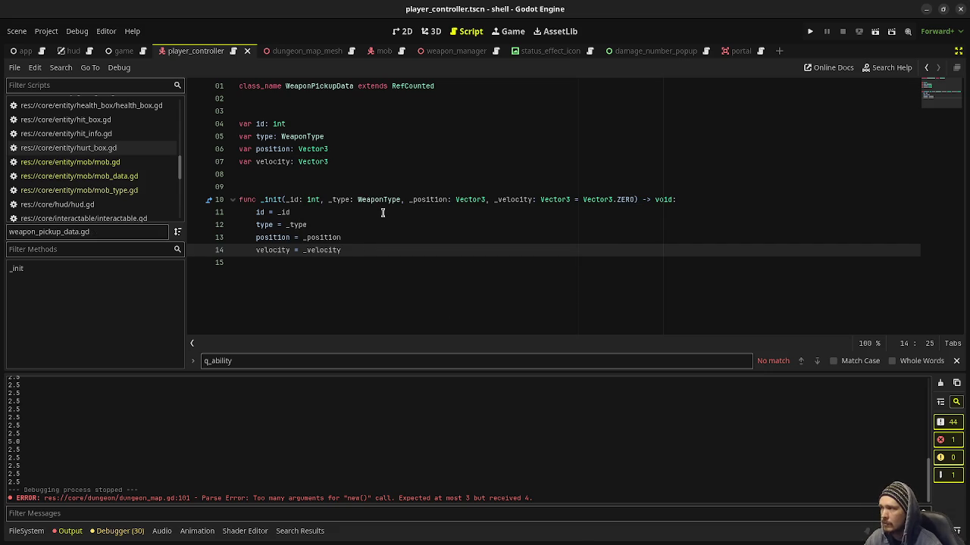
pyautogui.scroll(-5, 104, 153)
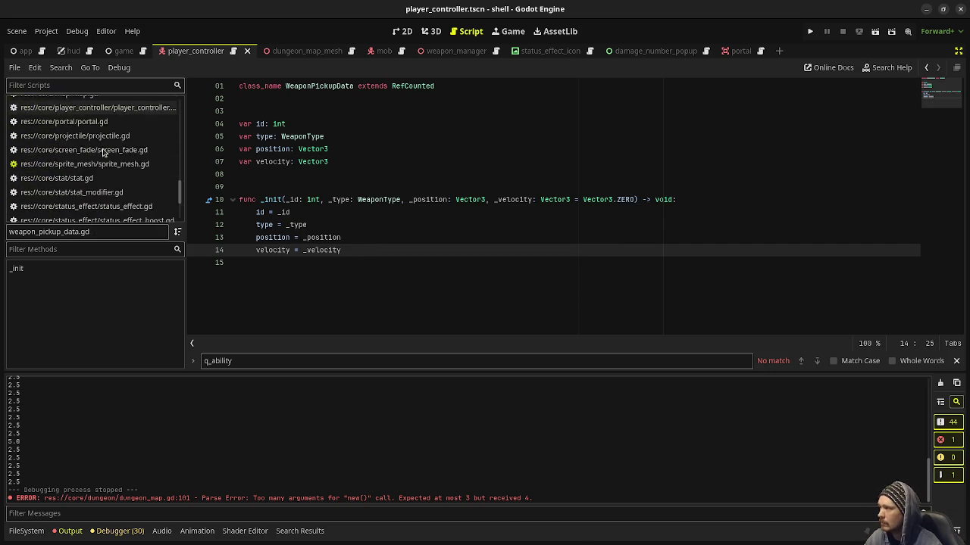
pyautogui.scroll(-3, 103, 153)
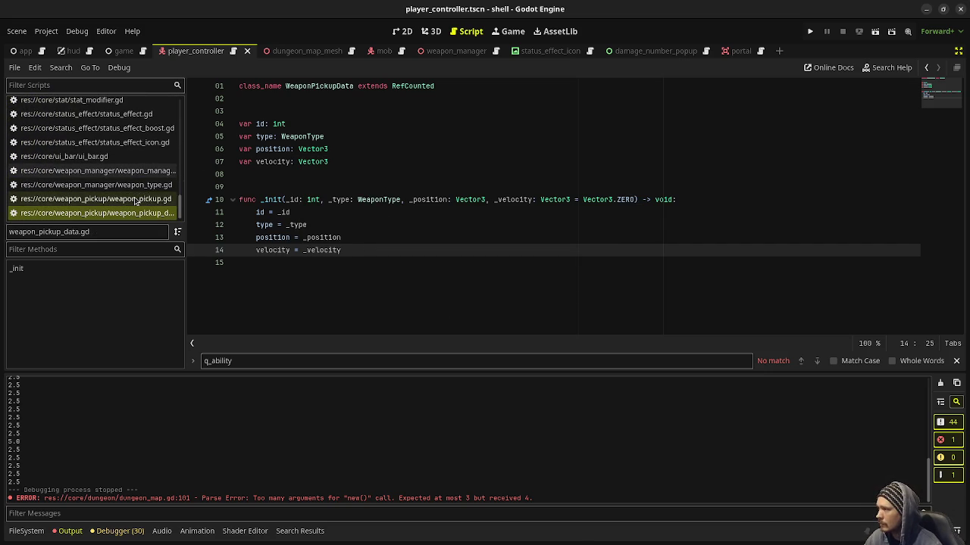
# In weapon_pickup.gd's _ready, add velocity = weapon_pickup_data.velocity after global_position and save
pyautogui.click(135, 199)
pyautogui.scroll(8, 416, 241)
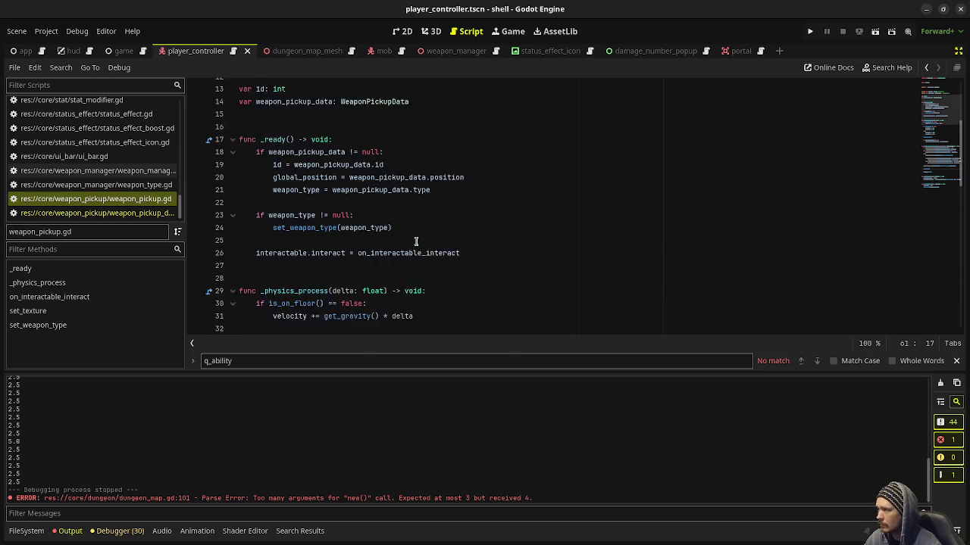
pyautogui.scroll(4, 416, 250)
pyautogui.scroll(-3, 414, 262)
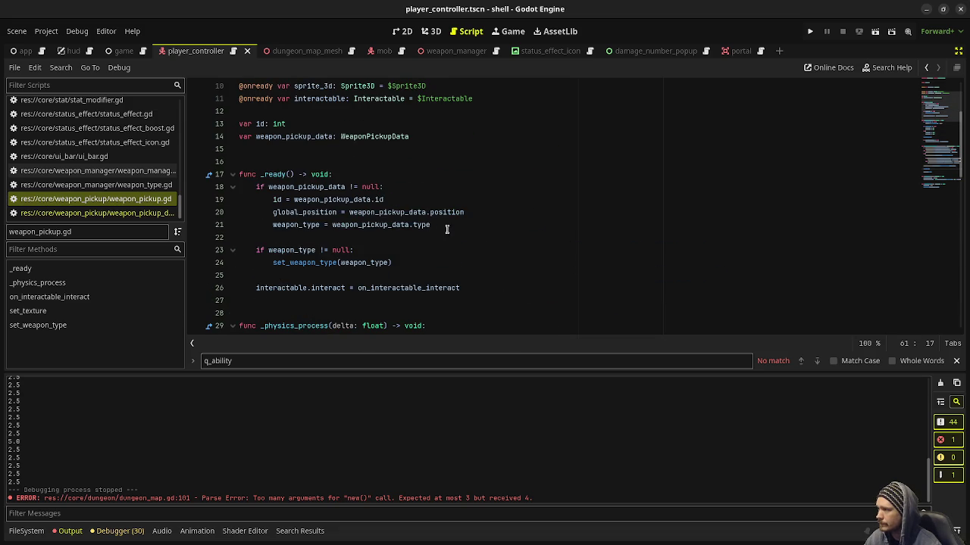
pyautogui.click(487, 211)
pyautogui.press('Return')
pyautogui.write('veloc')
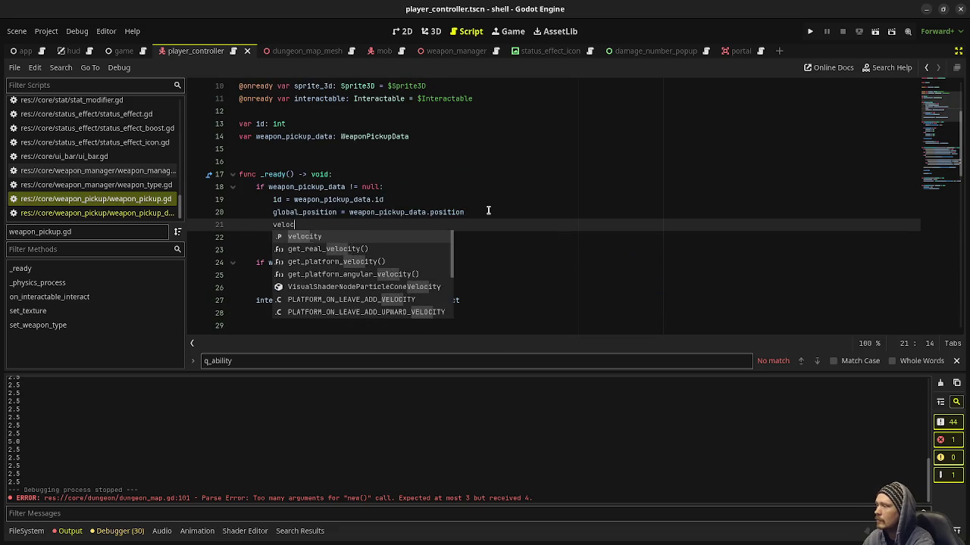
pyautogui.write('ity = weapon_')
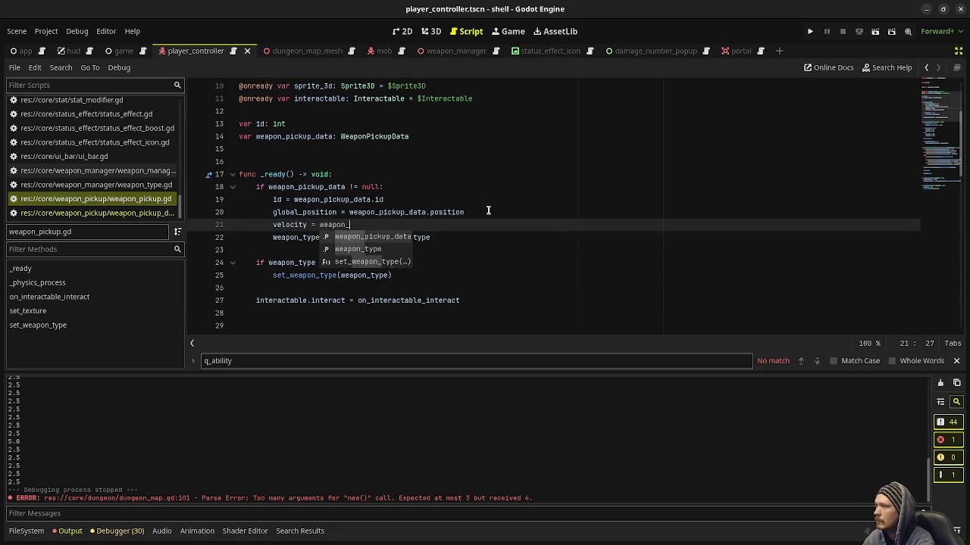
pyautogui.press('Return')
pyautogui.write('.velocity')
pyautogui.hotkey('ctrl', 's')
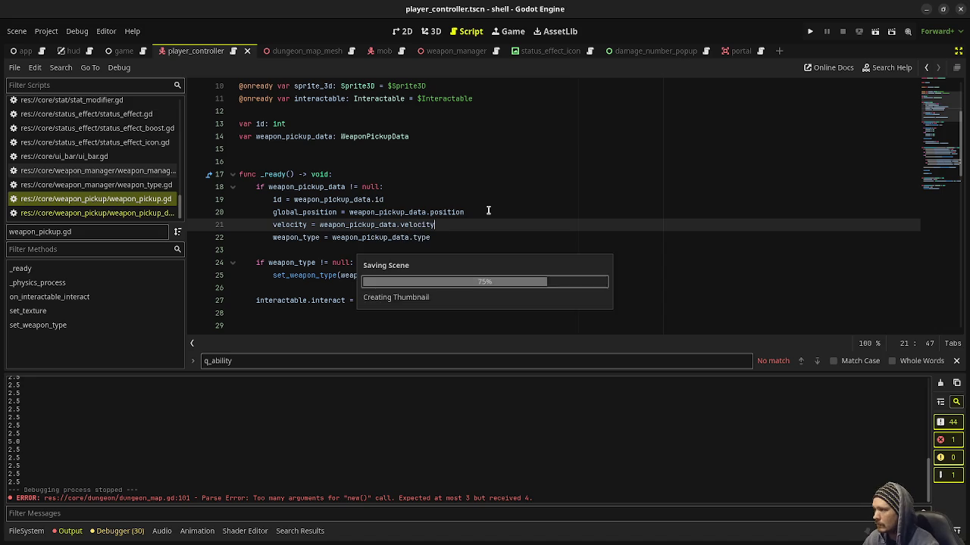
# Add weapon_pickup_data.velocity = velocity below the position update in _physics_process and save
pyautogui.scroll(-4, 497, 276)
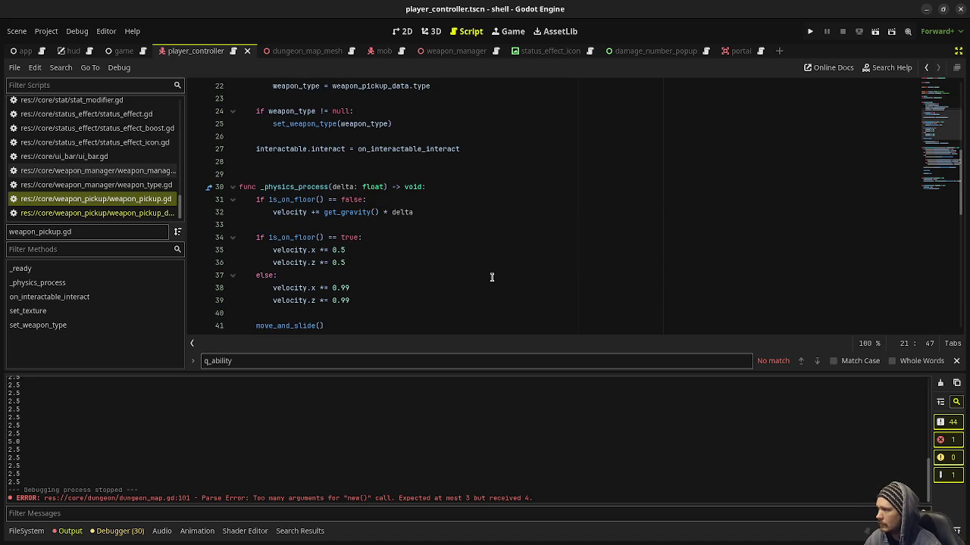
pyautogui.scroll(-2, 479, 274)
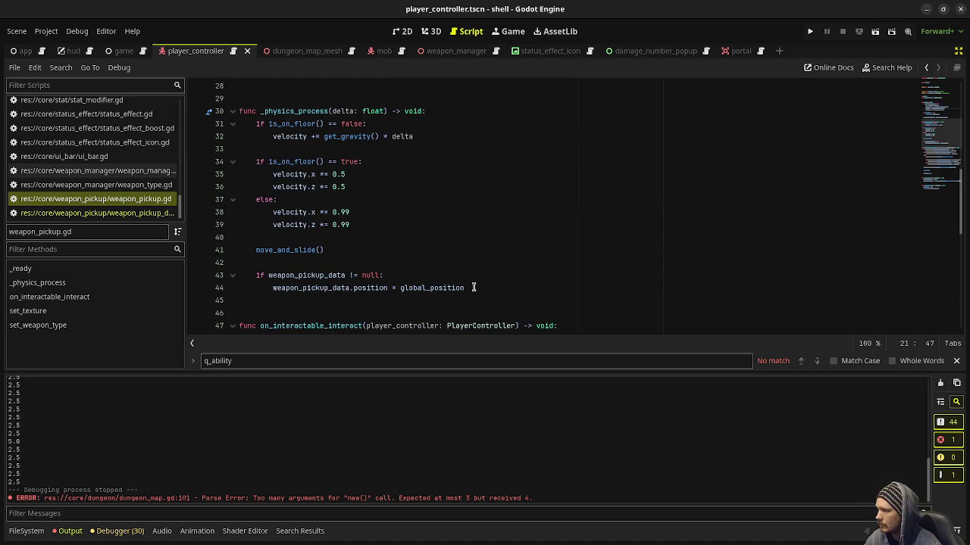
pyautogui.click(473, 287)
pyautogui.press('Return')
pyautogui.write('weapon_')
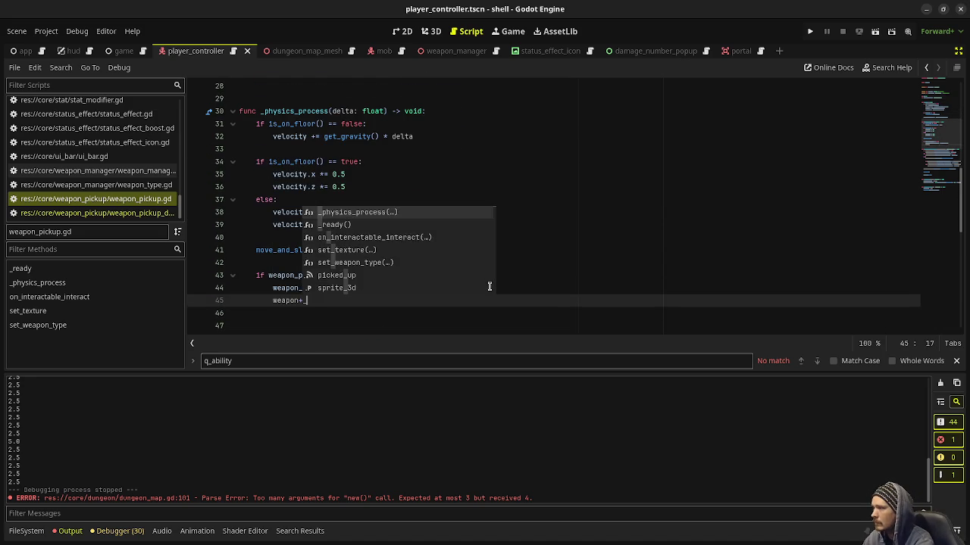
pyautogui.press('BackSpace')
pyautogui.write('_')
pyautogui.press('Return')
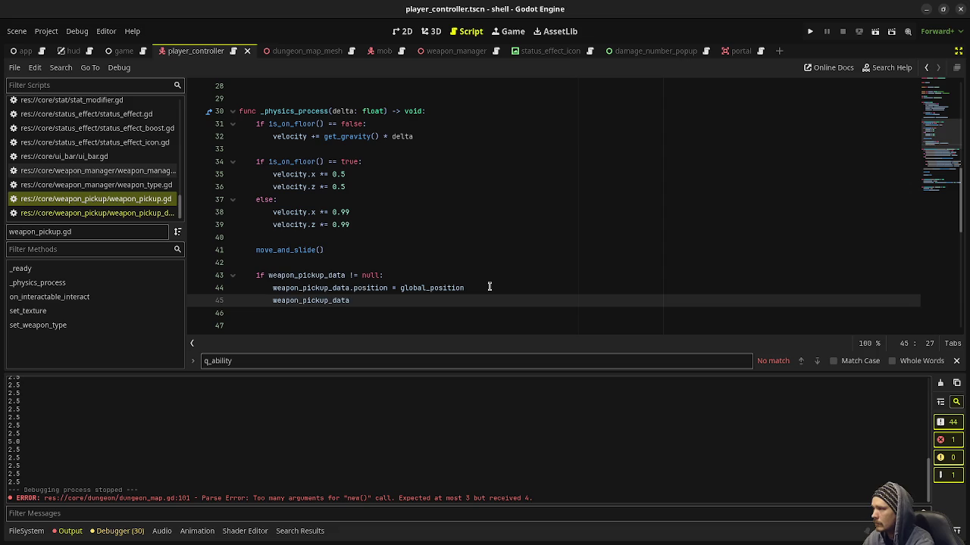
pyautogui.write('.velocity = velocity')
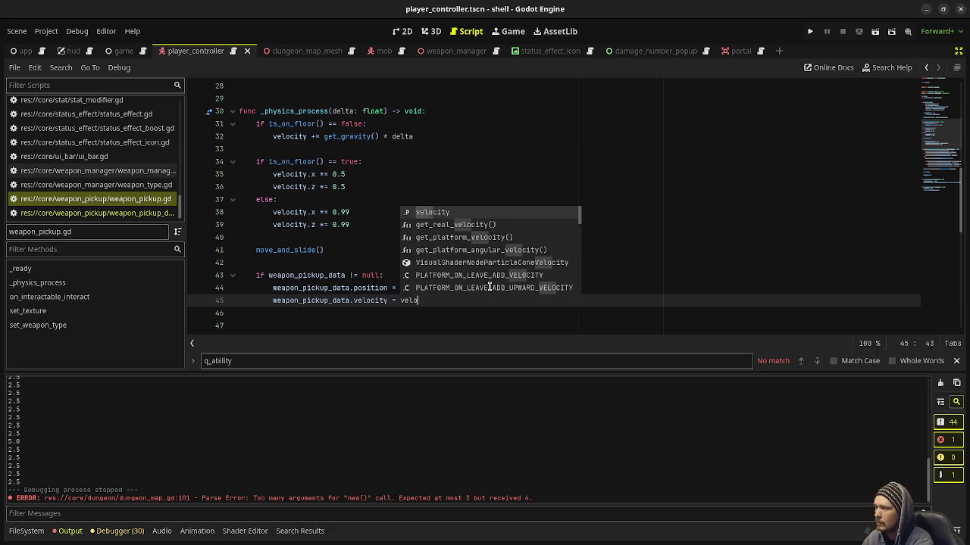
pyautogui.hotkey('ctrl', 's')
pyautogui.scroll(9, 367, 186)
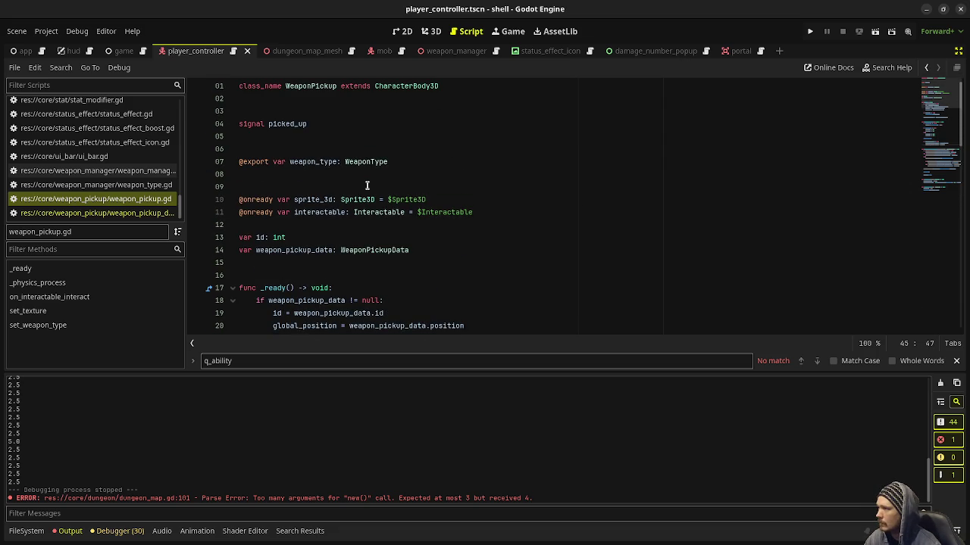
pyautogui.scroll(-15, 367, 186)
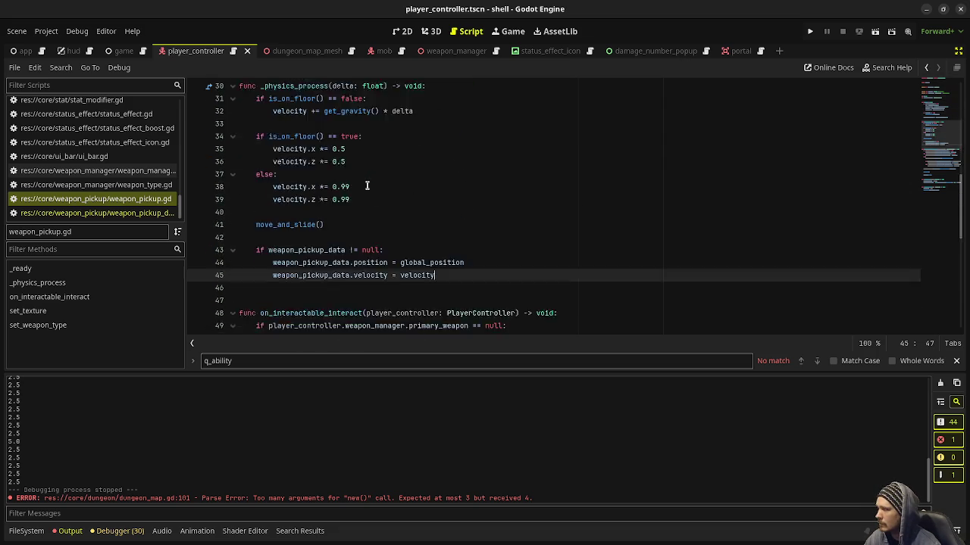
pyautogui.scroll(-4, 366, 185)
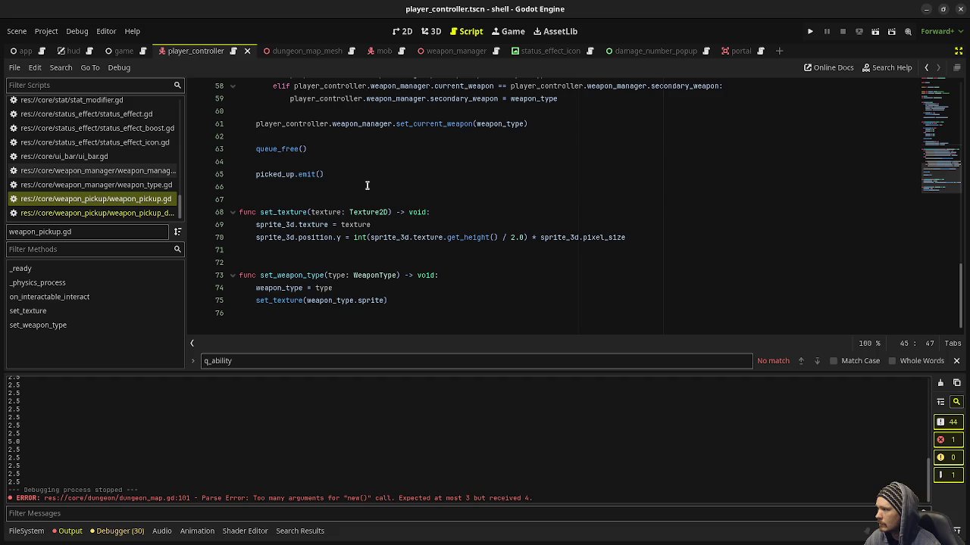
pyautogui.scroll(13, 454, 250)
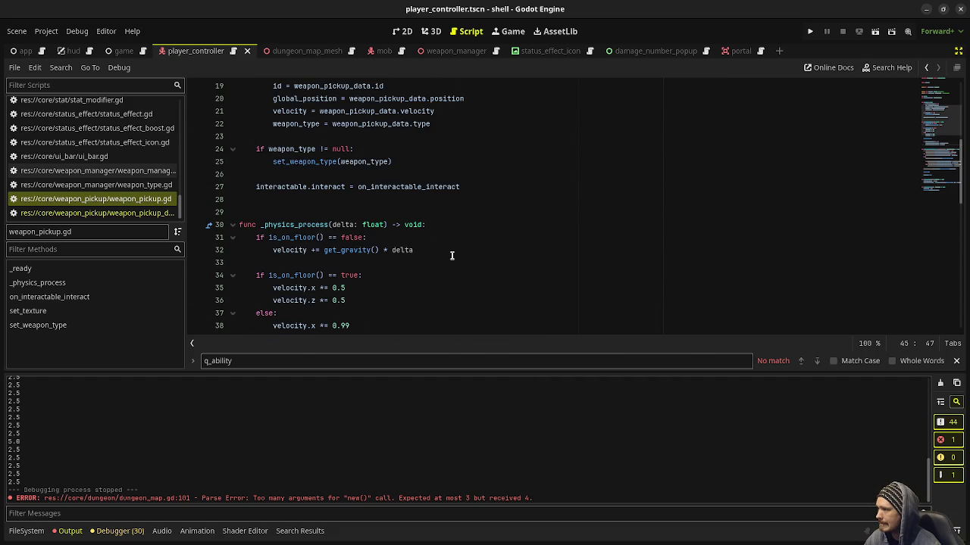
pyautogui.scroll(4, 452, 256)
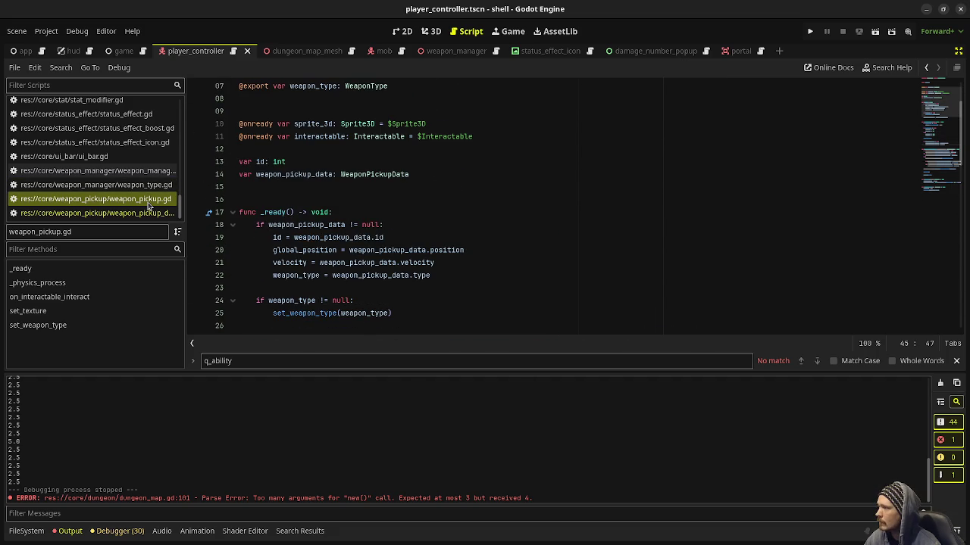
pyautogui.scroll(5, 140, 171)
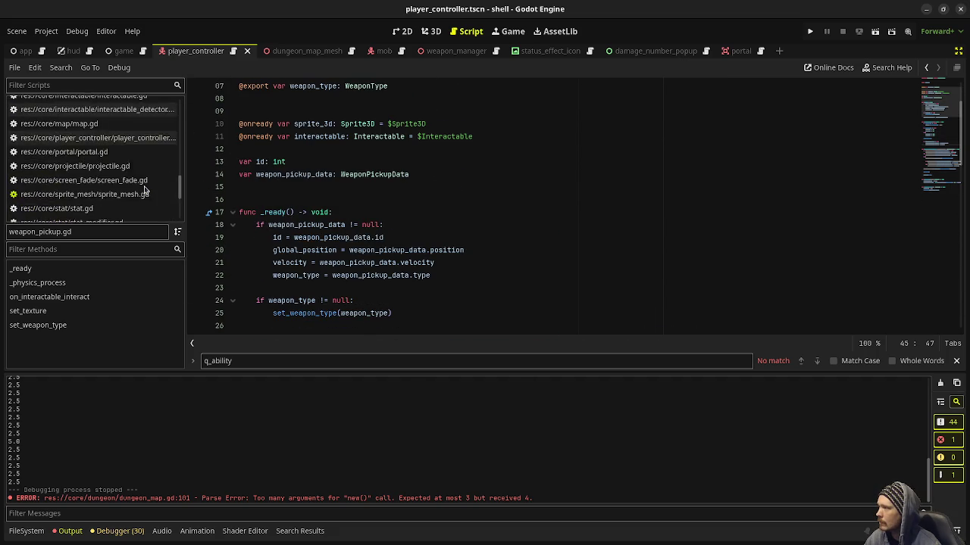
pyautogui.scroll(6, 137, 157)
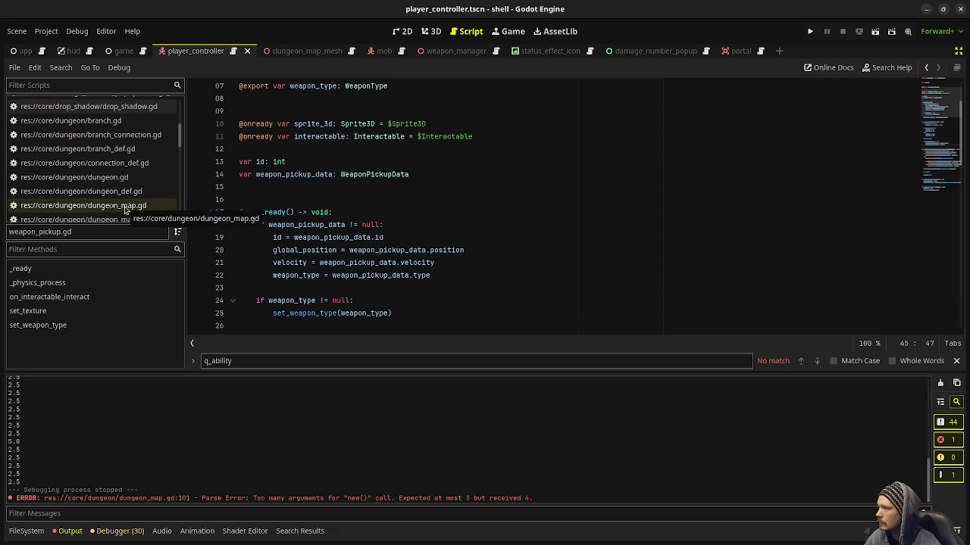
pyautogui.scroll(5, 125, 210)
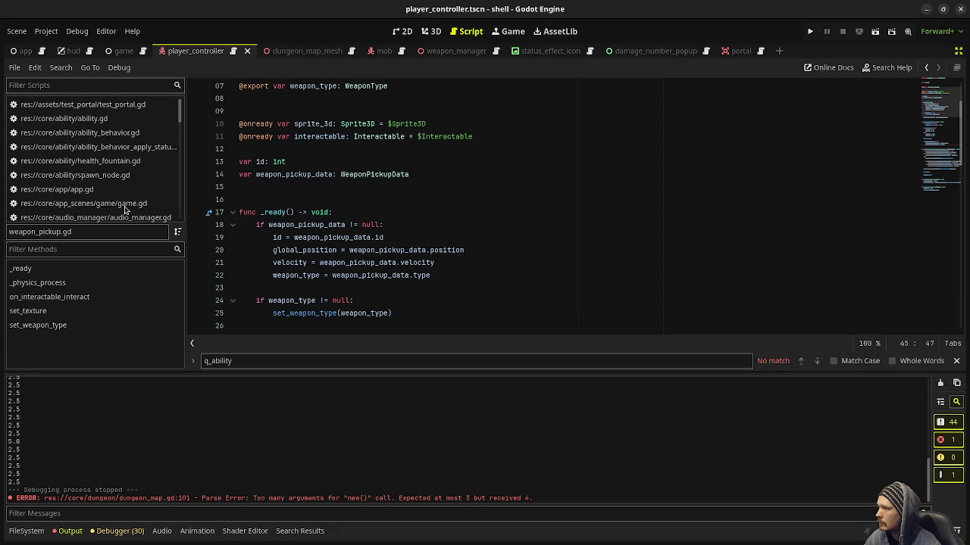
# Open game.gd and scroll down through the script
pyautogui.click(125, 207)
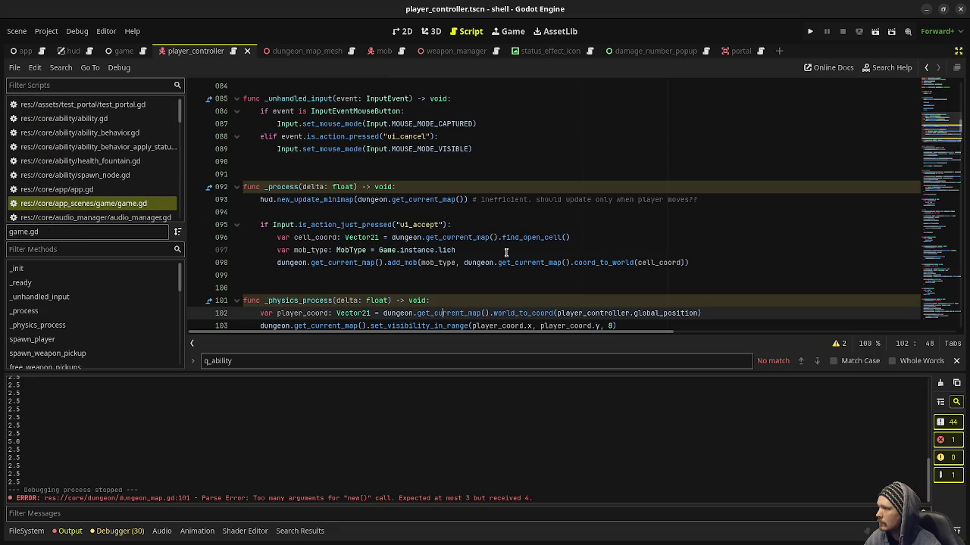
pyautogui.click(506, 252)
pyautogui.scroll(-2, 554, 283)
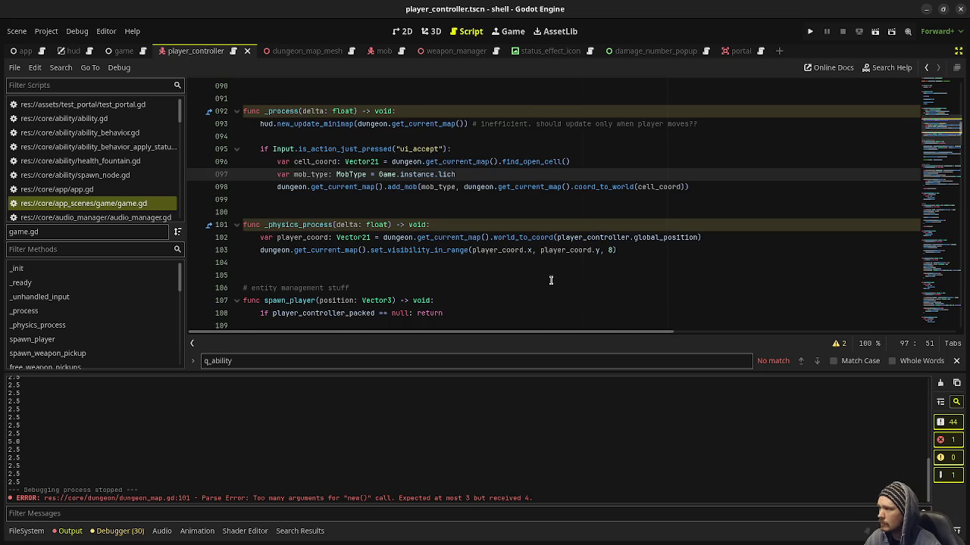
pyautogui.scroll(9, 550, 277)
pyautogui.scroll(-3, 106, 209)
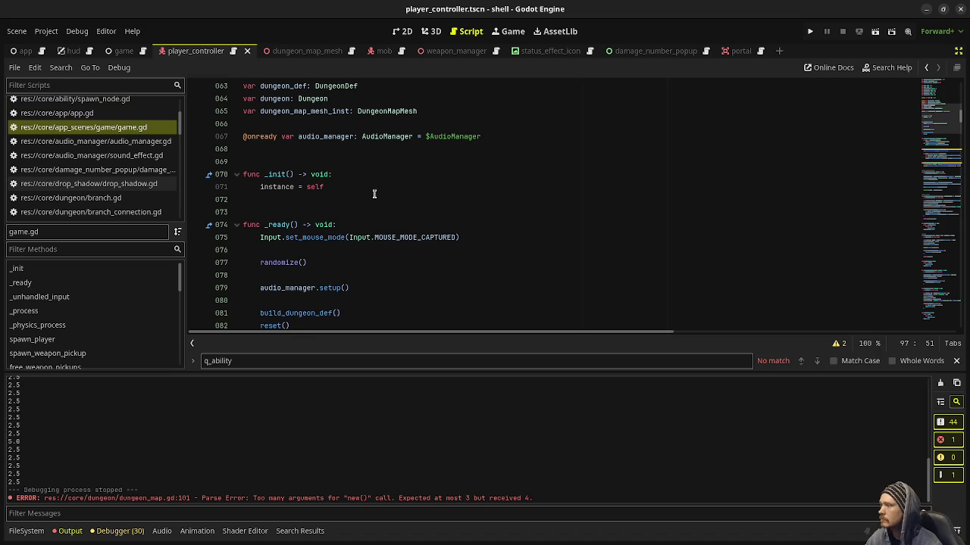
pyautogui.scroll(-7, 360, 199)
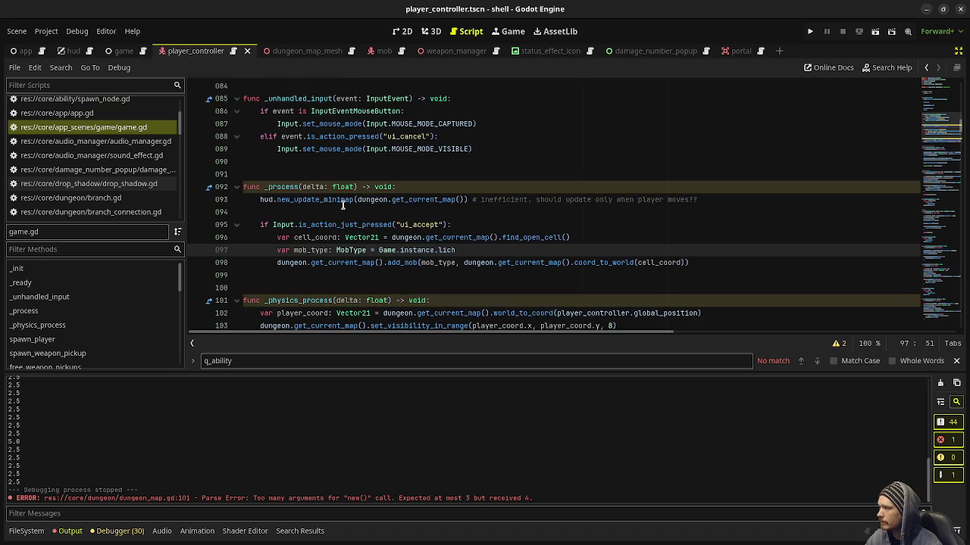
pyautogui.scroll(-7, 316, 237)
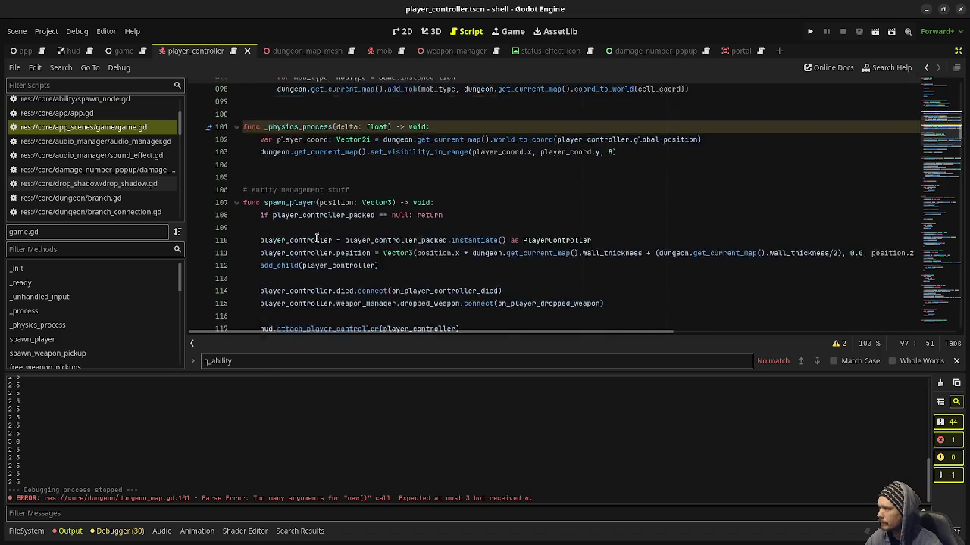
pyautogui.scroll(-5, 302, 227)
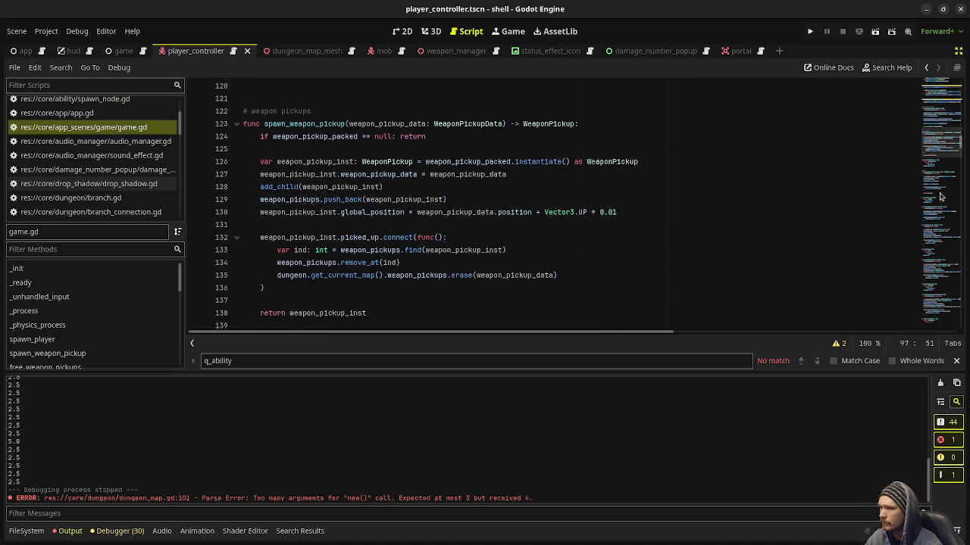
pyautogui.click(938, 250)
pyautogui.moveTo(938, 250); pyautogui.dragTo(939, 288)
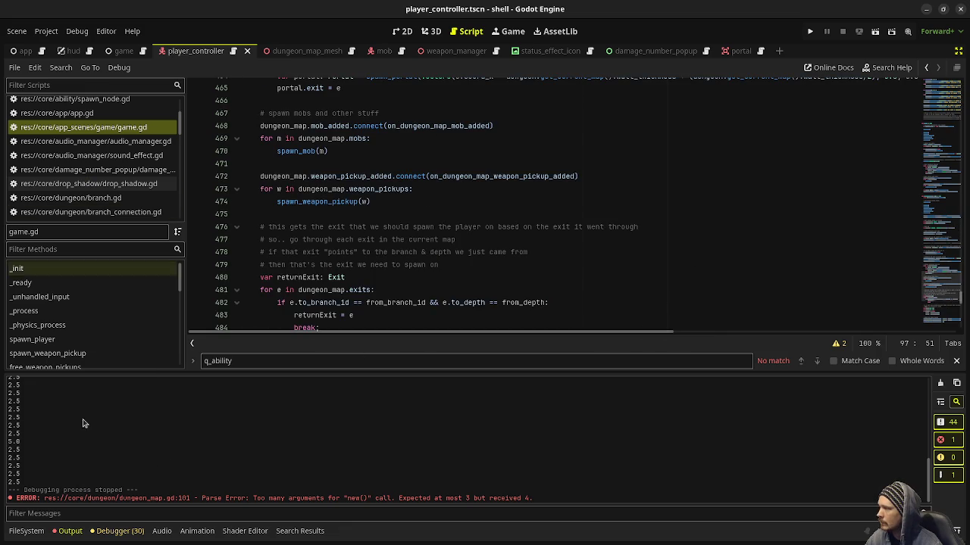
# Browse the method list, then jump to on_mob_died near the end of game.gd
pyautogui.click(31, 339)
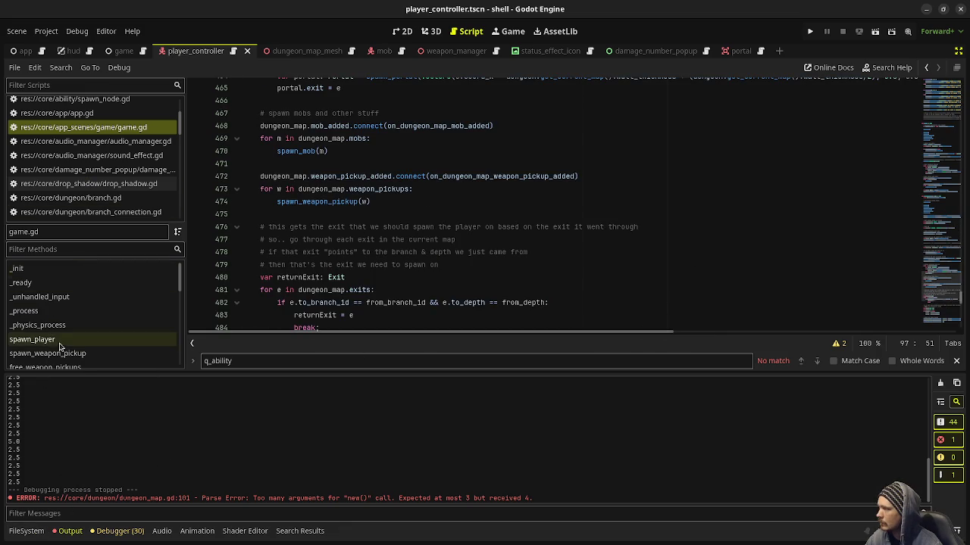
pyautogui.scroll(-2, 61, 319)
pyautogui.scroll(-3, 66, 316)
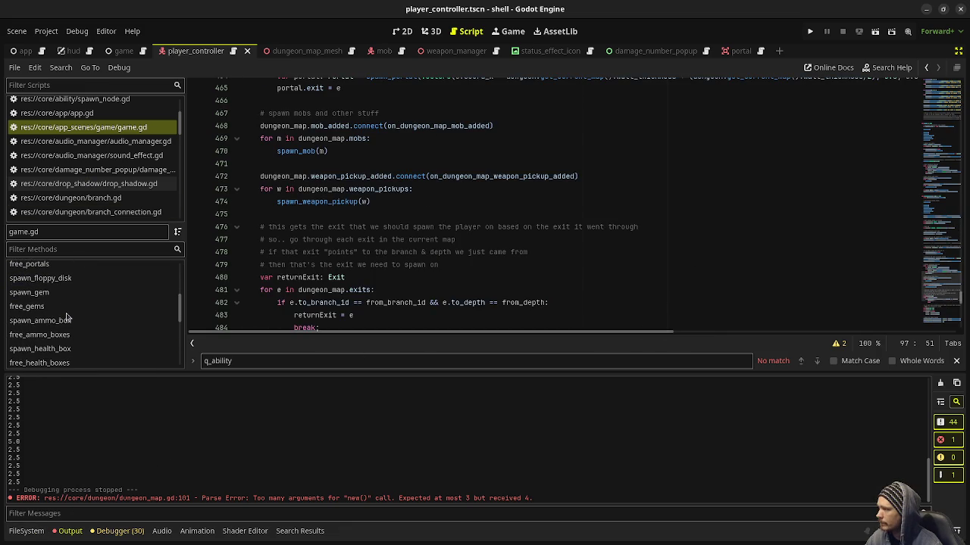
pyautogui.scroll(-2, 66, 317)
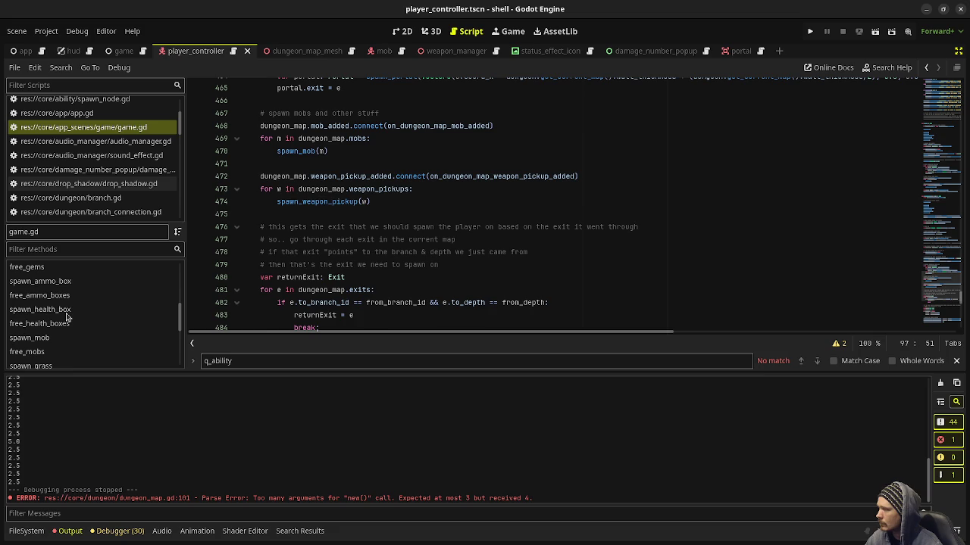
pyautogui.scroll(-5, 66, 317)
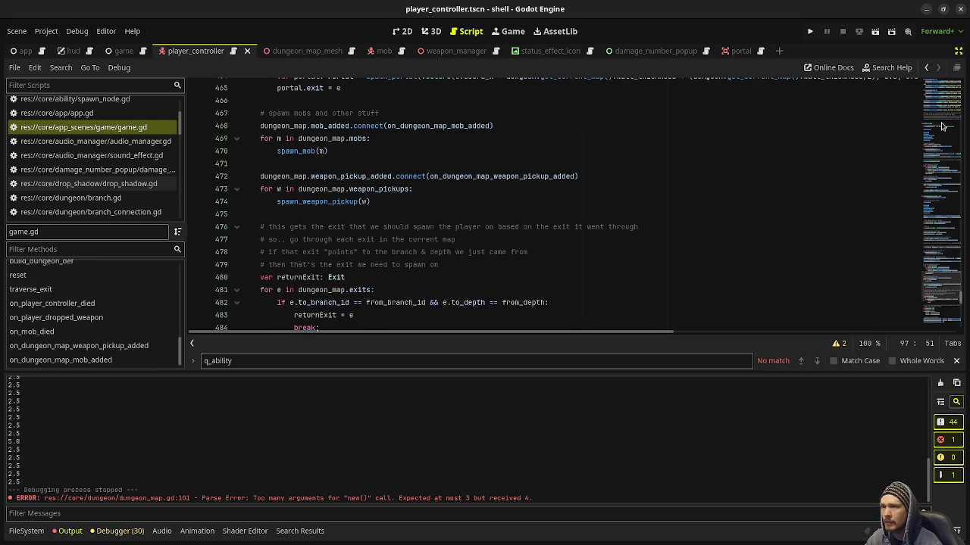
pyautogui.click(961, 297)
pyautogui.scroll(2, 341, 284)
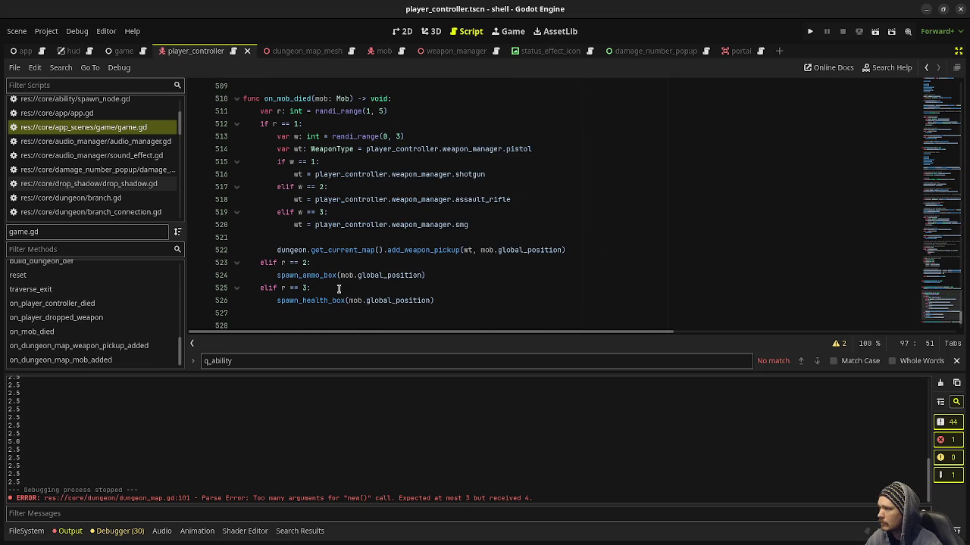
# Add a trailing comma for a third argument to on_mob_died's add_weapon_pickup call
pyautogui.click(564, 250)
pyautogui.write(',')
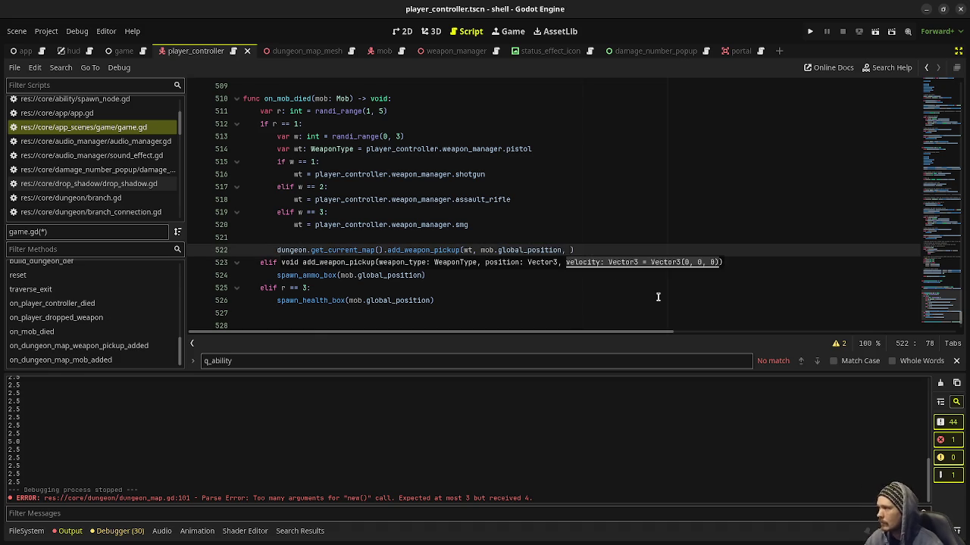
pyautogui.click(557, 200)
pyautogui.scroll(-3, 549, 274)
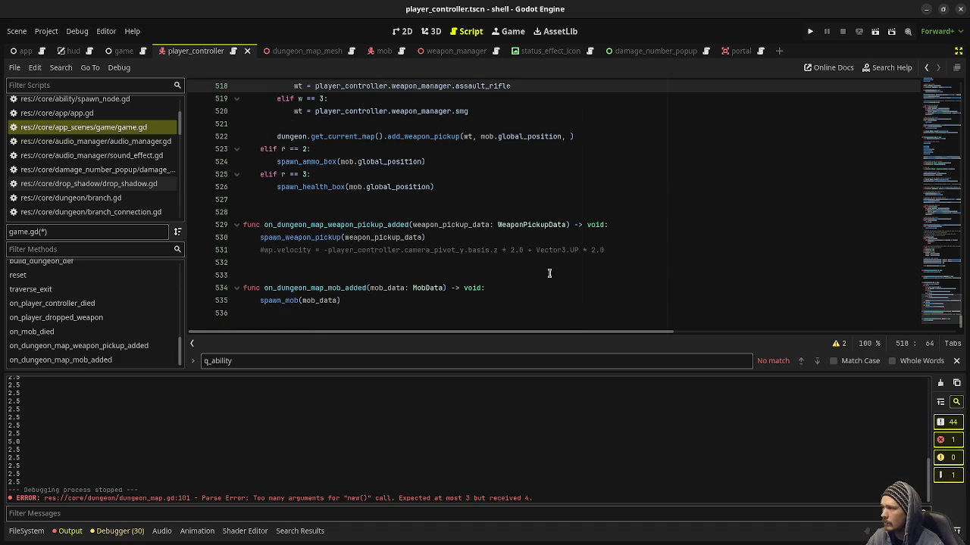
pyautogui.moveTo(621, 251); pyautogui.dragTo(324, 251)
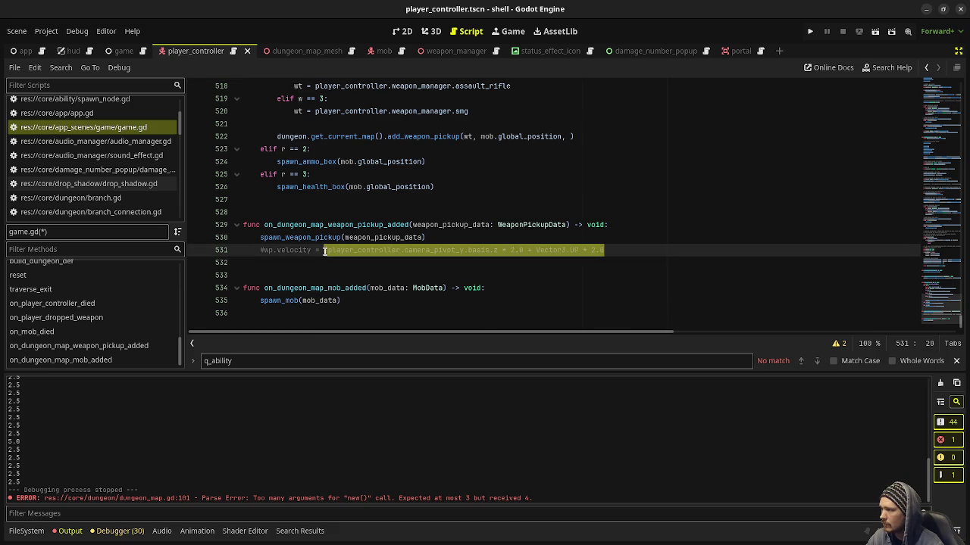
# Review the surrounding code and place the caret on the empty line 521 above the call
pyautogui.scroll(3, 401, 299)
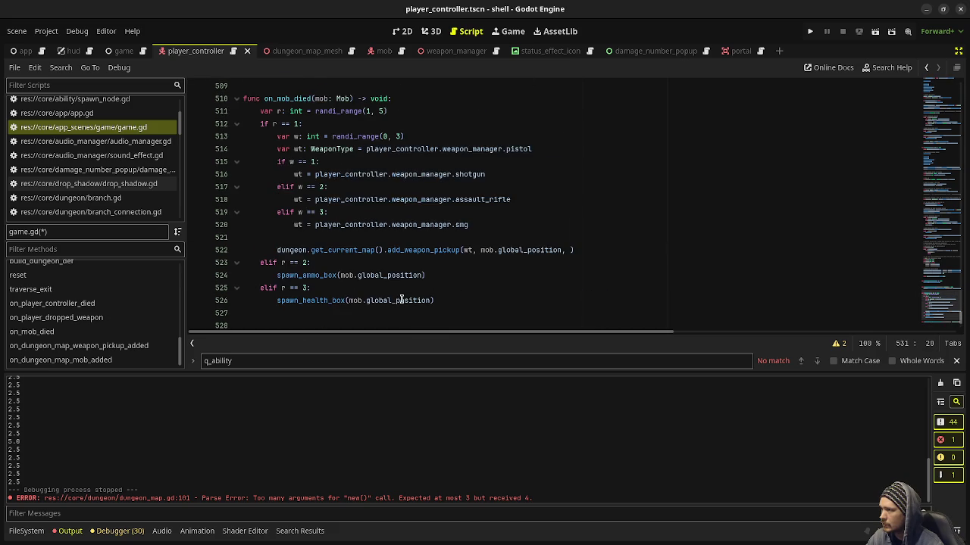
pyautogui.scroll(1, 406, 300)
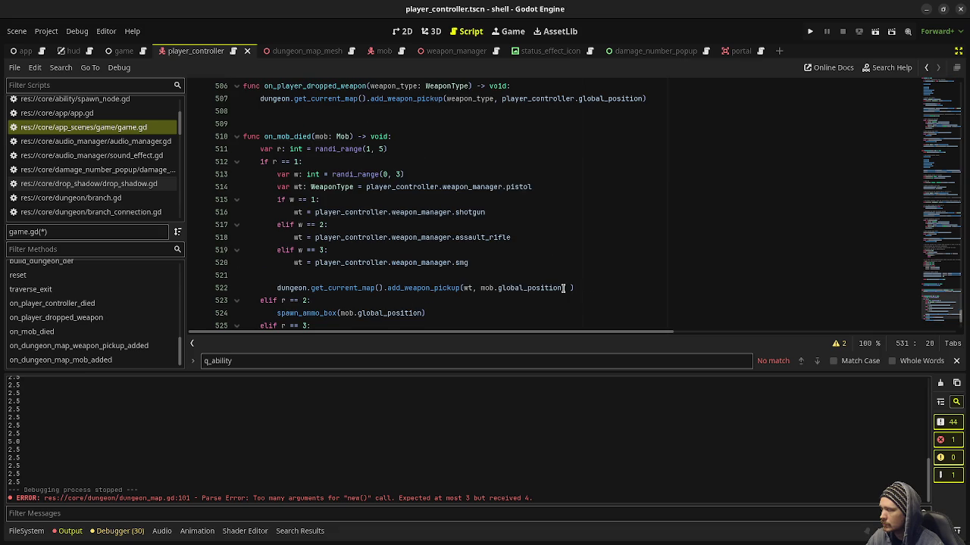
pyautogui.scroll(11, 564, 288)
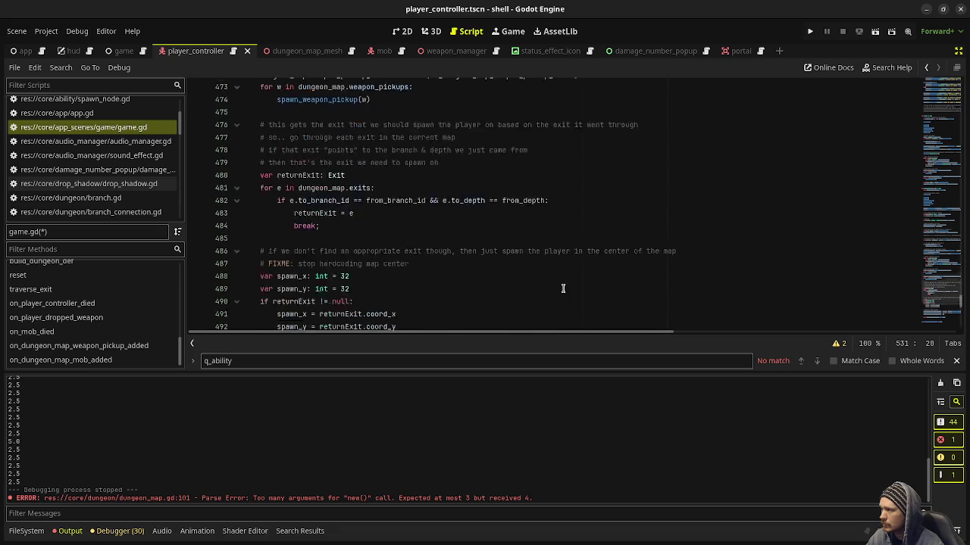
pyautogui.scroll(1, 563, 288)
pyautogui.scroll(-13, 564, 286)
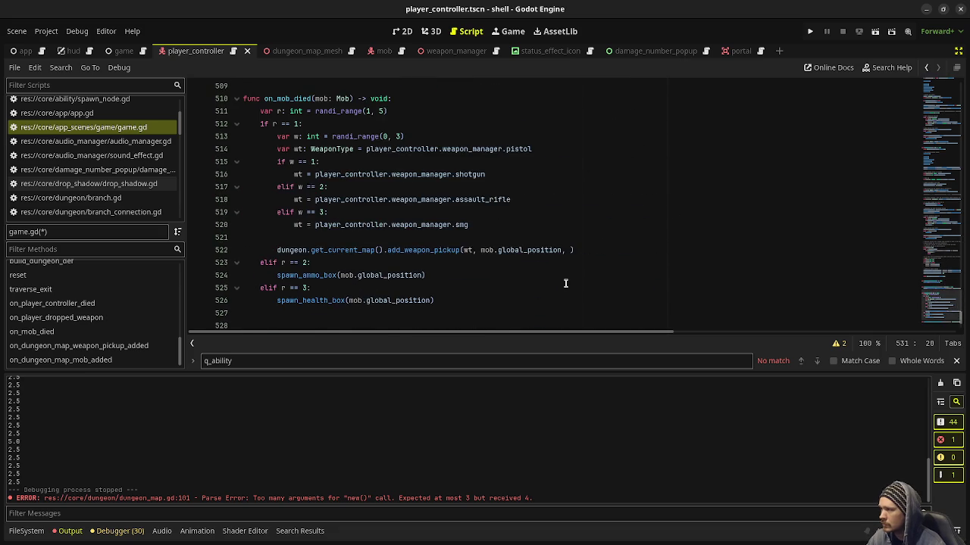
pyautogui.scroll(5, 565, 284)
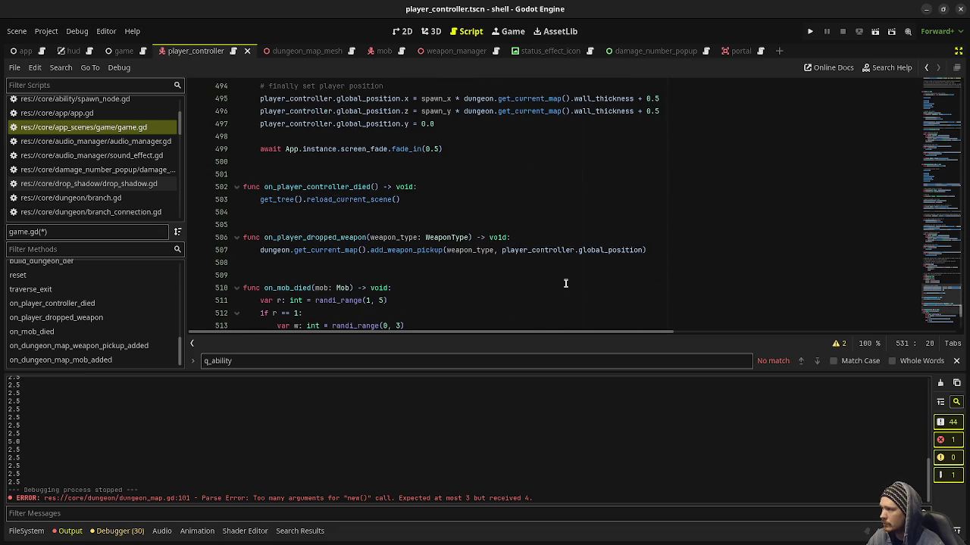
pyautogui.scroll(-8, 561, 295)
pyautogui.scroll(4, 556, 303)
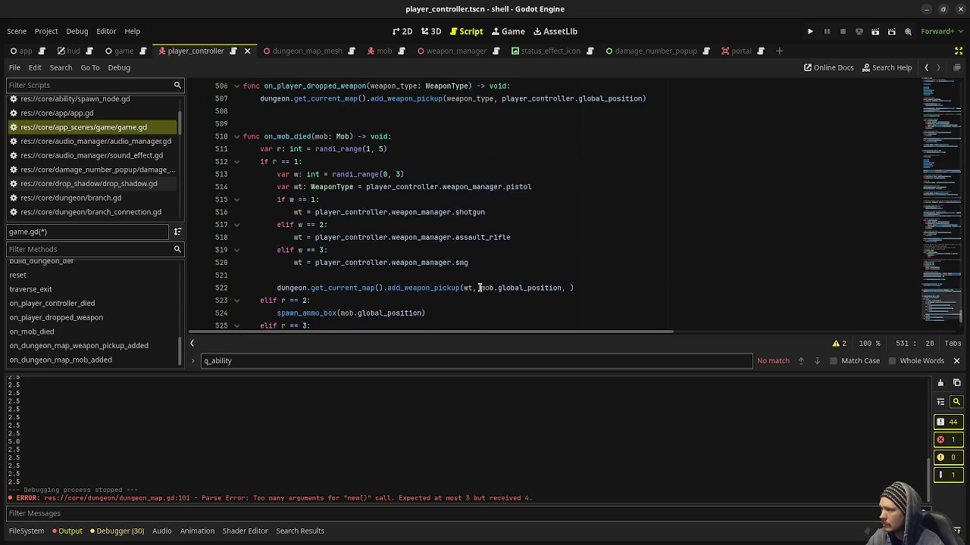
pyautogui.click(467, 270)
# Declare random float variables rand_x and rand_z using randf_range above the pickup call
pyautogui.press('Return')
pyautogui.press('Tab')
pyautogui.press('Tab')
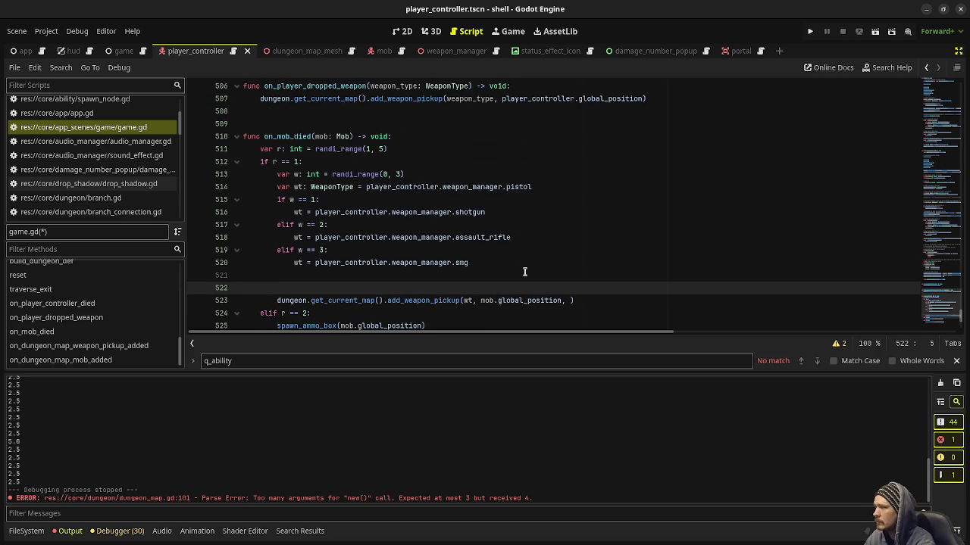
pyautogui.write('var rand_x: ')
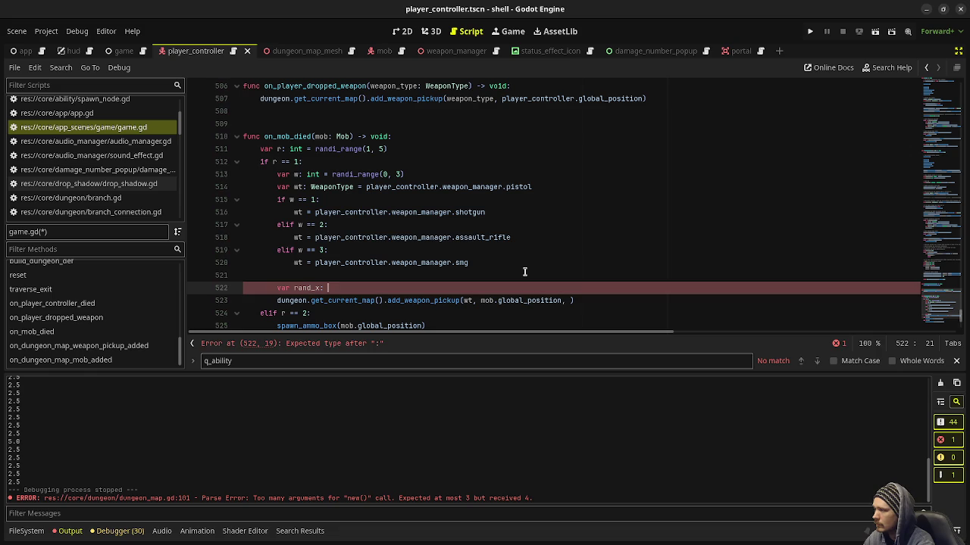
pyautogui.write('float = rand')
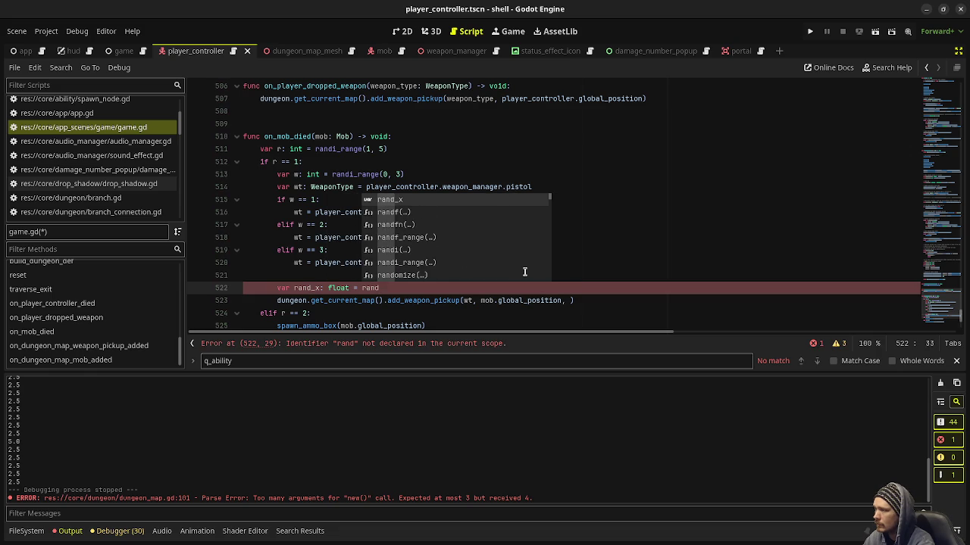
pyautogui.write('f_')
pyautogui.press('Return')
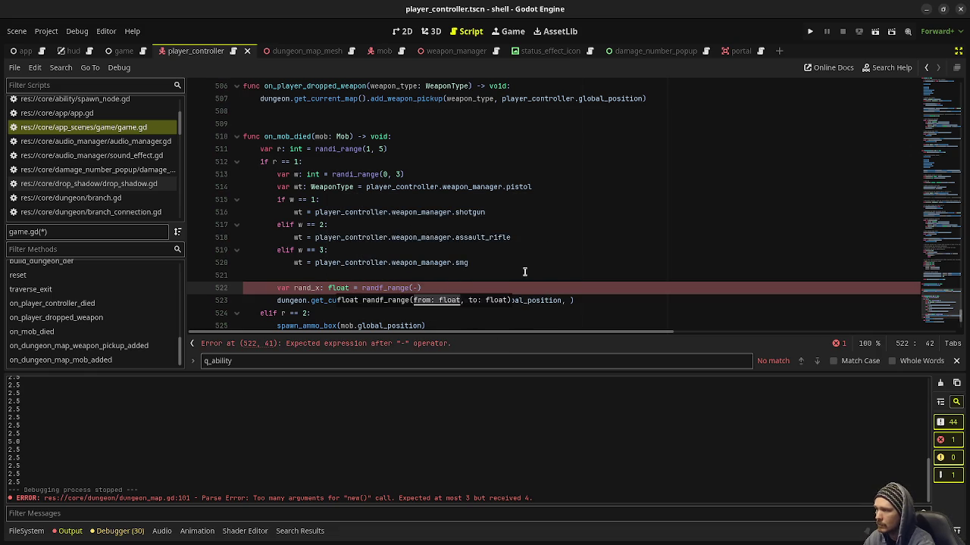
pyautogui.write('1.0, 1.0)')
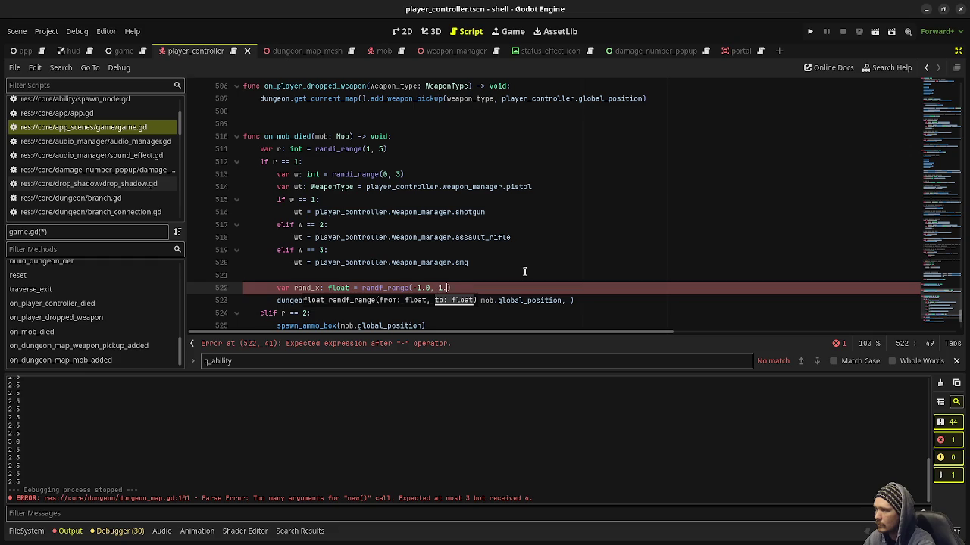
pyautogui.press('Return')
pyautogui.write('var rand_z: f')
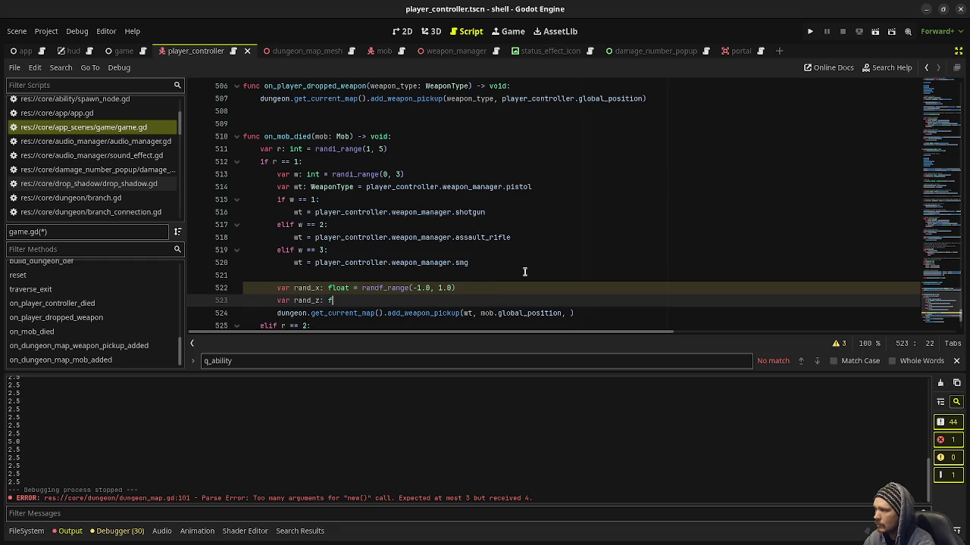
pyautogui.write('loat = randf')
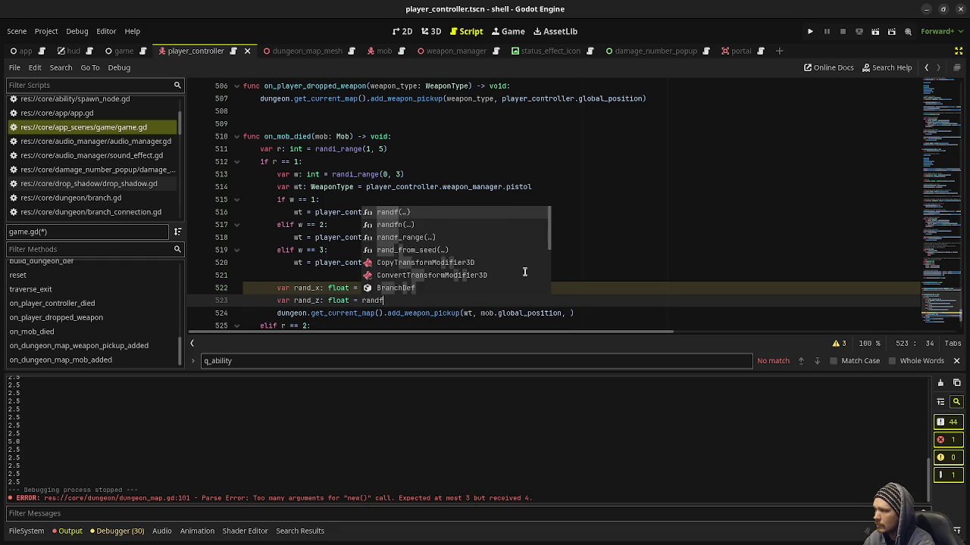
pyautogui.write('_r')
pyautogui.press('Return')
pyautogui.write('0, 1.0)')
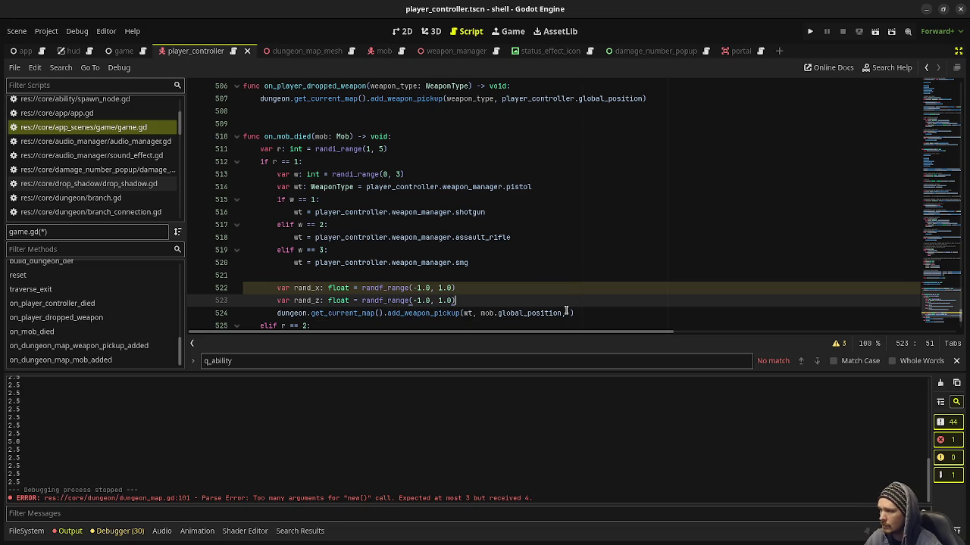
pyautogui.press('Right')
# Add vel: Vector3 = Vector3(rand_x, 2.0, rand_z), pass vel to add_weapon_pickup, and save
pyautogui.click(568, 312)
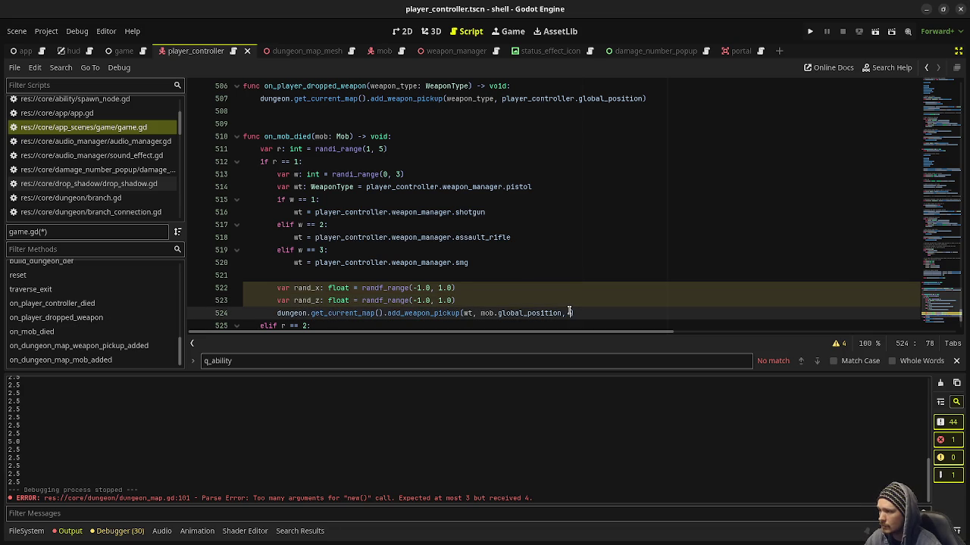
pyautogui.click(490, 299)
pyautogui.press('Return')
pyautogui.write('var vel')
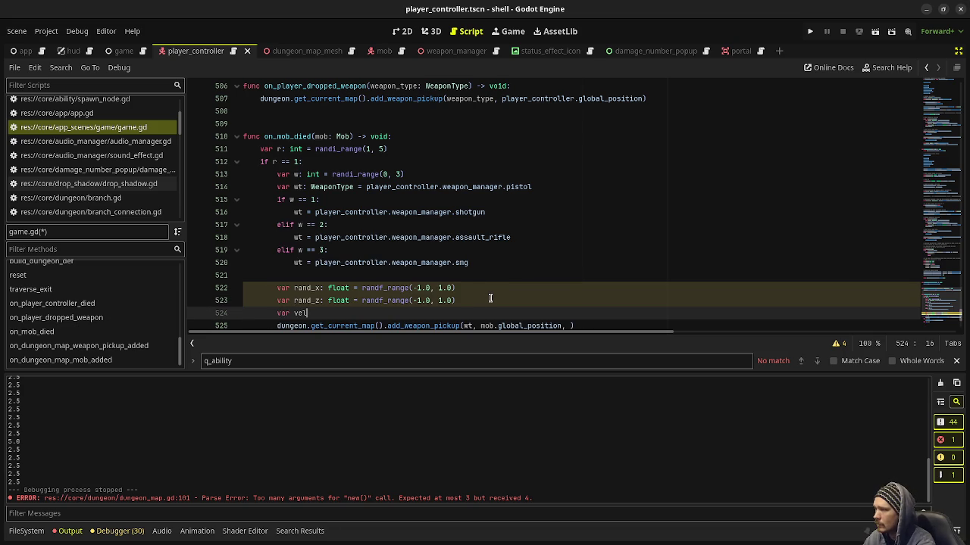
pyautogui.write(': Vector3 = ')
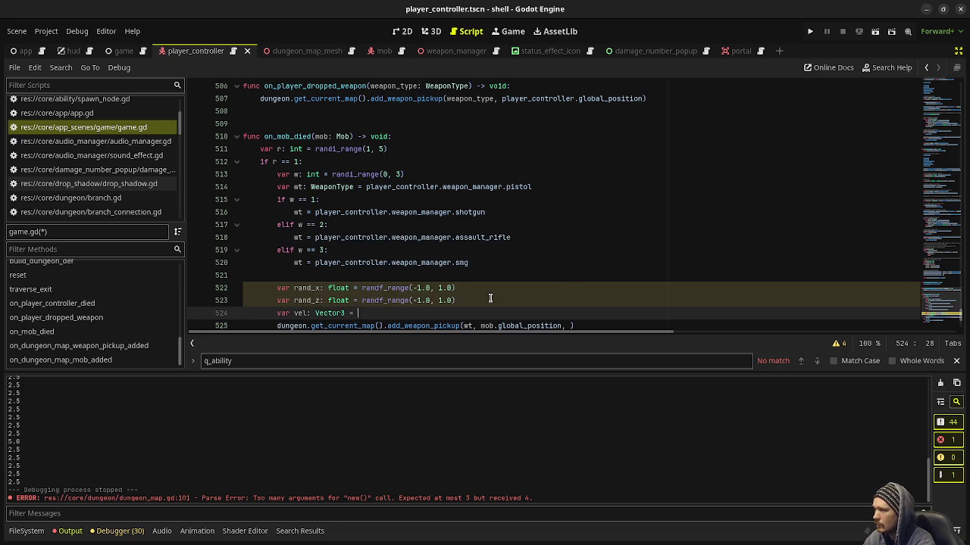
pyautogui.write('Vector3(r')
pyautogui.write('and_x, 2.0')
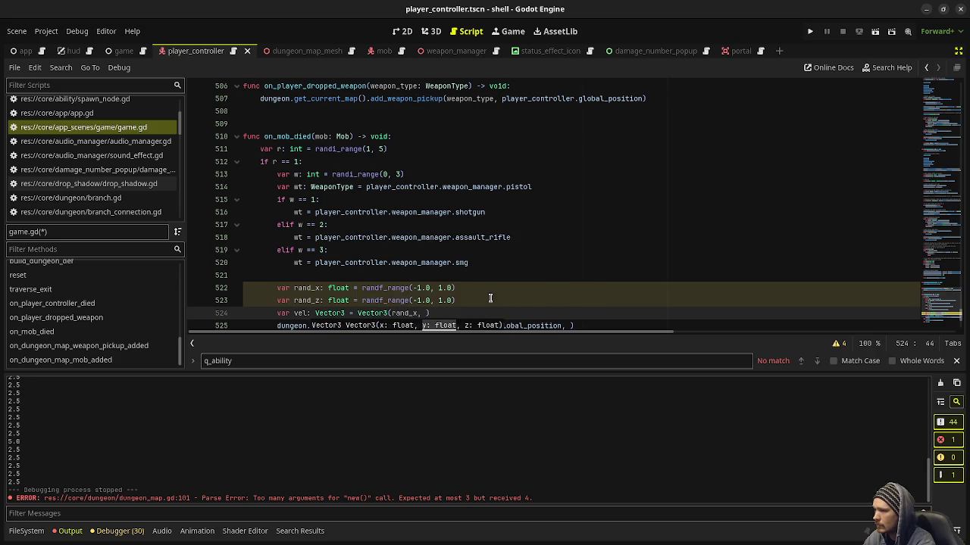
pyautogui.write(', rand_z')
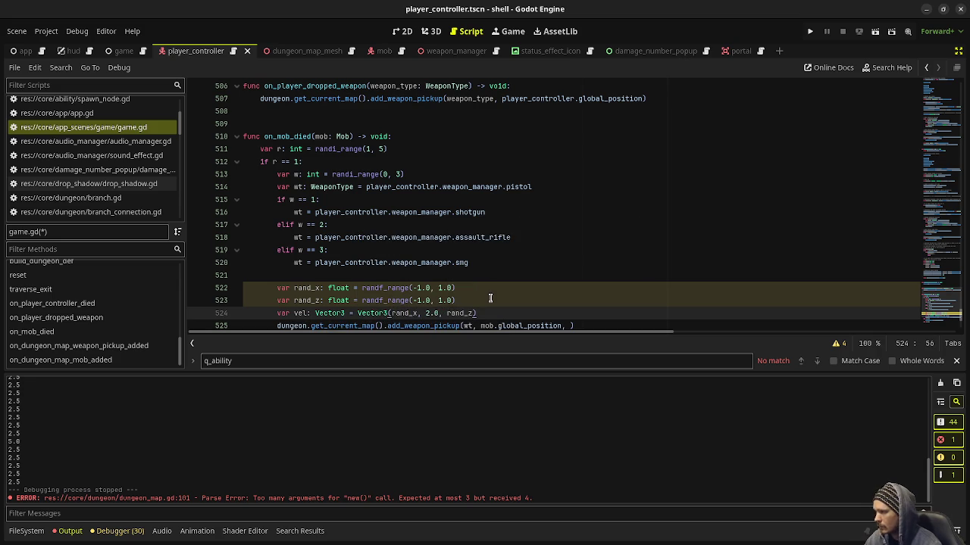
pyautogui.moveTo(572, 326); pyautogui.dragTo(570, 323)
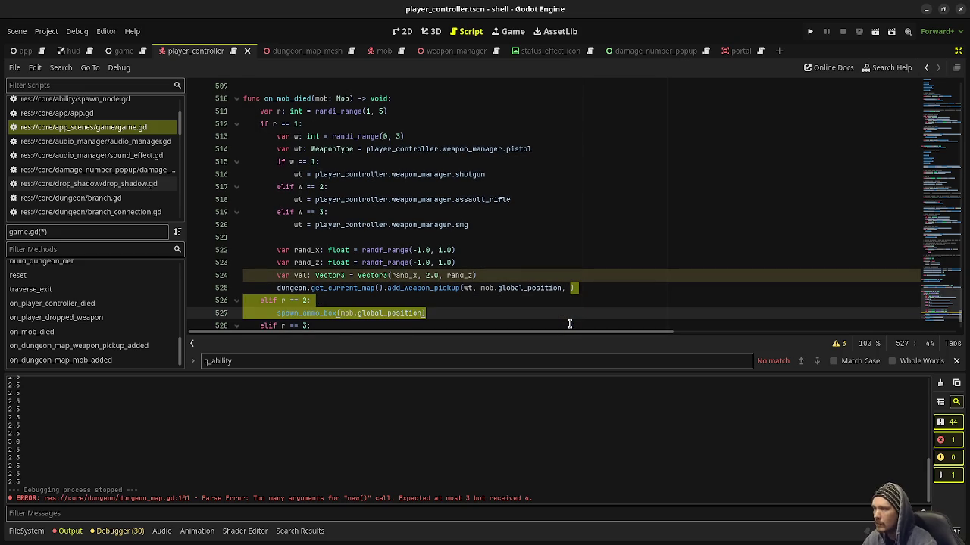
pyautogui.click(611, 286)
pyautogui.write('vel')
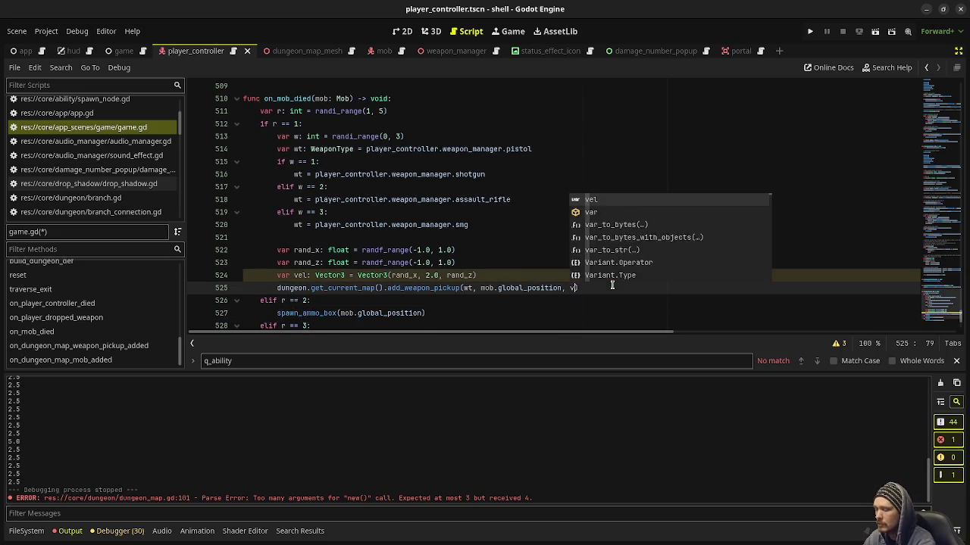
pyautogui.press('Escape')
pyautogui.press('Up')
pyautogui.press('Up')
pyautogui.press('Up')
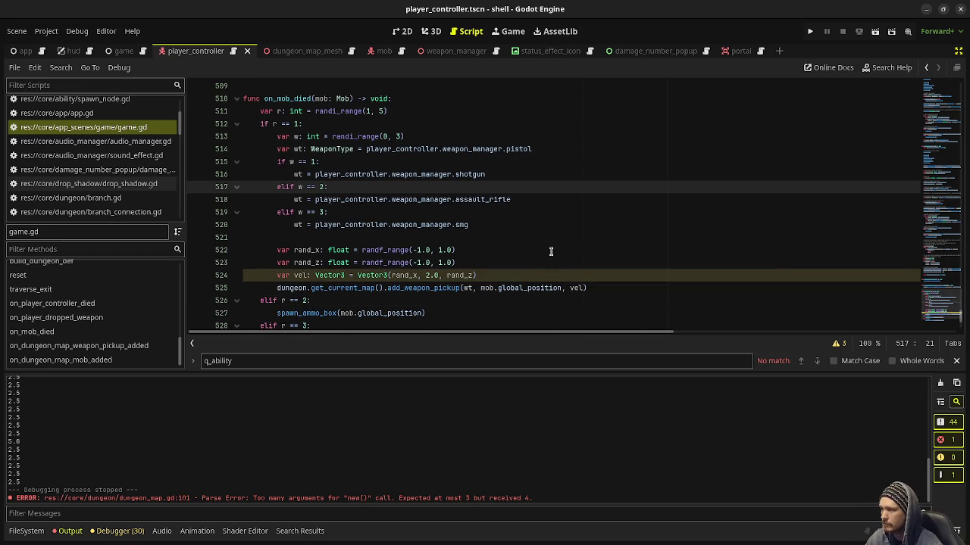
pyautogui.keyDown('ctrl'); pyautogui.click(423, 289); pyautogui.keyUp('ctrl')
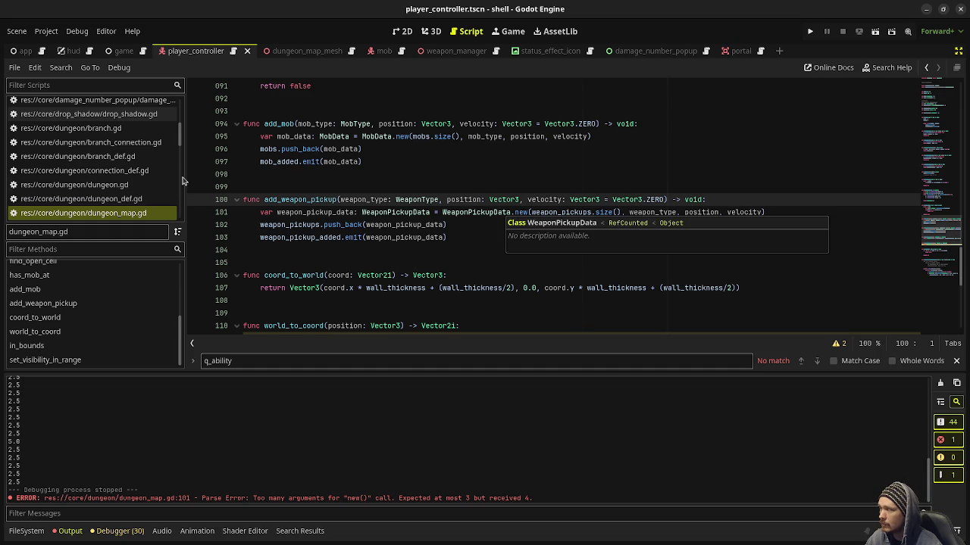
pyautogui.scroll(5, 126, 196)
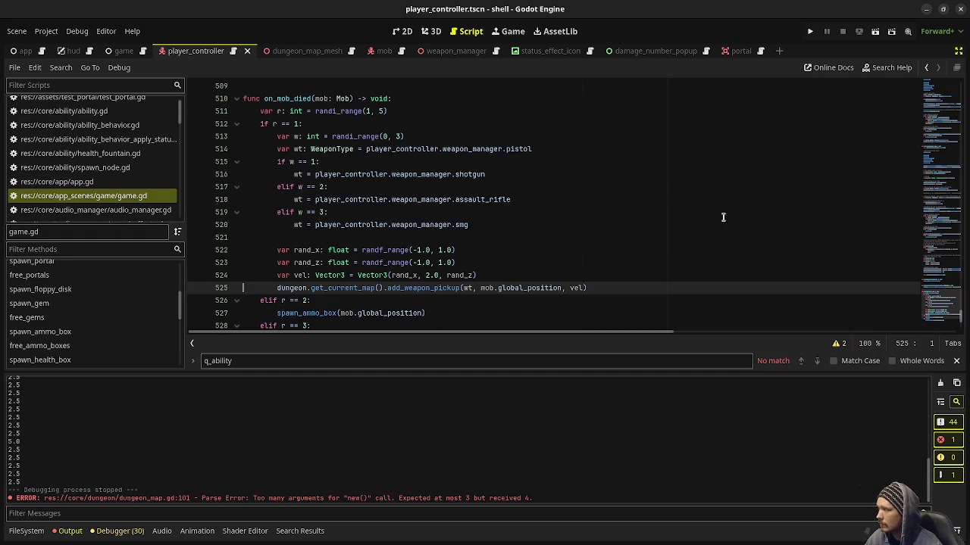
pyautogui.scroll(6, 944, 224)
pyautogui.click(944, 224)
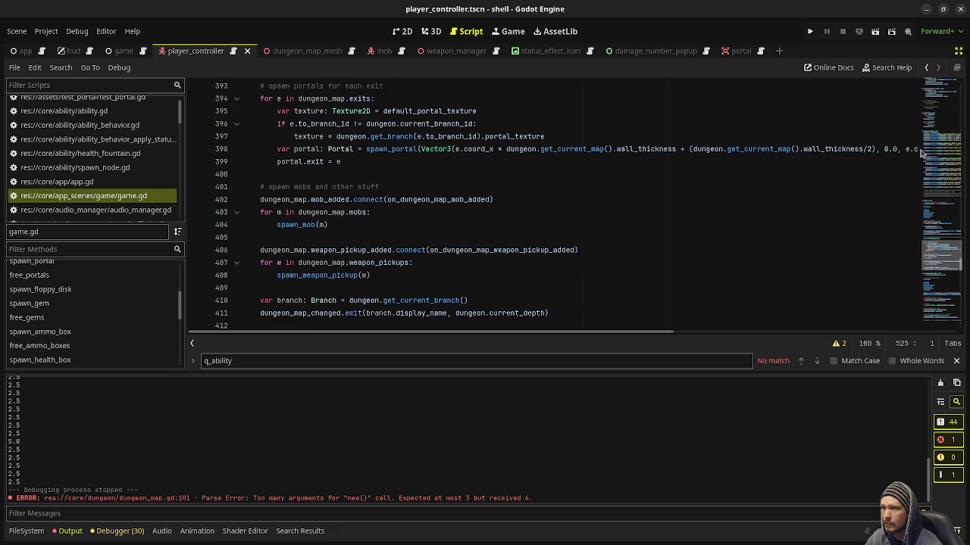
pyautogui.scroll(4, 364, 238)
pyautogui.scroll(-4, 364, 238)
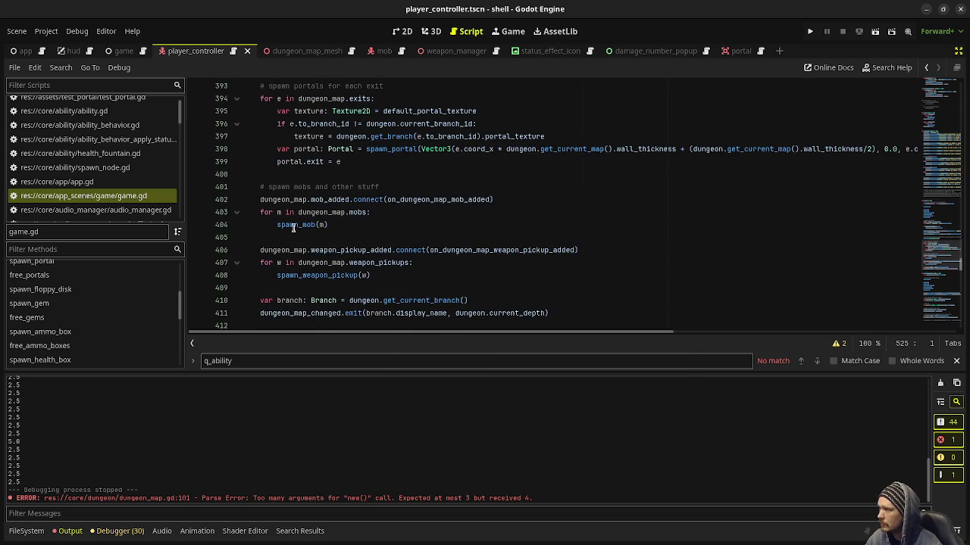
pyautogui.keyDown('ctrl'); pyautogui.click(324, 275); pyautogui.keyUp('ctrl')
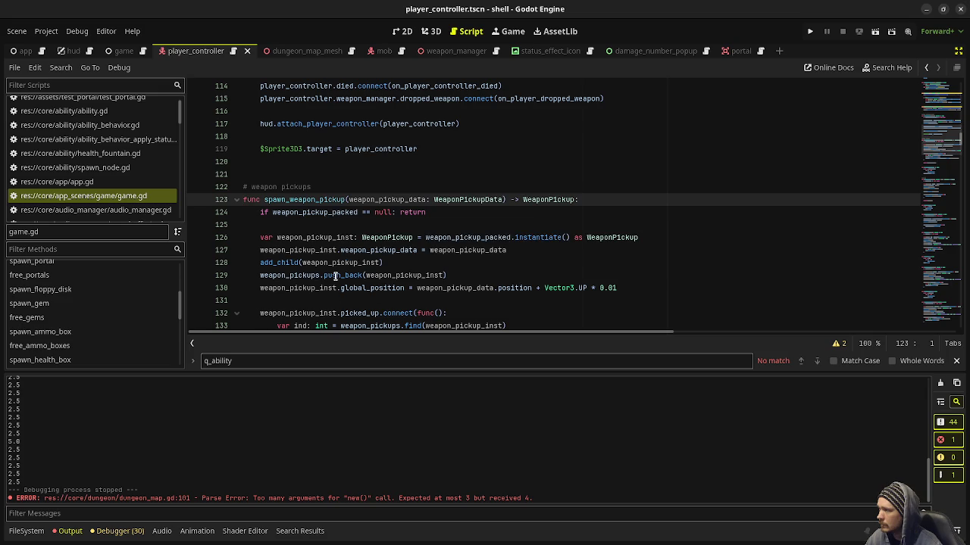
pyautogui.moveTo(334, 276)
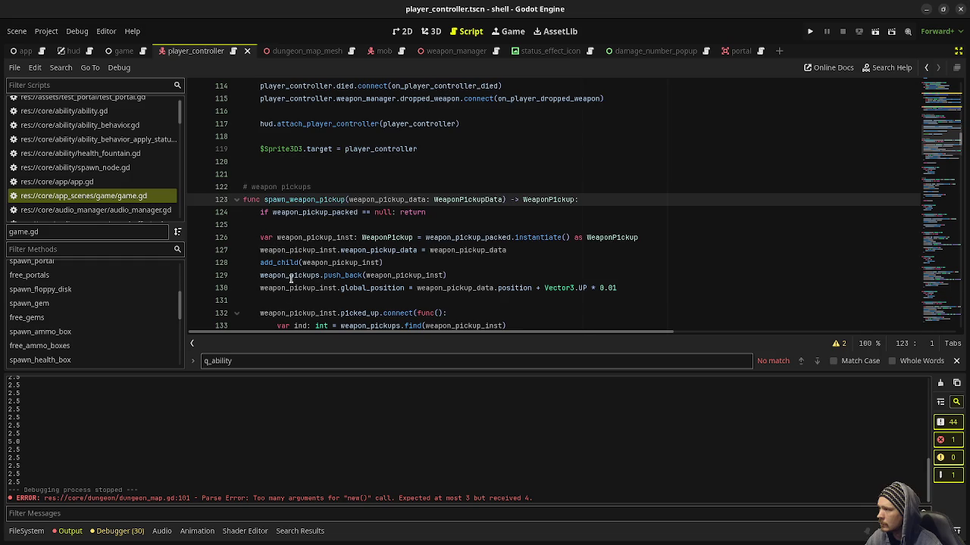
pyautogui.scroll(7, 330, 276)
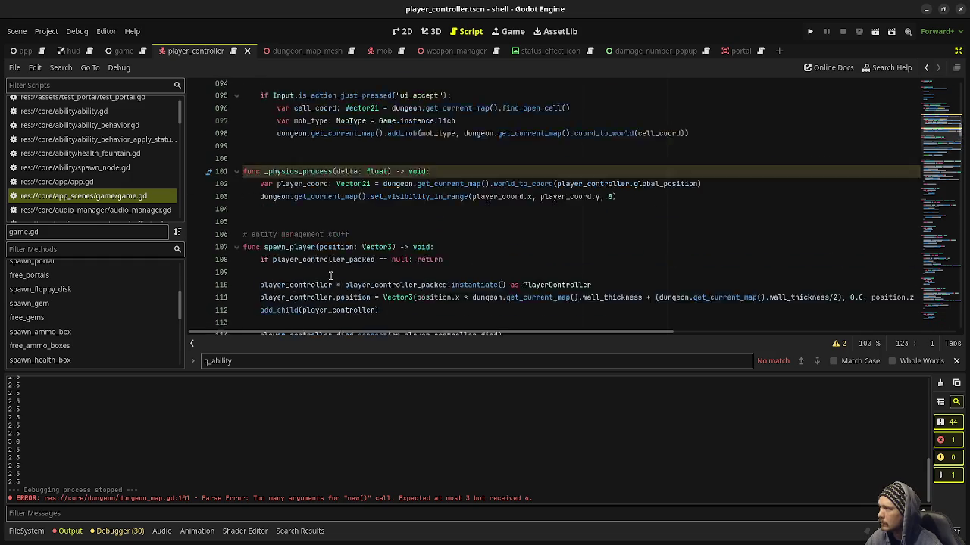
pyautogui.scroll(-15, 333, 265)
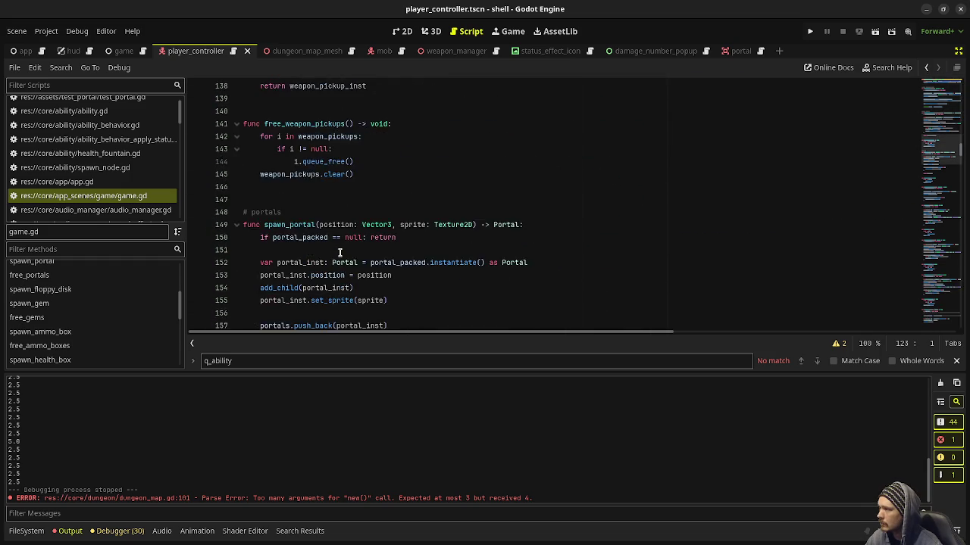
pyautogui.scroll(-4, 339, 253)
pyautogui.scroll(2, 340, 252)
pyautogui.scroll(-12, 340, 252)
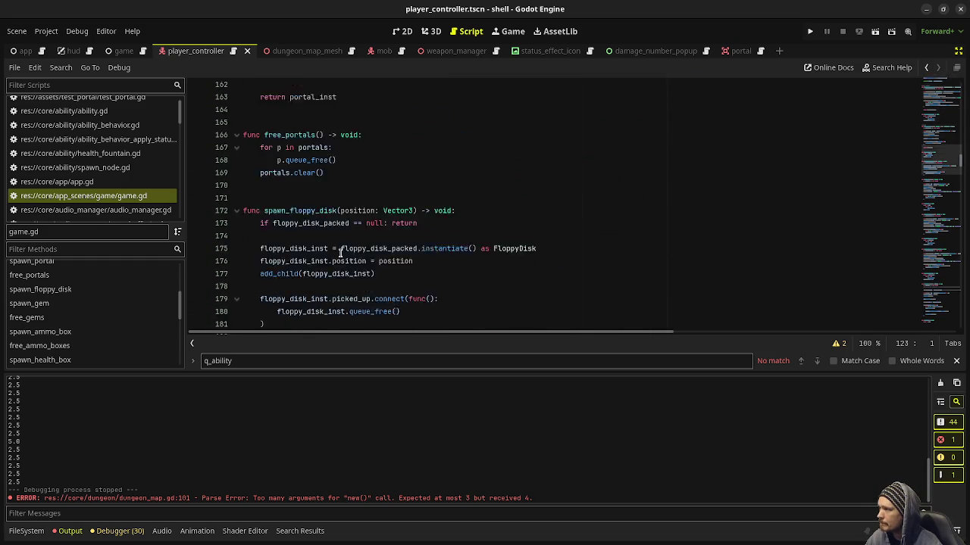
pyautogui.scroll(-13, 341, 253)
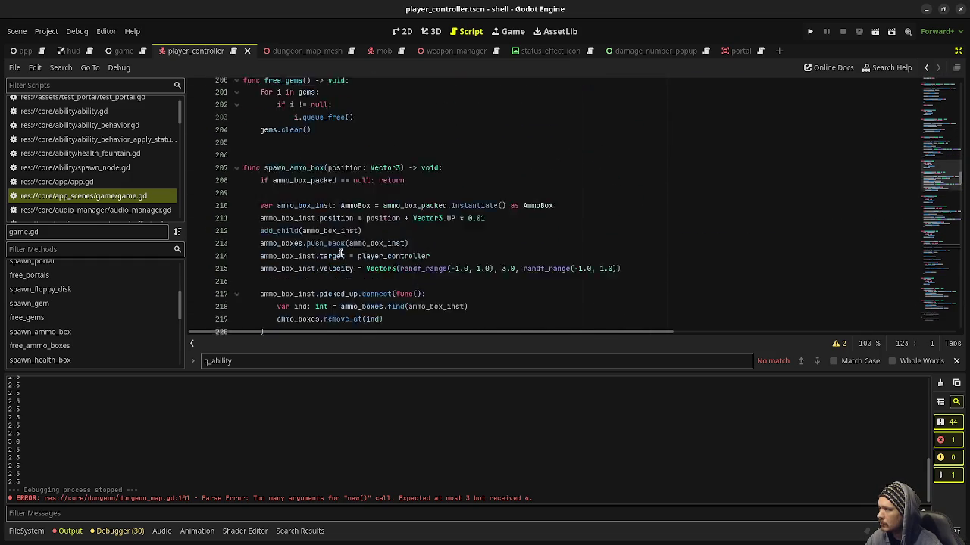
pyautogui.scroll(-10, 340, 256)
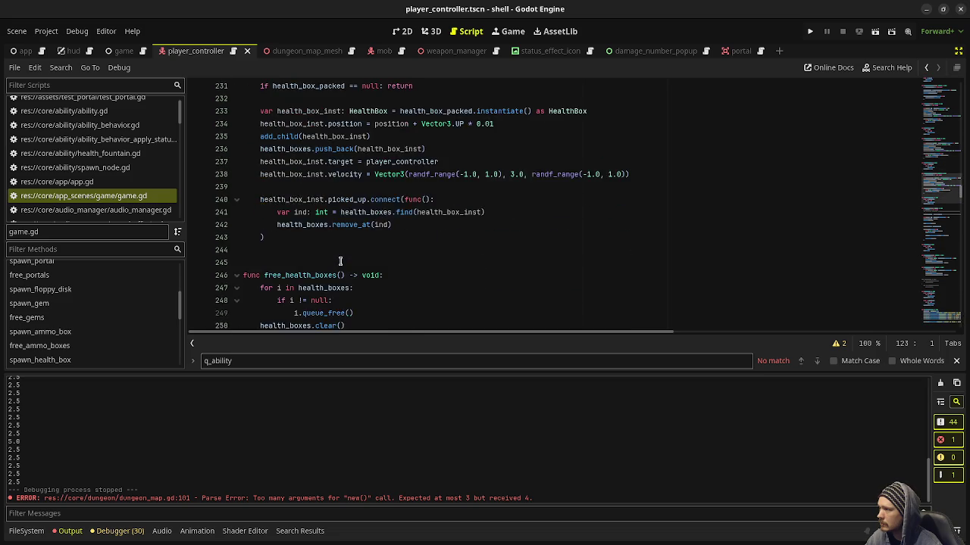
pyautogui.scroll(-1, 341, 262)
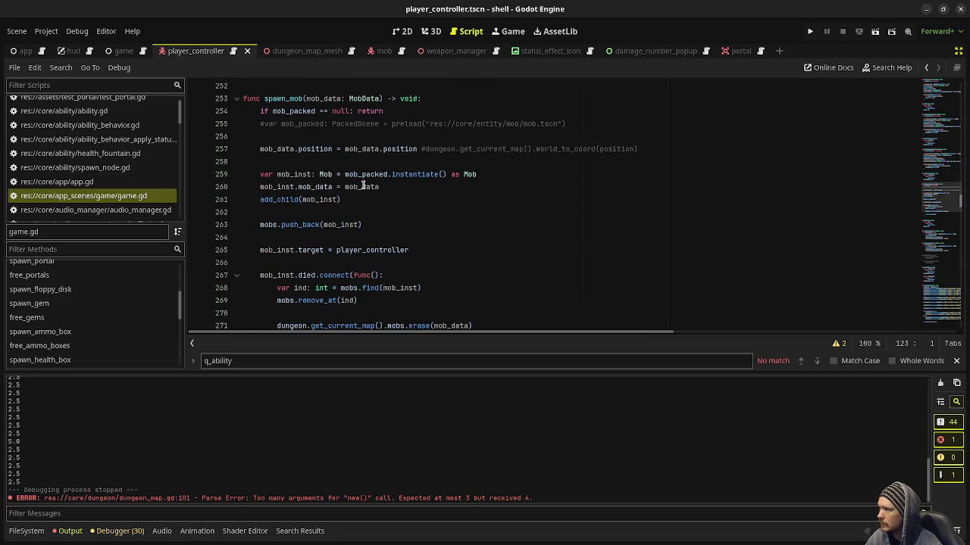
pyautogui.scroll(-3, 347, 288)
pyautogui.scroll(-8, 348, 288)
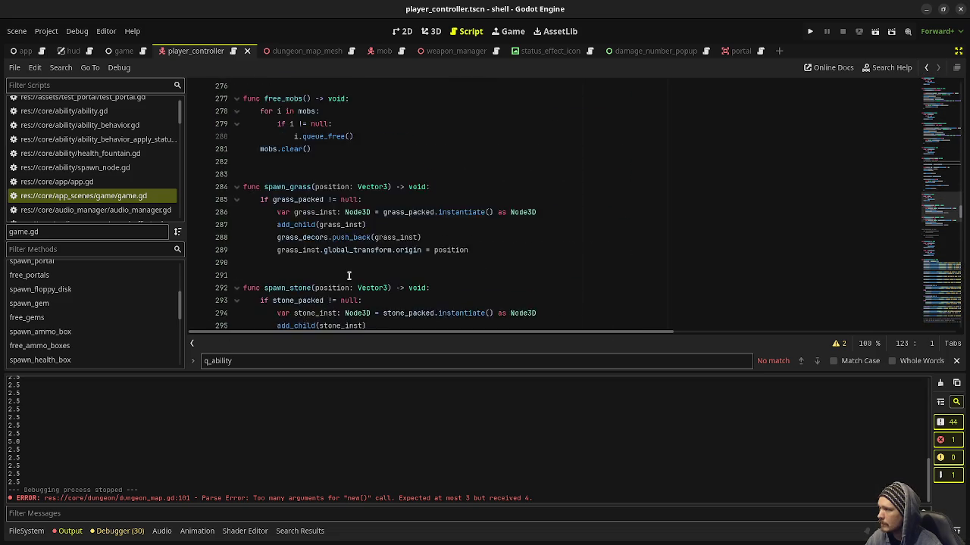
pyautogui.click(940, 242)
pyautogui.moveTo(940, 243); pyautogui.dragTo(939, 315)
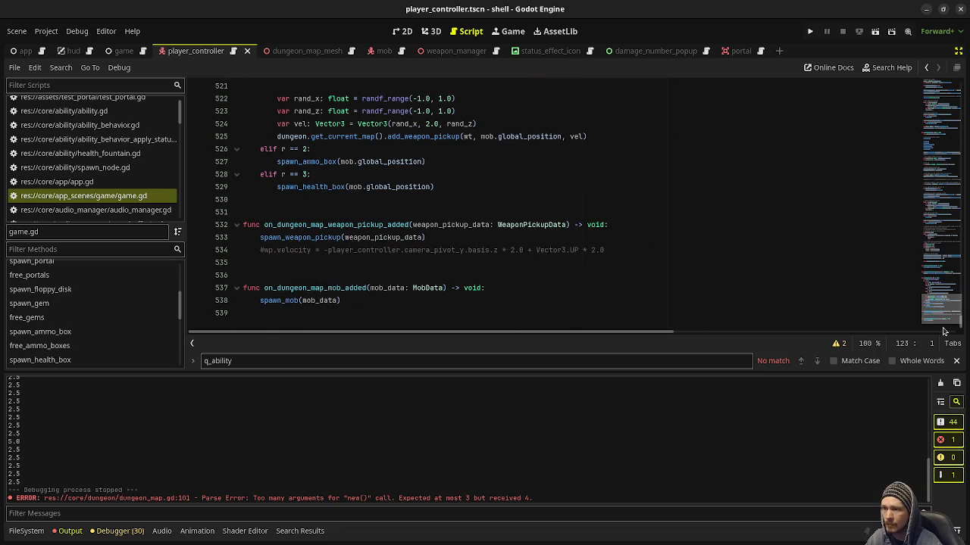
pyautogui.scroll(1, 682, 288)
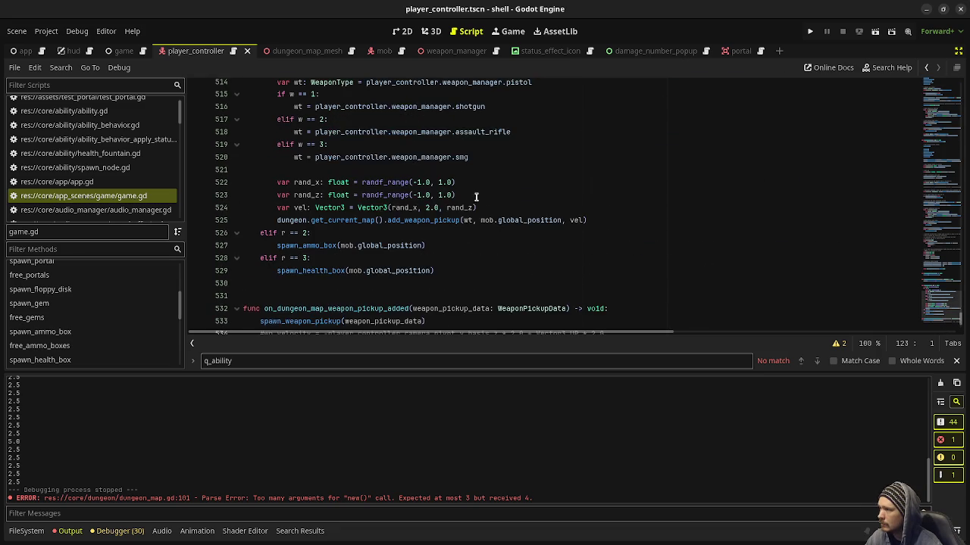
pyautogui.scroll(1, 476, 198)
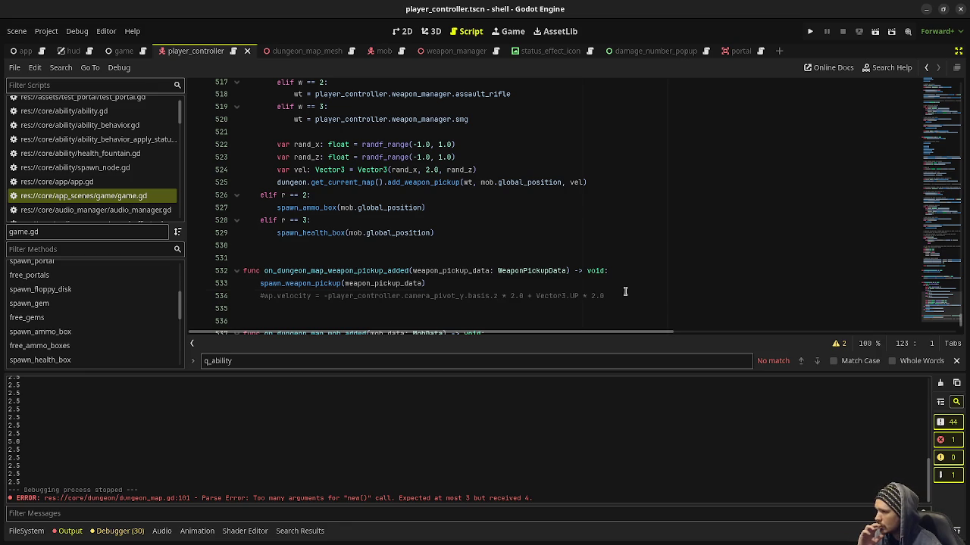
# Delete the commented-out wp.velocity code on line 534 along with its leftover empty line
pyautogui.moveTo(625, 295); pyautogui.dragTo(264, 298)
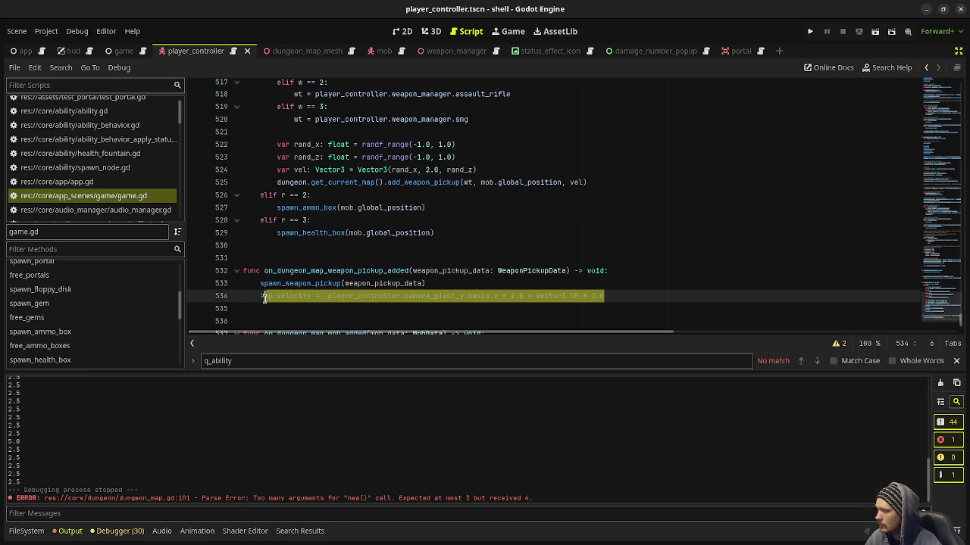
pyautogui.press('BackSpace')
pyautogui.click(470, 283)
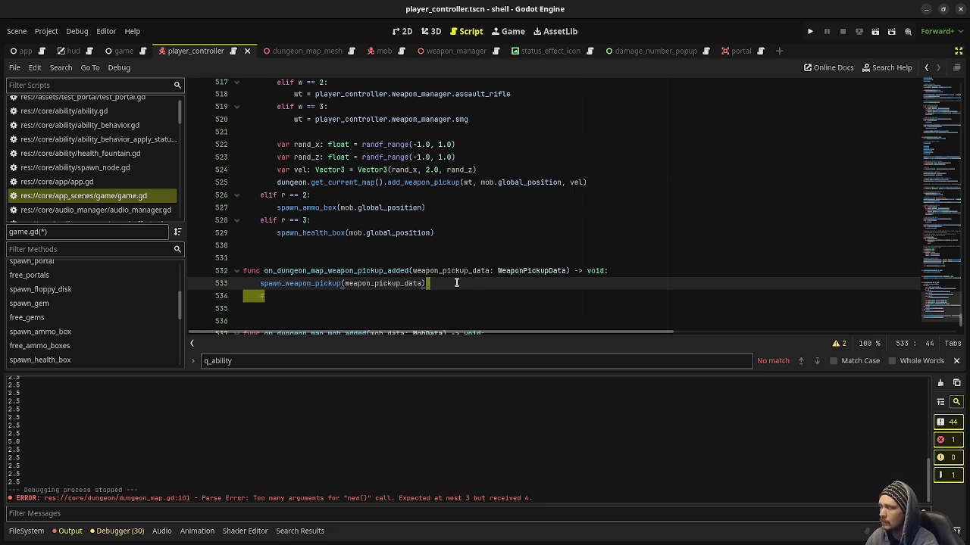
pyautogui.press('Delete')
pyautogui.press('Delete')
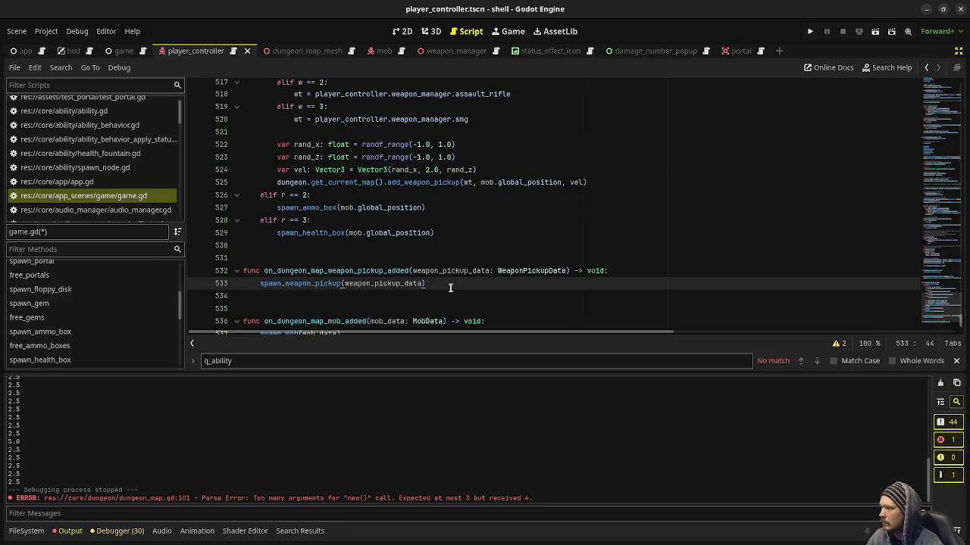
pyautogui.scroll(-1, 448, 300)
pyautogui.scroll(7, 448, 303)
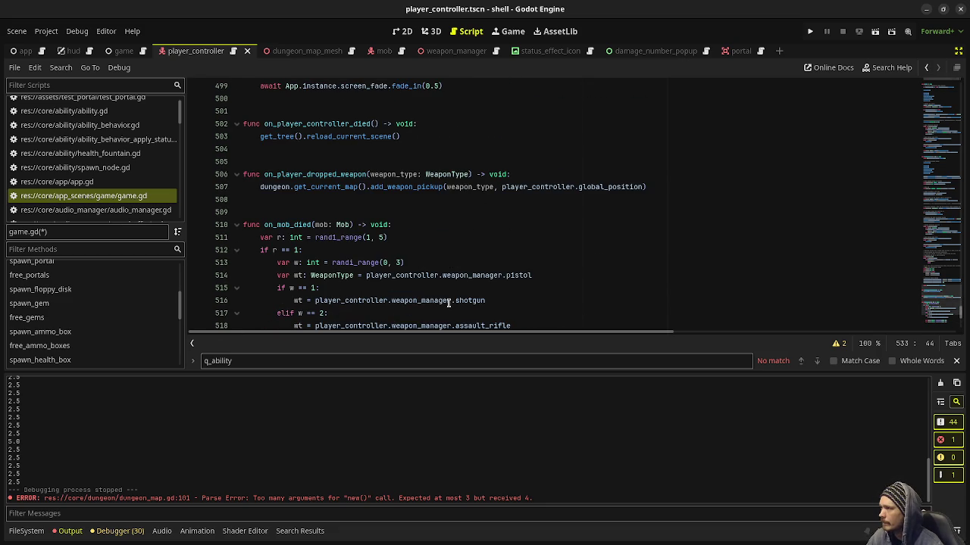
# In on_player_dropped_weapon, paste the velocity calculation as 'var vel: Vector3' and save
pyautogui.click(644, 186)
pyautogui.click(601, 175)
pyautogui.press('Return')
pyautogui.write('wp.velocity = -player_controller.camera_pivot_y.basis.z * 2.0 + Vector3.UP * 2.0')
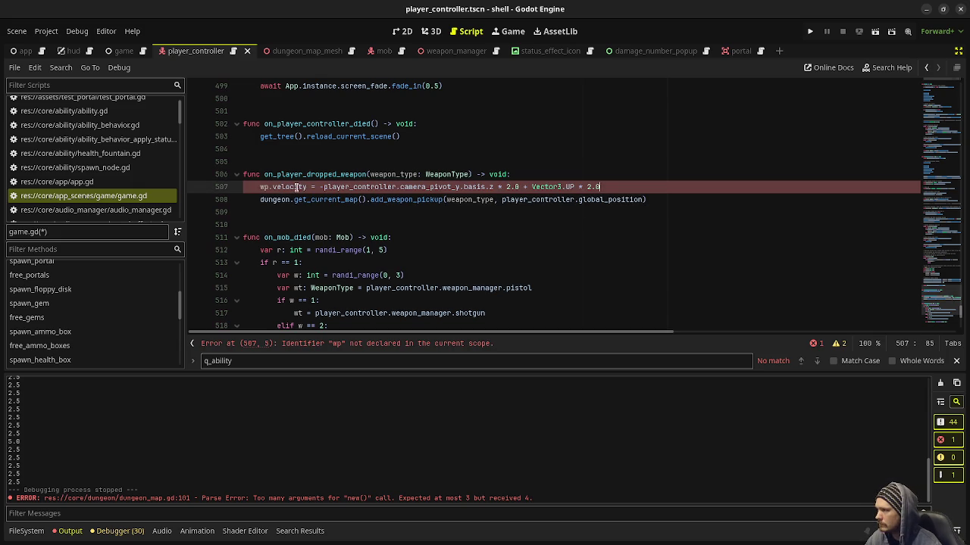
pyautogui.moveTo(308, 186); pyautogui.dragTo(258, 187)
pyautogui.write('var vel')
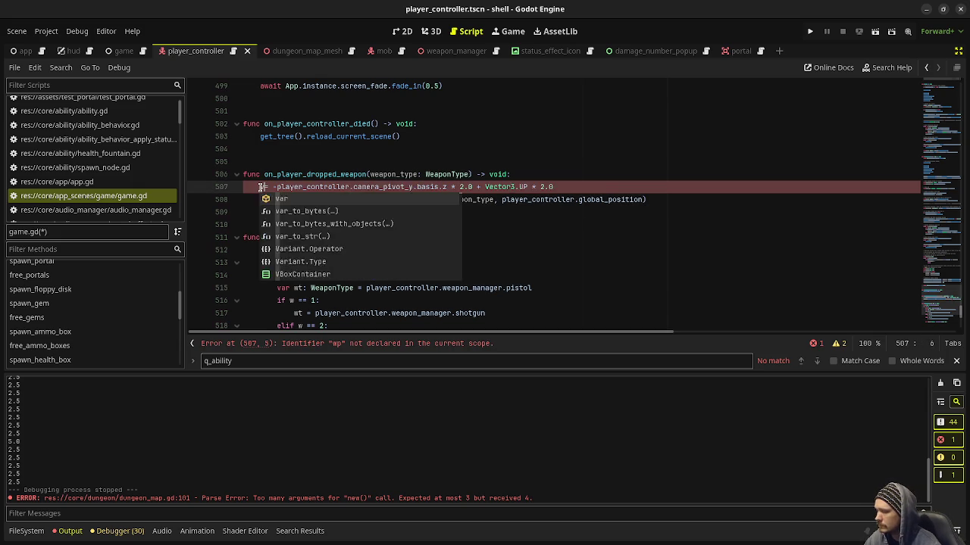
pyautogui.press('BackSpace')
pyautogui.write(': Vector3')
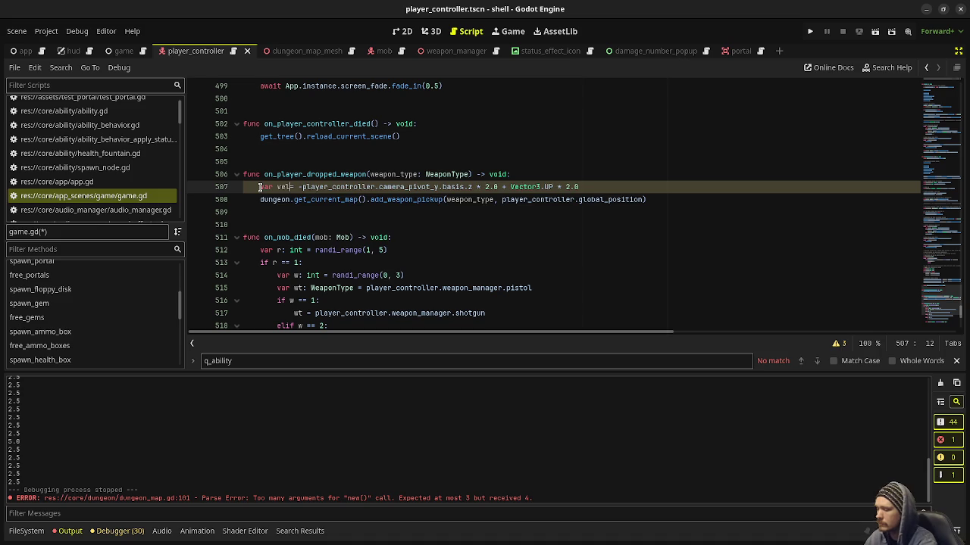
pyautogui.hotkey('ctrl', 's')
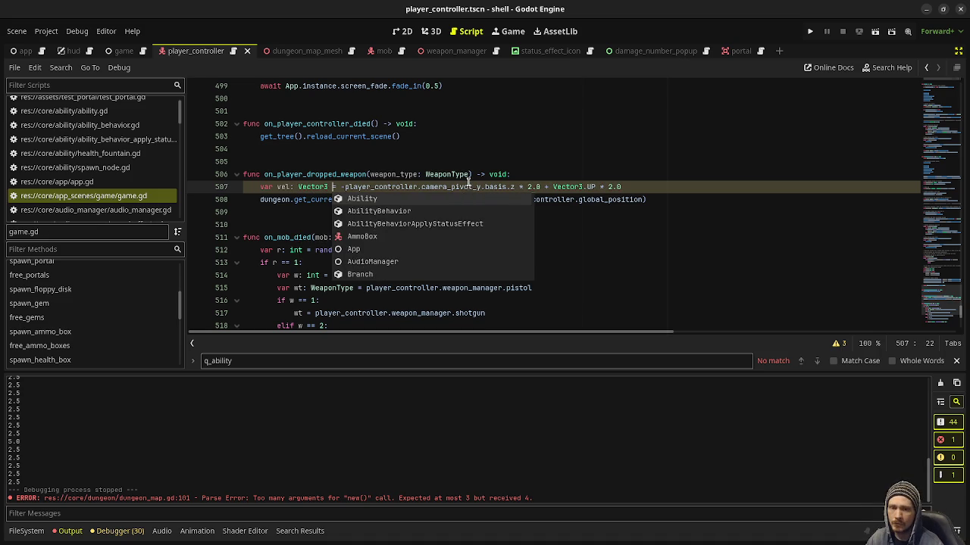
# Append ', vel' to the add_weapon_pickup call and run the game with F5
pyautogui.click(607, 178)
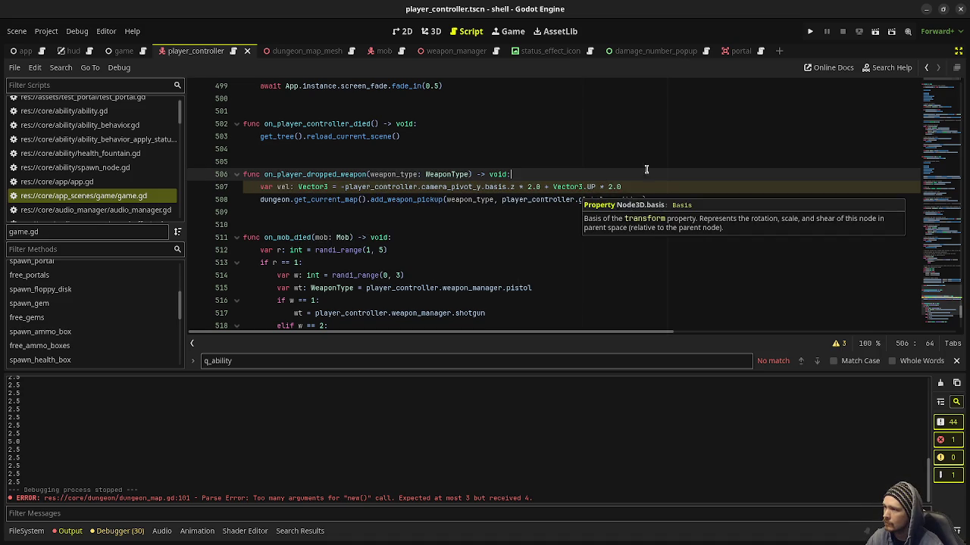
pyautogui.click(647, 199)
pyautogui.write(', vel')
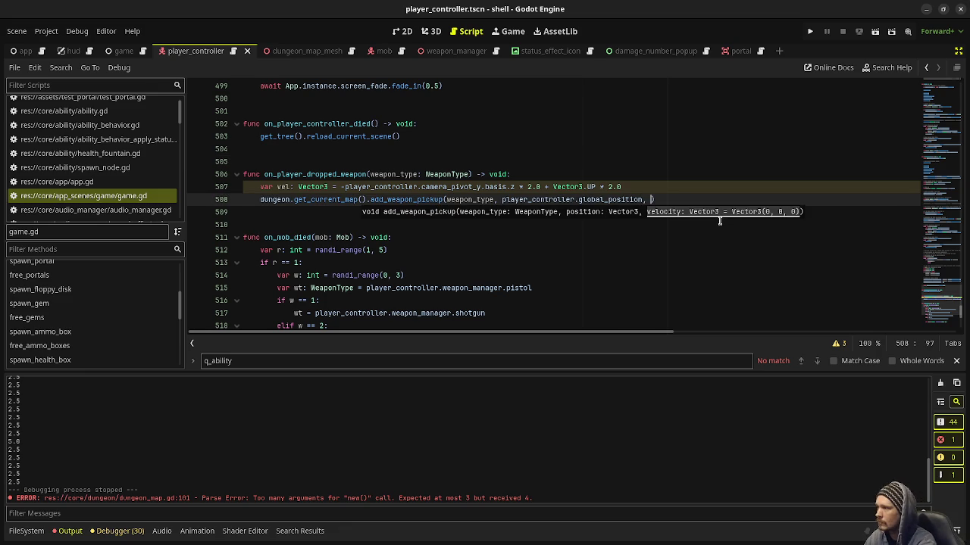
pyautogui.click(686, 127)
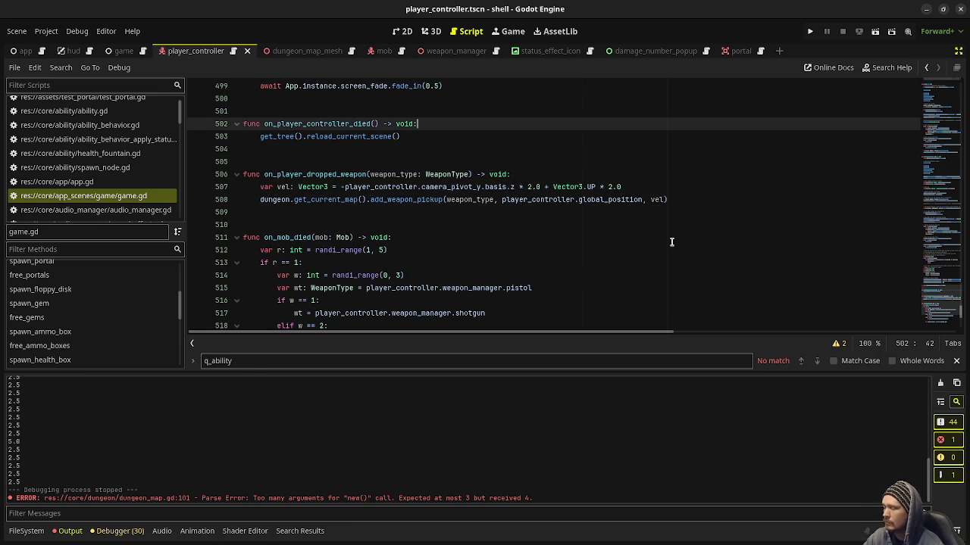
pyautogui.press('F5')
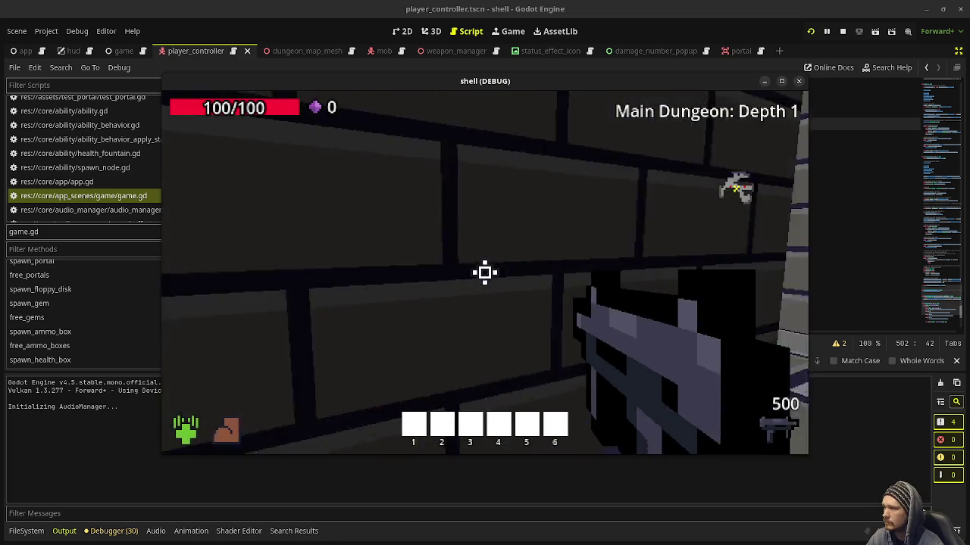
# Fire repeatedly at the corridor enemy until it dies and drops its gems
pyautogui.click(484, 273)
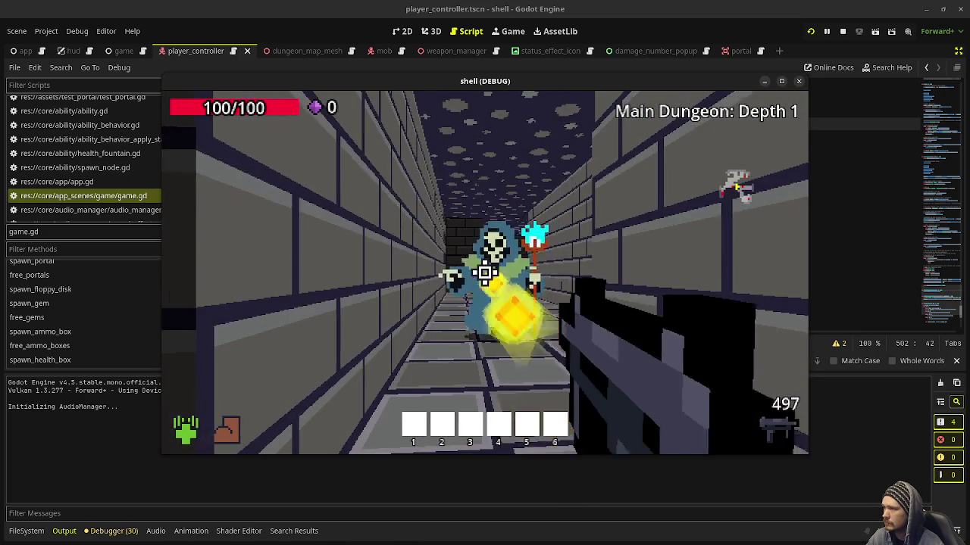
pyautogui.click(485, 273)
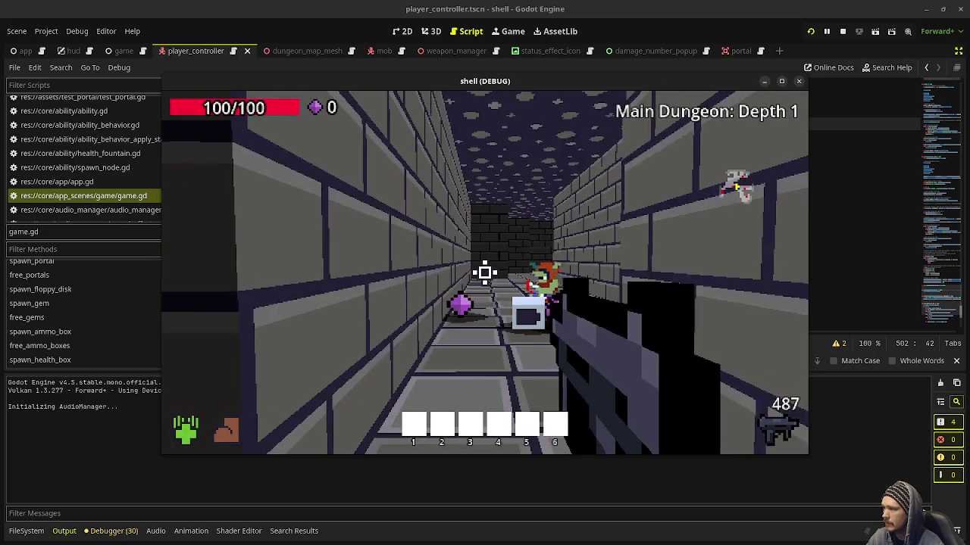
pyautogui.click(485, 273)
pyautogui.click(485, 272)
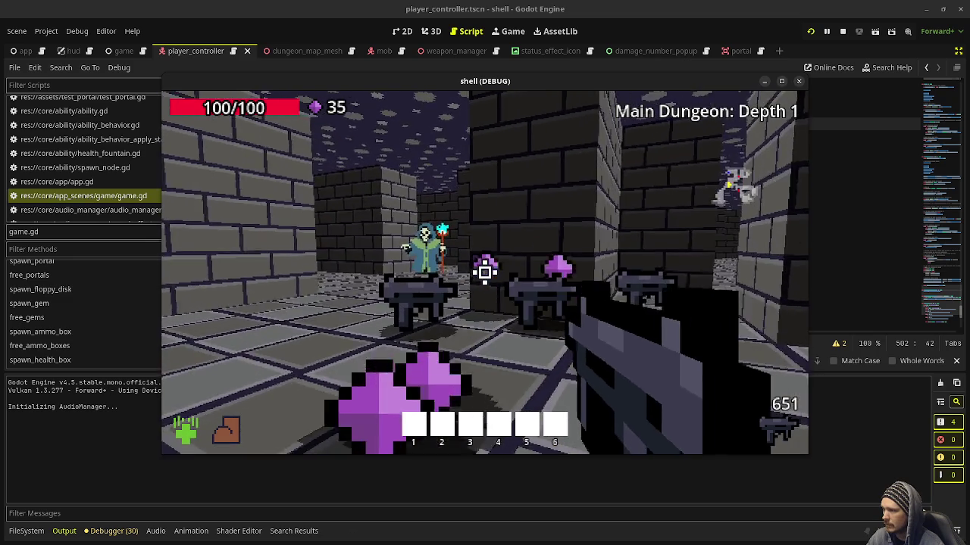
# Shoot the skeleton mage and the zombie ahead while collecting the purple floor gems
pyautogui.press('w')
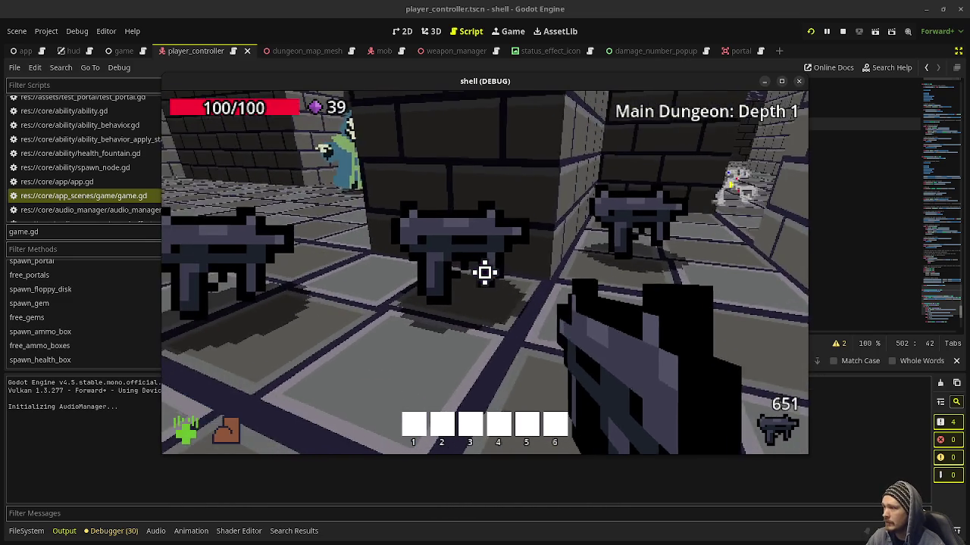
pyautogui.moveTo(485, 272)
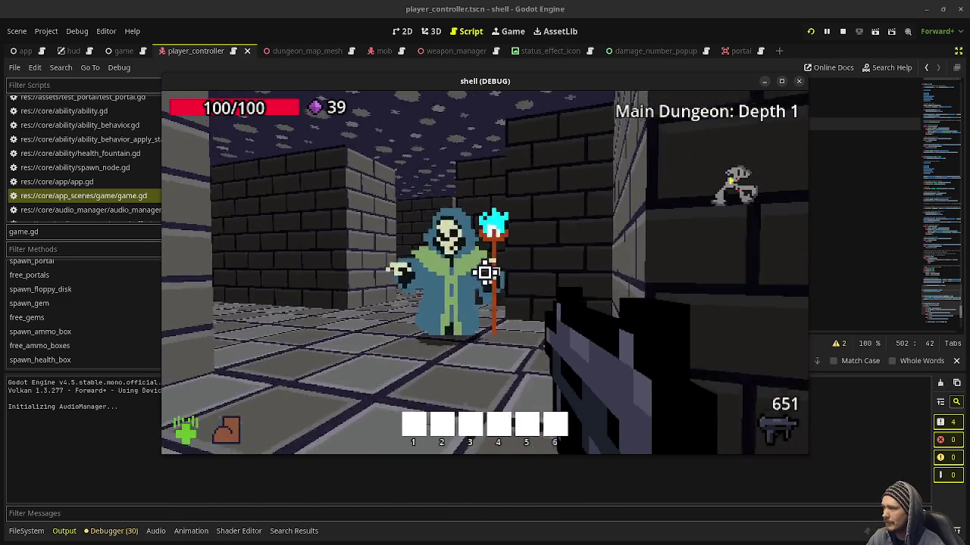
pyautogui.press('w')
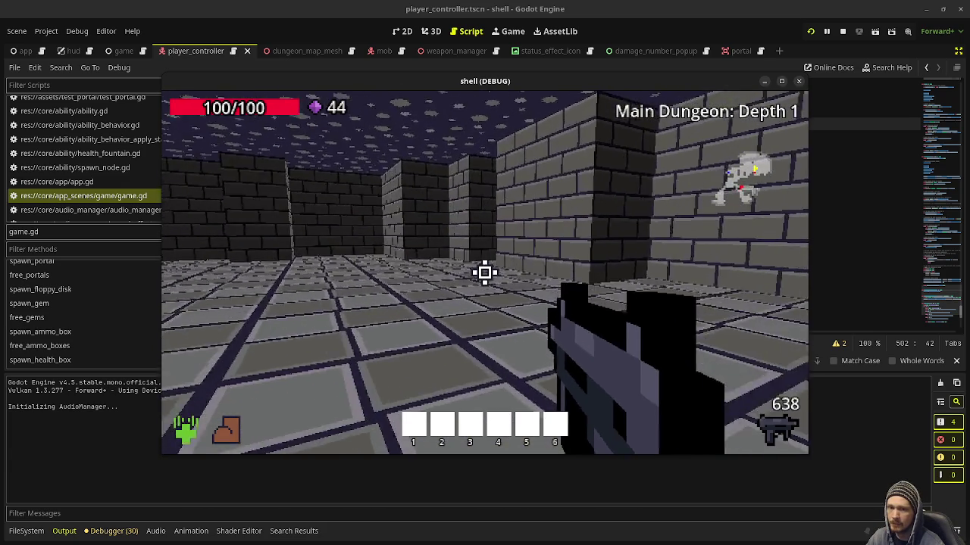
pyautogui.click(485, 273)
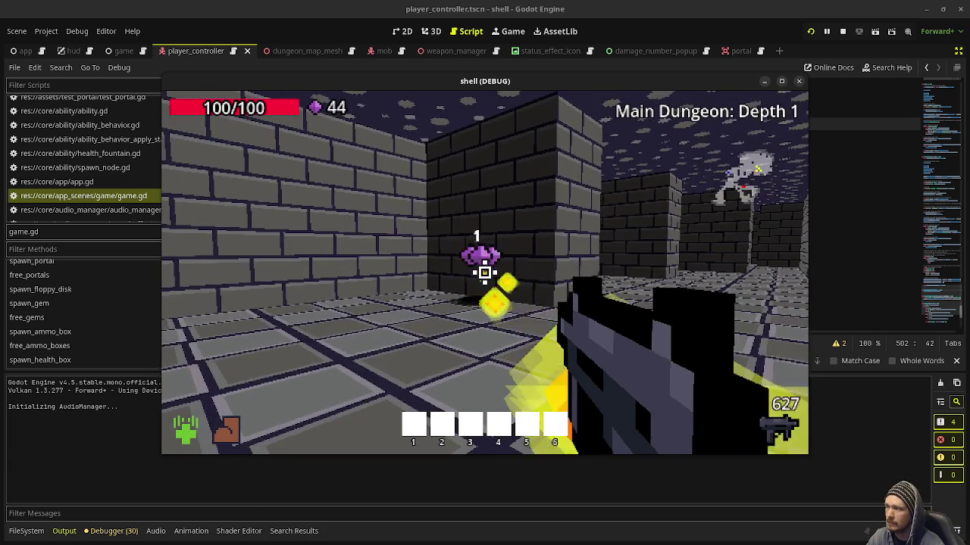
pyautogui.press('w')
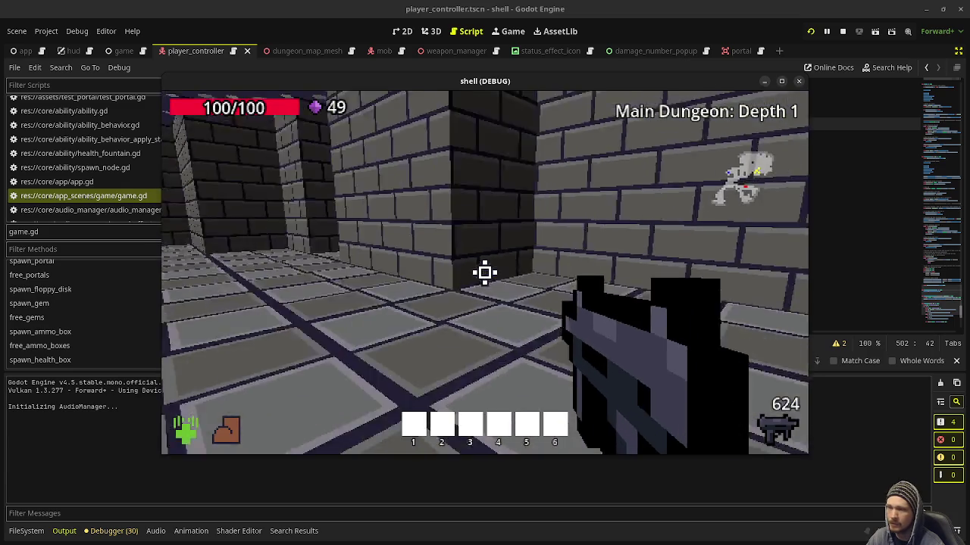
pyautogui.moveTo(485, 273)
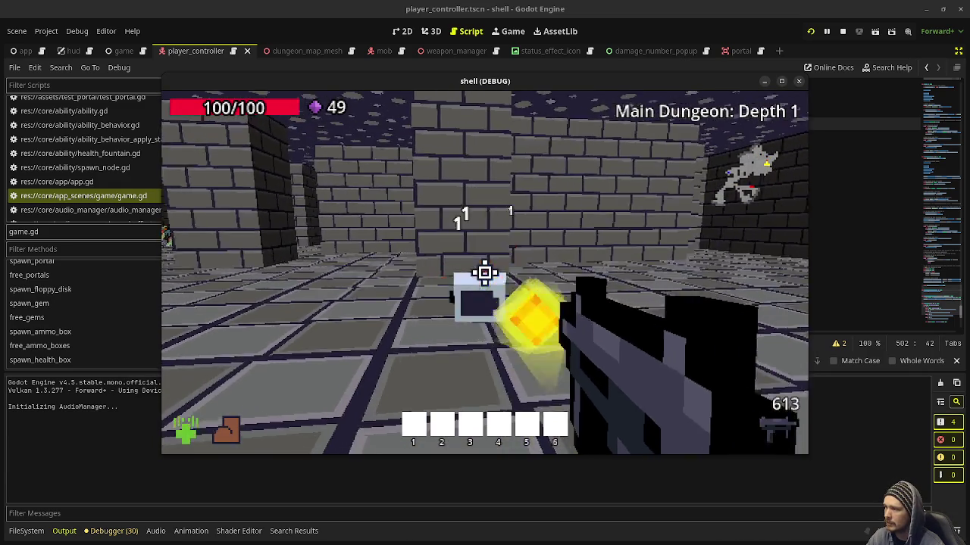
pyautogui.press('w')
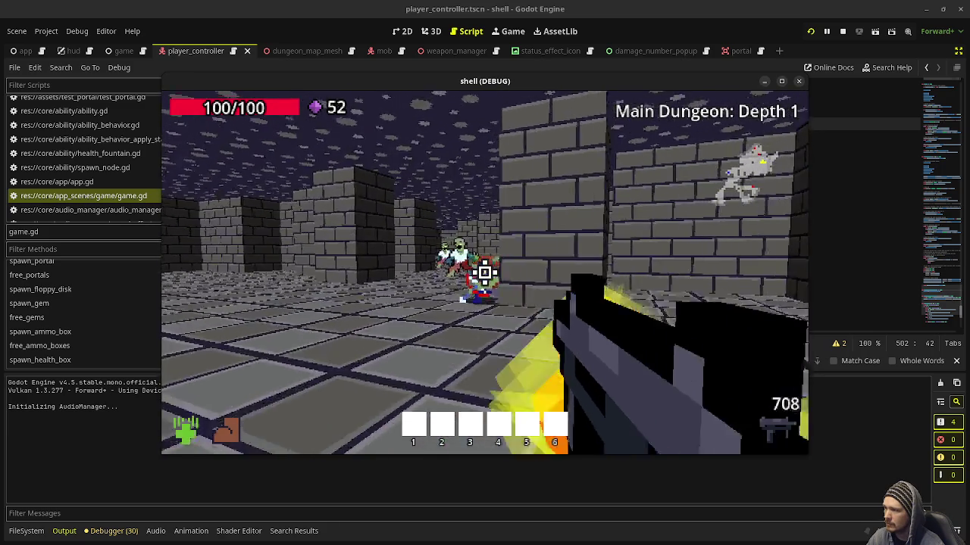
pyautogui.click(485, 273)
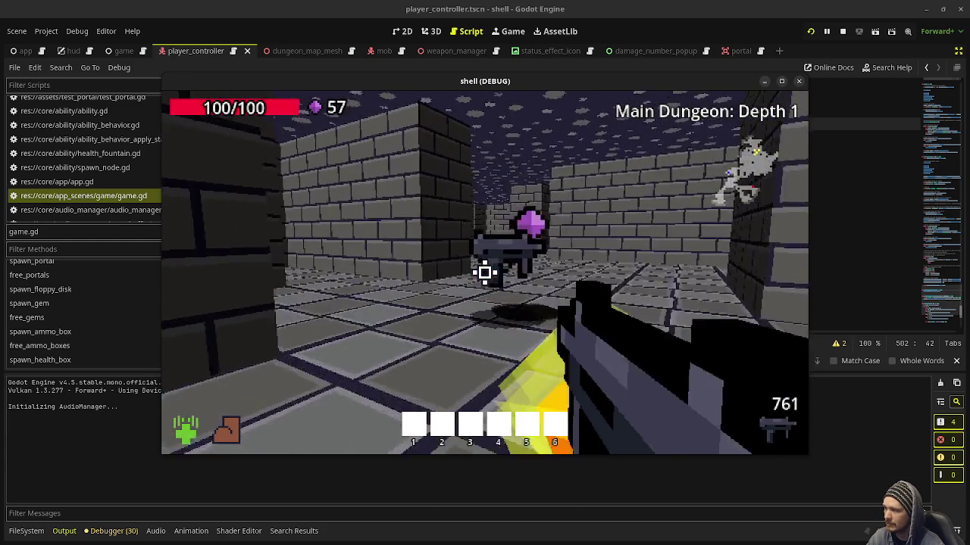
# Walk through the room and down the pillared corridor, picking up the gun and gems
pyautogui.press('w')
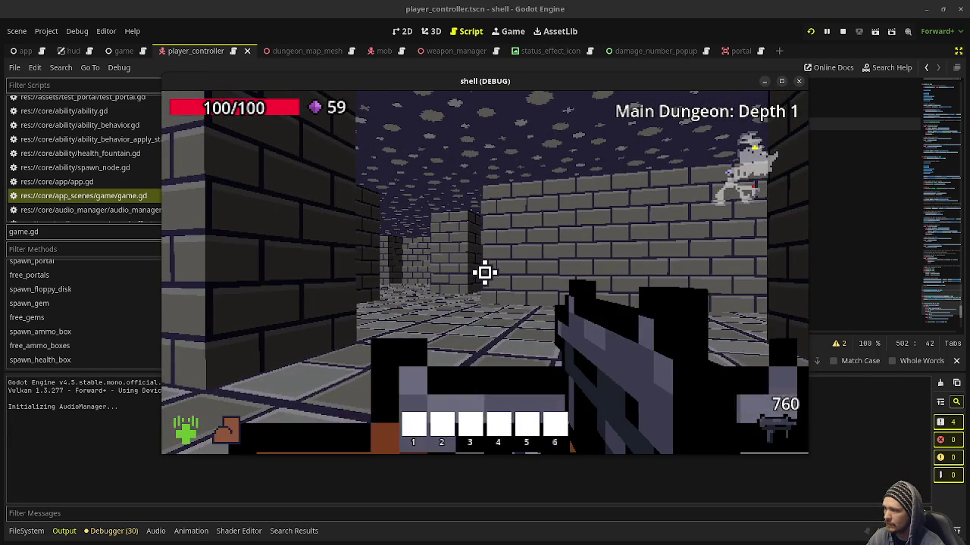
pyautogui.press('w')
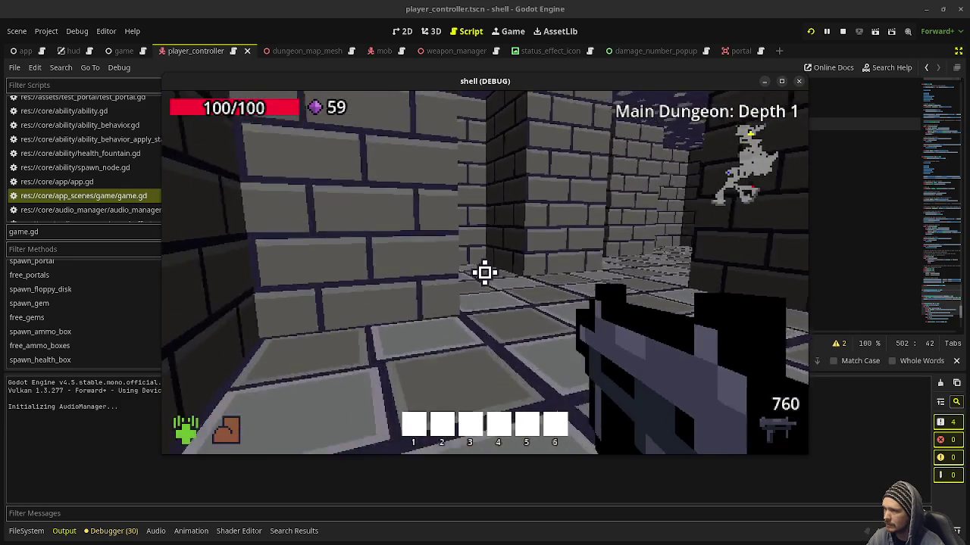
pyautogui.press('w')
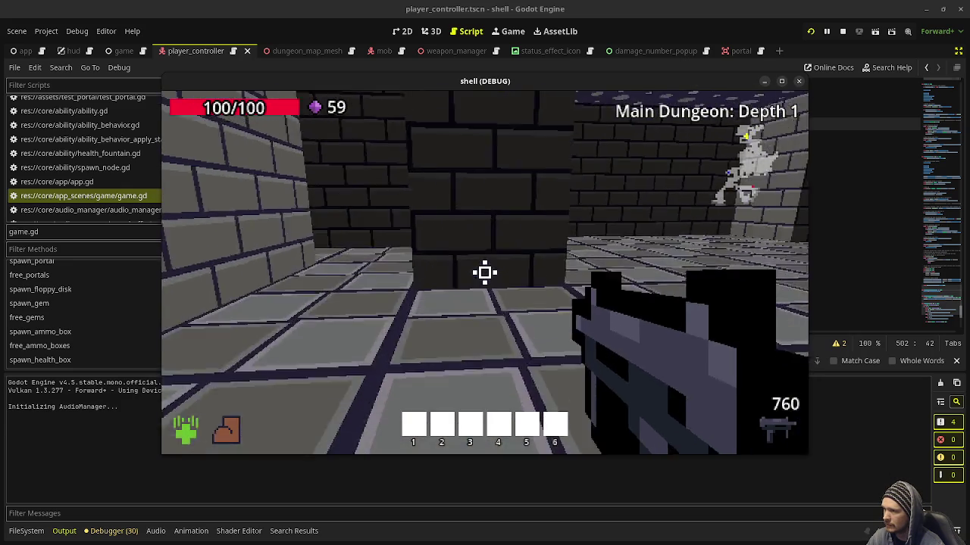
pyautogui.press('w')
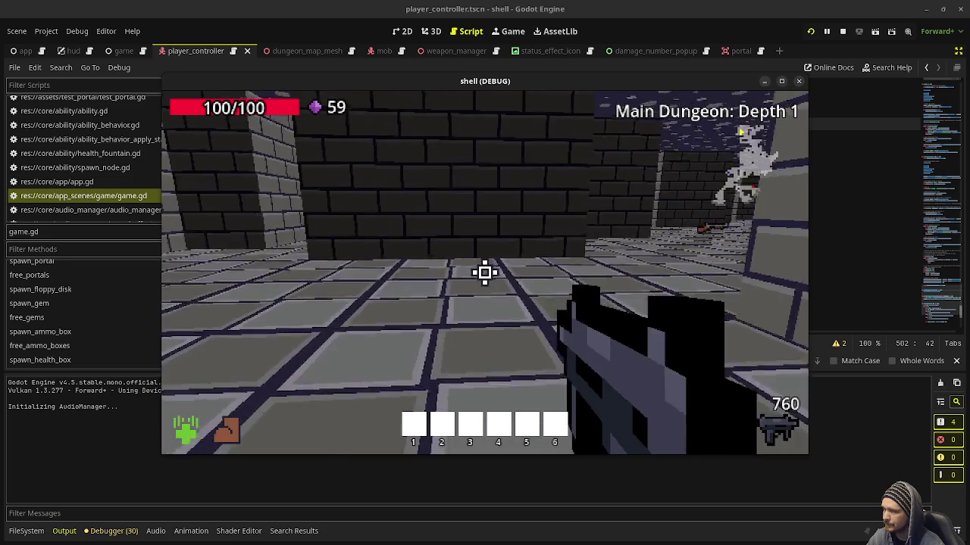
pyautogui.press('w')
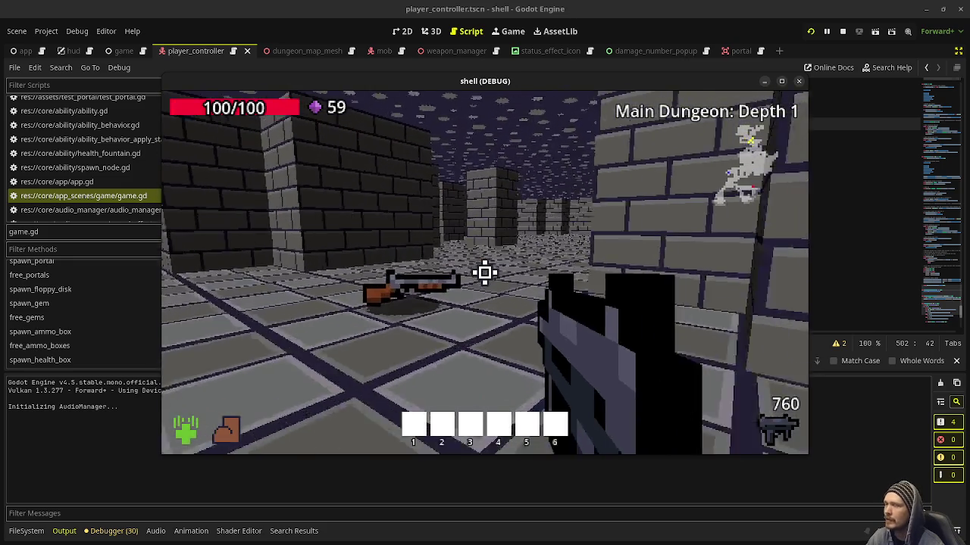
pyautogui.press('w')
pyautogui.press('w')
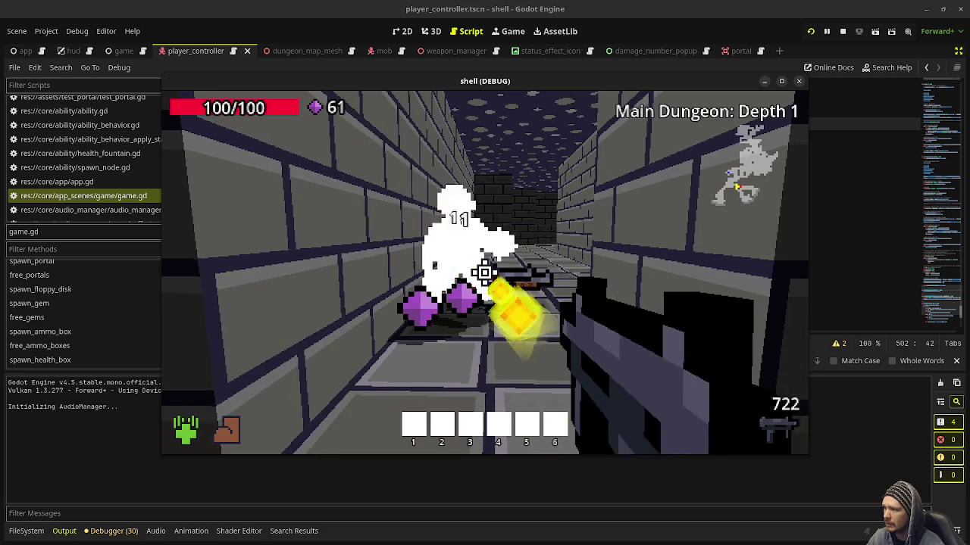
pyautogui.press('w')
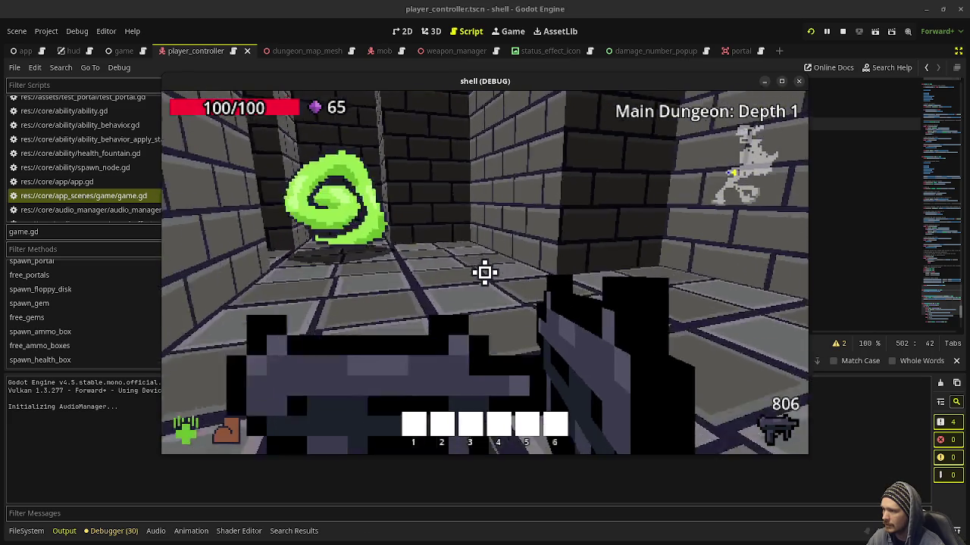
# Move around the green portal, then stop the game with F8 and return to game.gd line 511
pyautogui.press('w')
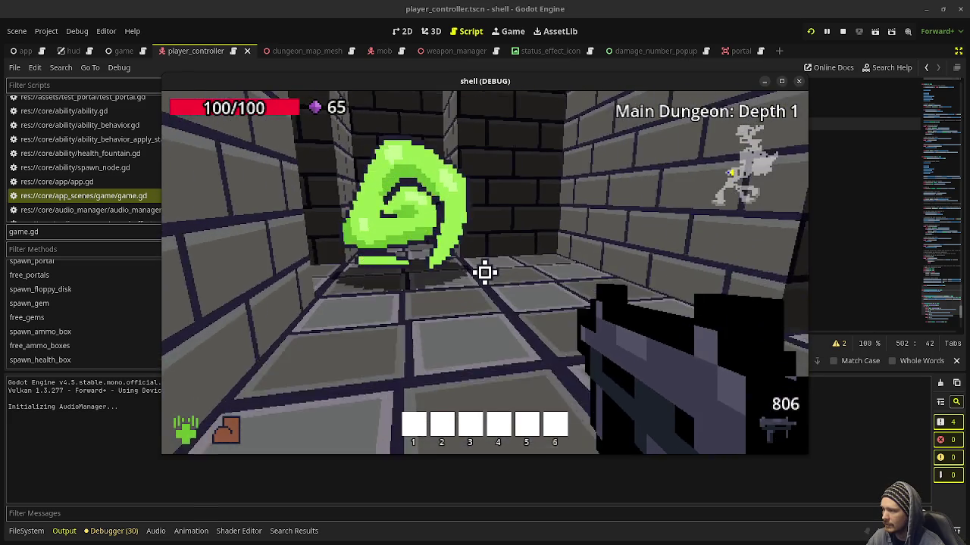
pyautogui.press('w')
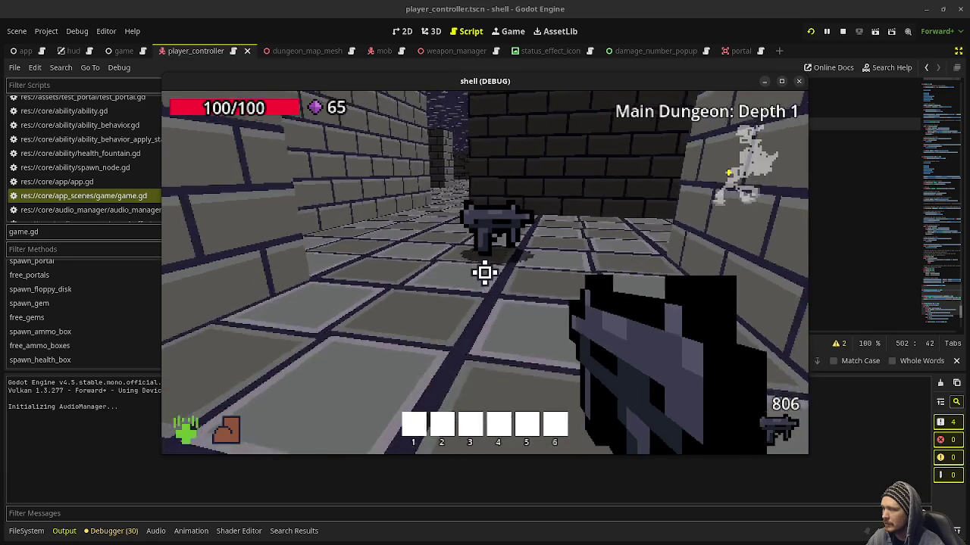
pyautogui.press('s')
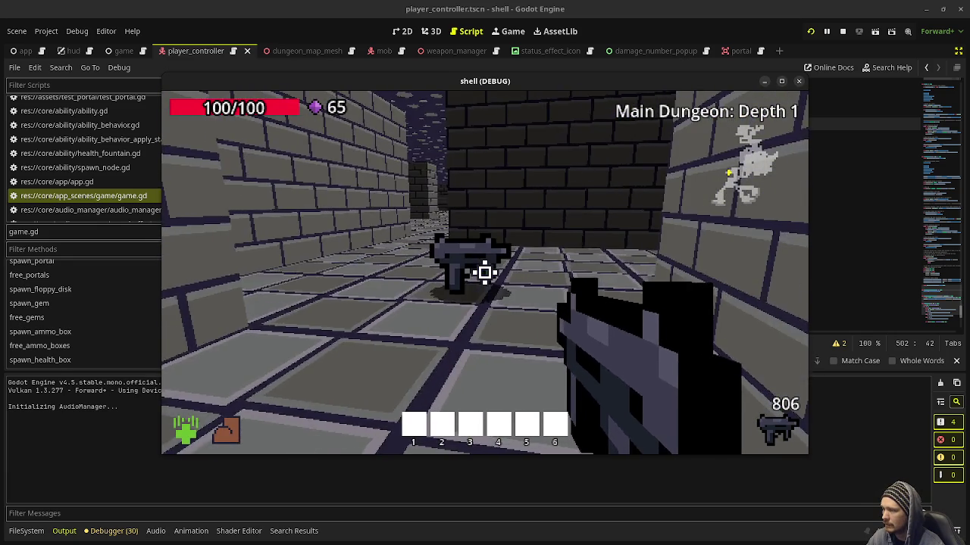
pyautogui.press('Escape')
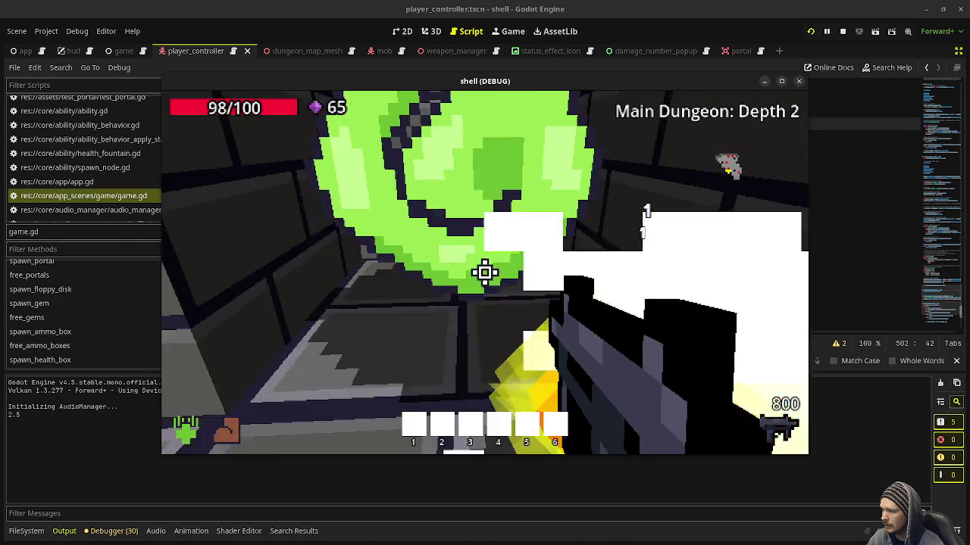
pyautogui.moveTo(485, 273); pyautogui.dragTo(485, 273)
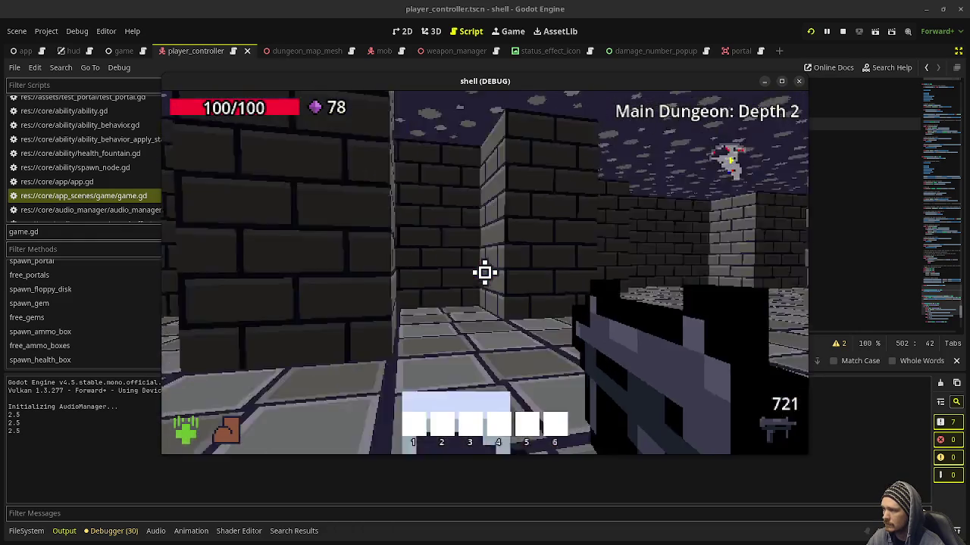
pyautogui.moveTo(484, 273); pyautogui.dragTo(485, 273)
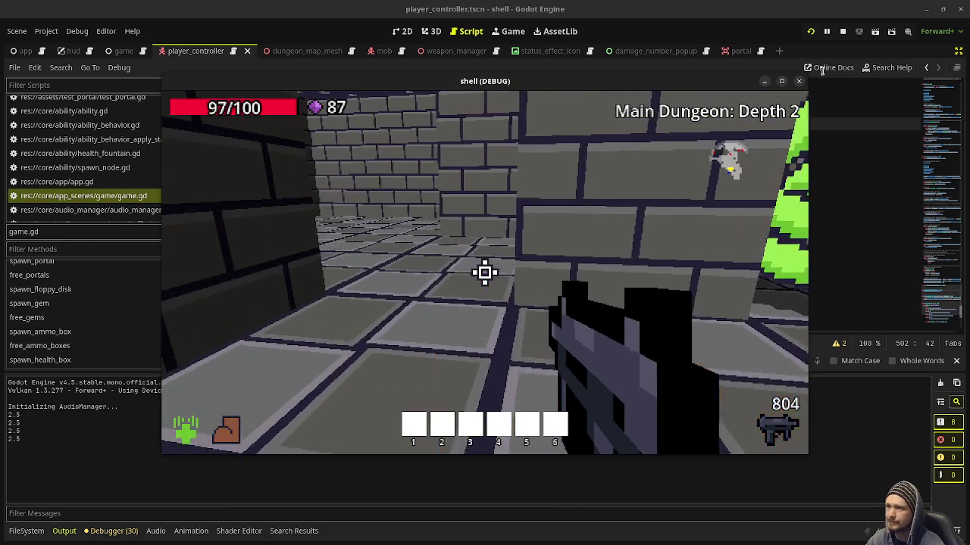
pyautogui.press('F8')
pyautogui.click(540, 238)
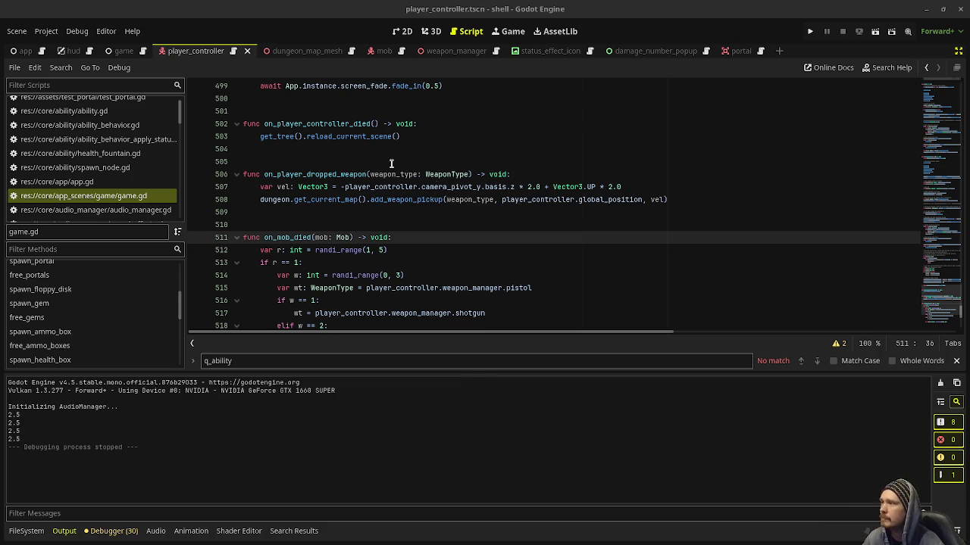
# Minimize the Godot editor window from its title bar
pyautogui.click(924, 14)
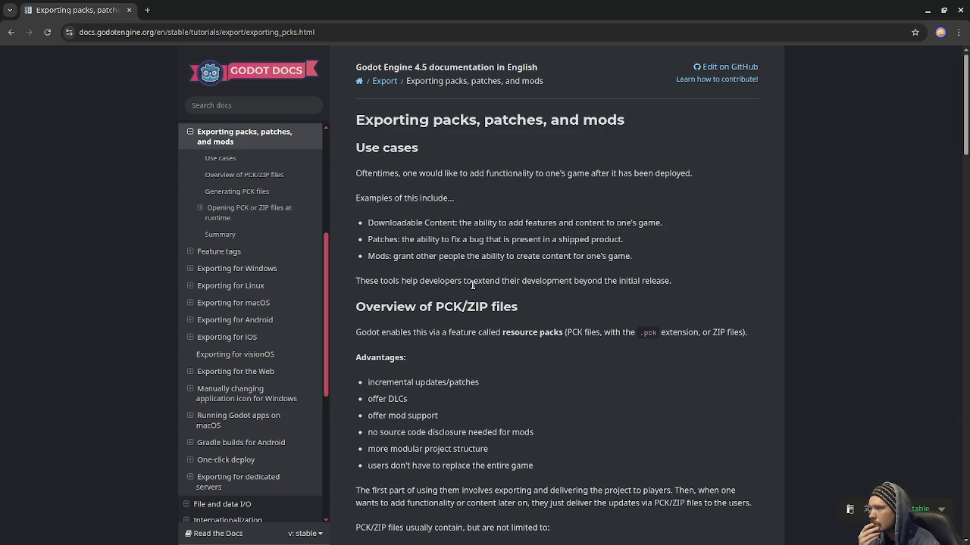
# Scroll the Exporting packs, patches, and mods page down to 'Opening PCK or ZIP files at runtime'
pyautogui.scroll(-1, 488, 302)
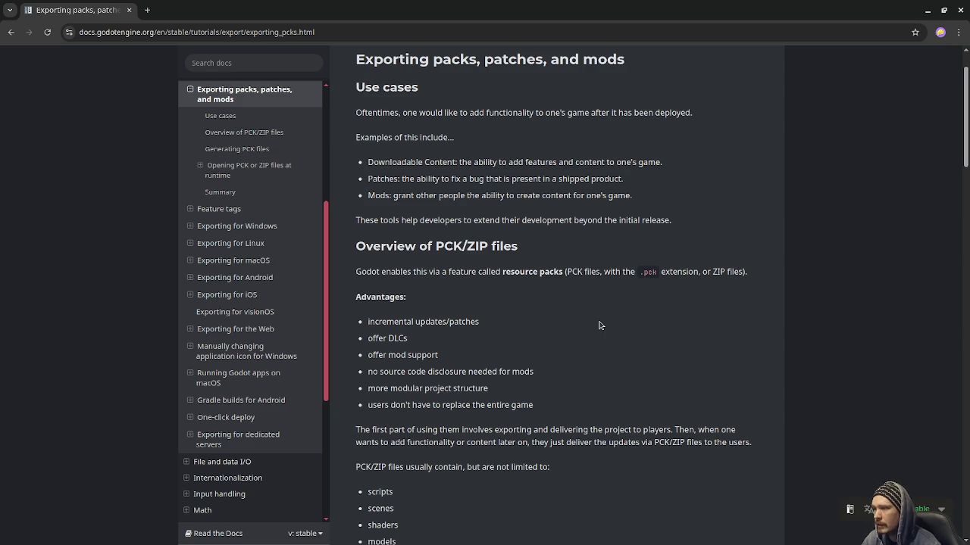
pyautogui.scroll(-1, 518, 343)
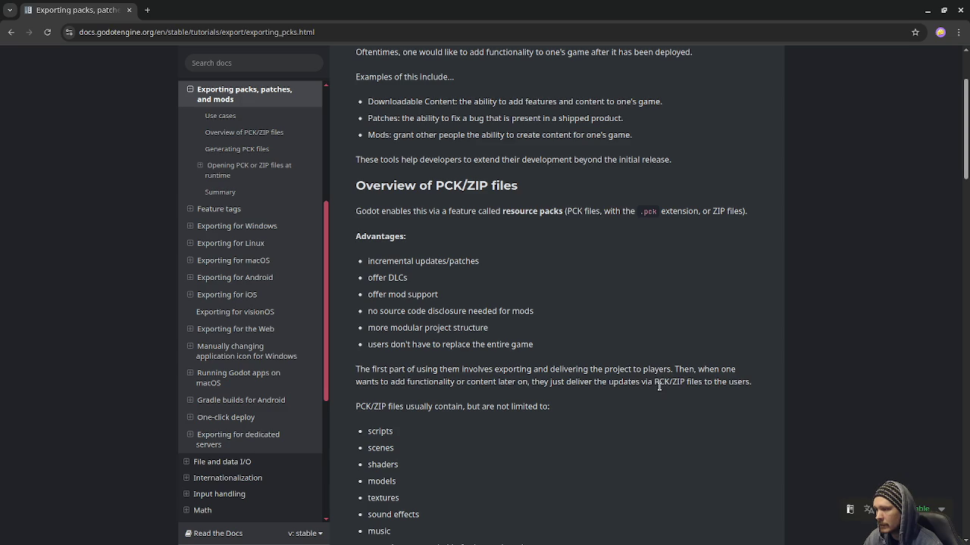
pyautogui.scroll(-1, 697, 392)
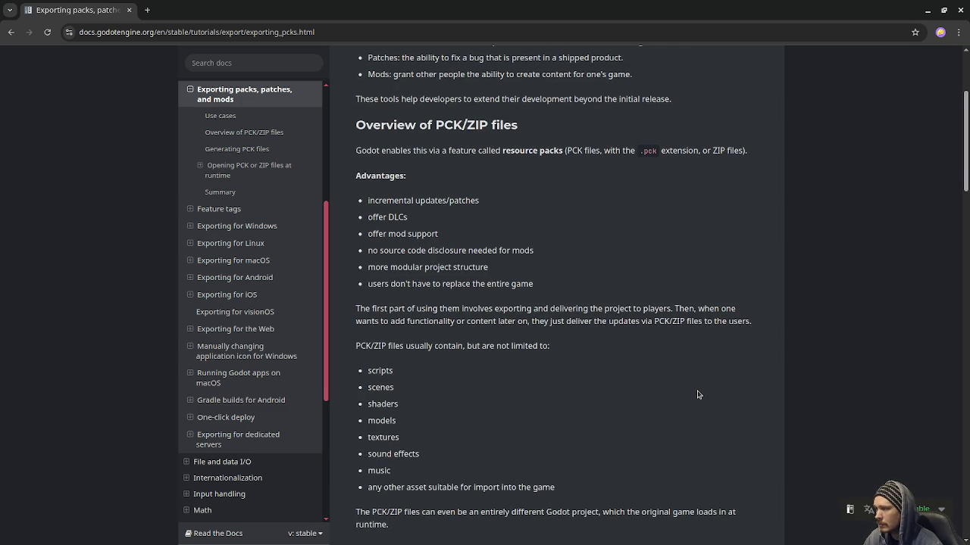
pyautogui.scroll(-1, 698, 394)
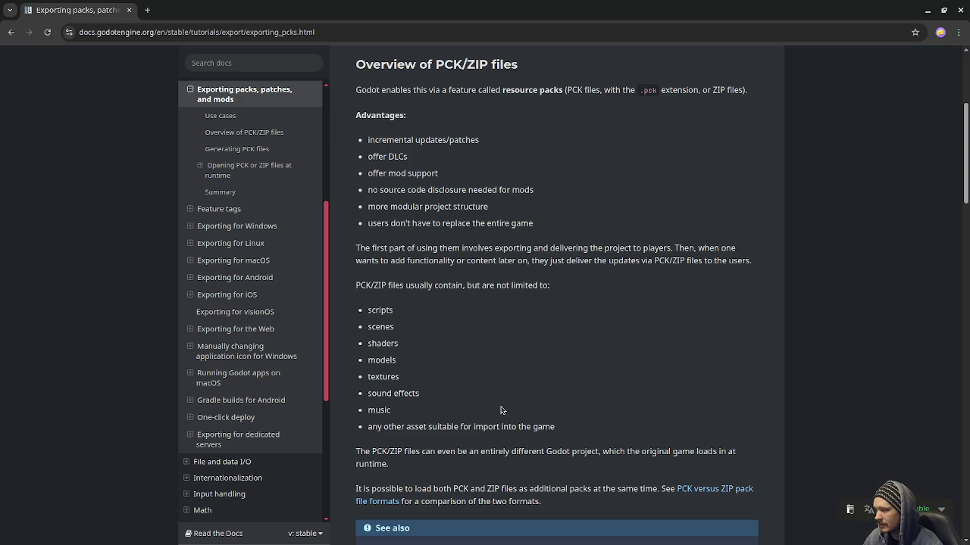
pyautogui.scroll(-2, 500, 410)
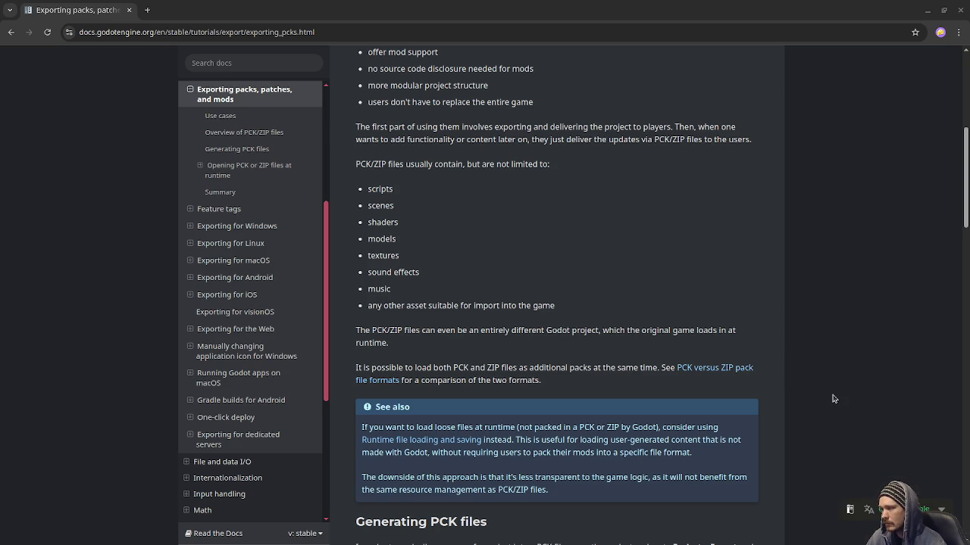
pyautogui.scroll(-3, 827, 397)
pyautogui.scroll(-3, 824, 396)
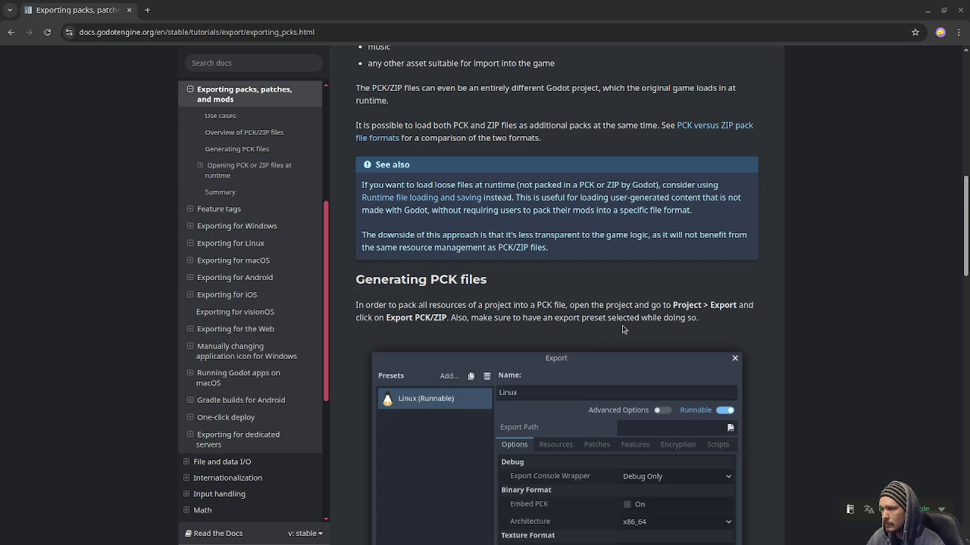
pyautogui.scroll(-3, 618, 330)
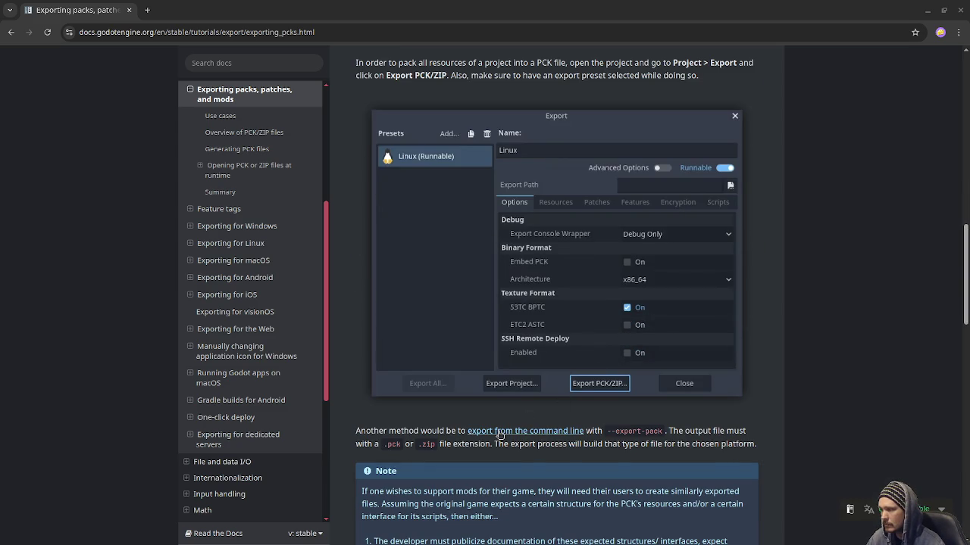
pyautogui.scroll(-2, 618, 451)
pyautogui.scroll(-4, 617, 450)
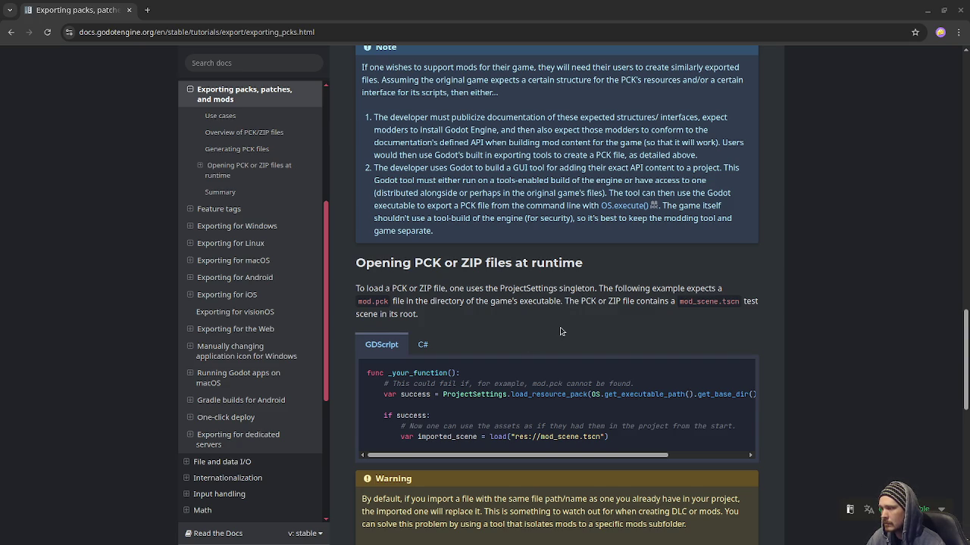
pyautogui.scroll(-1, 560, 331)
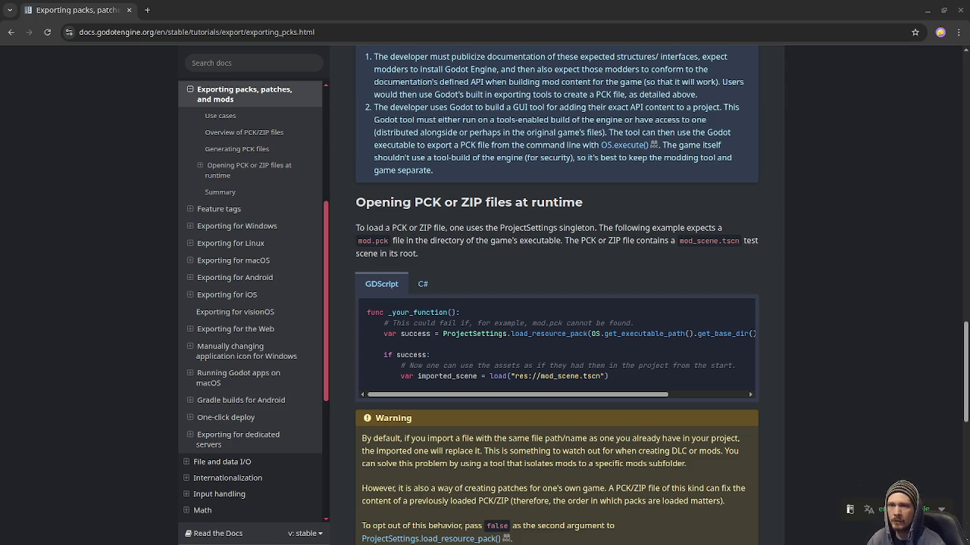
pyautogui.press('super')
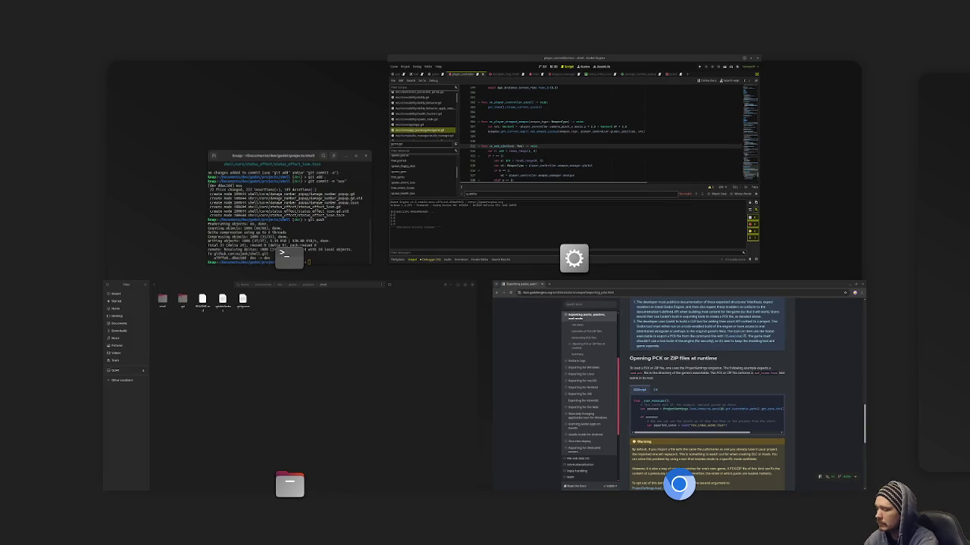
pyautogui.press('super')
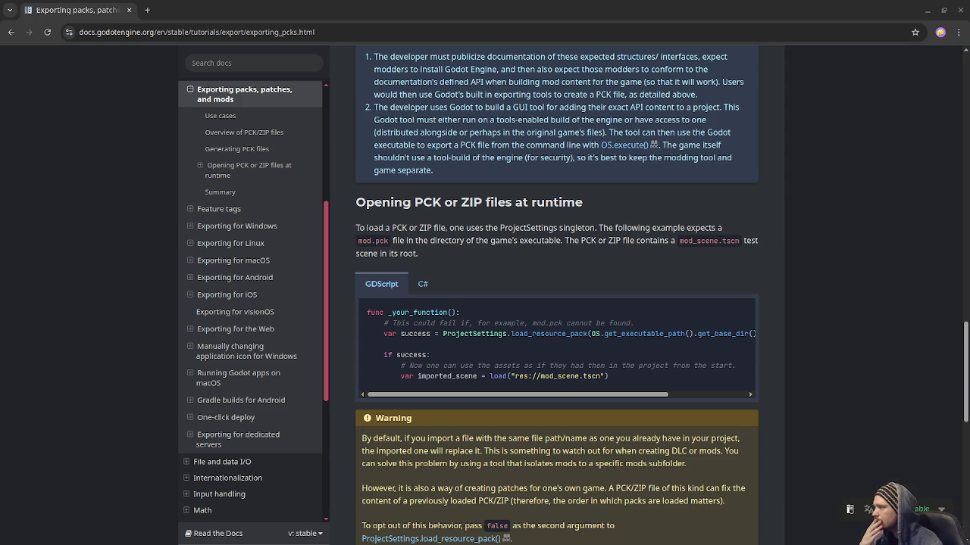
pyautogui.hotkey('alt', 'Tab')
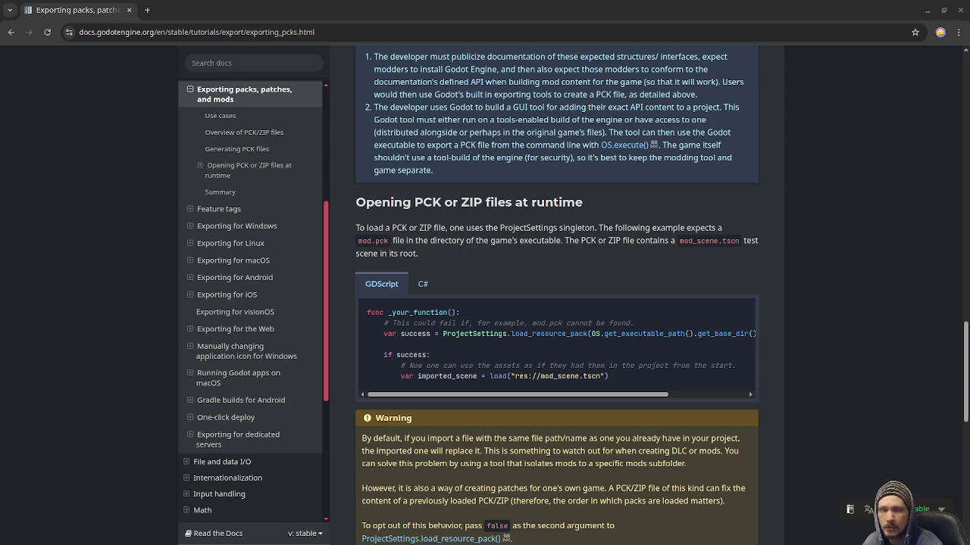
# Toggle the Super window overview twice, returning each time to the docs page
pyautogui.press('super')
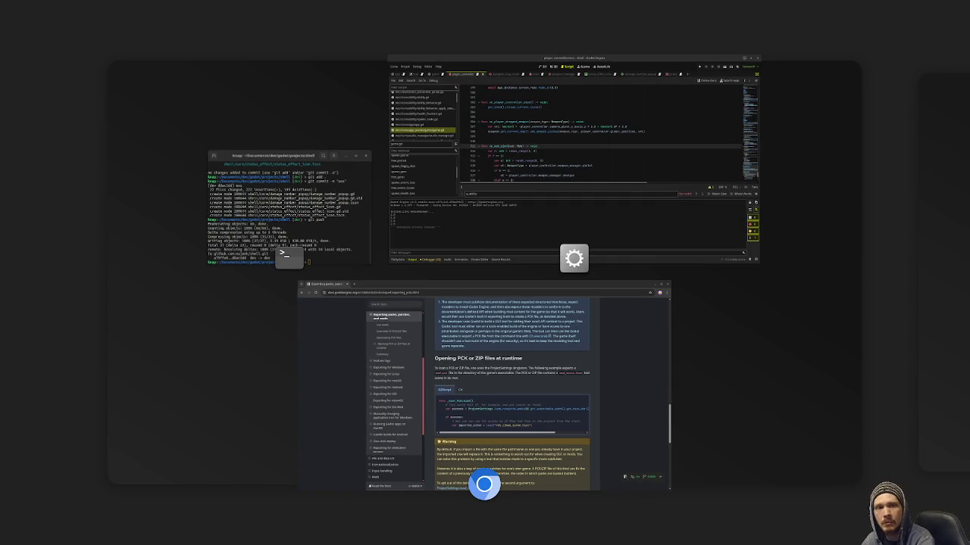
pyautogui.press('super')
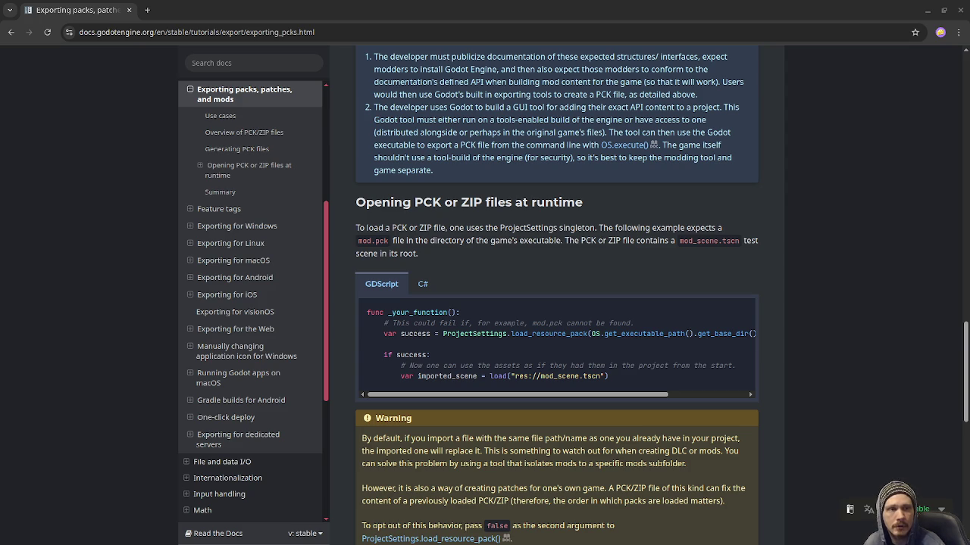
pyautogui.press('super')
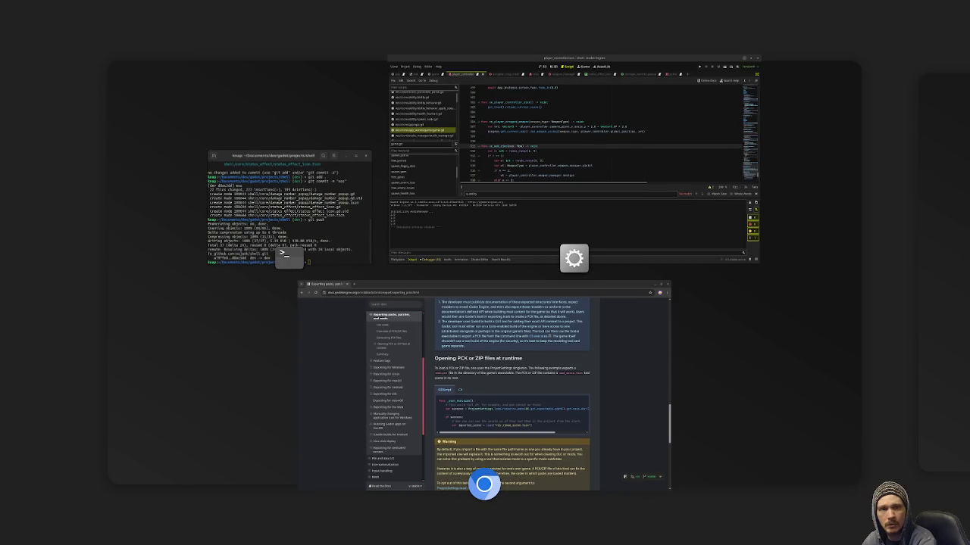
pyautogui.press('super')
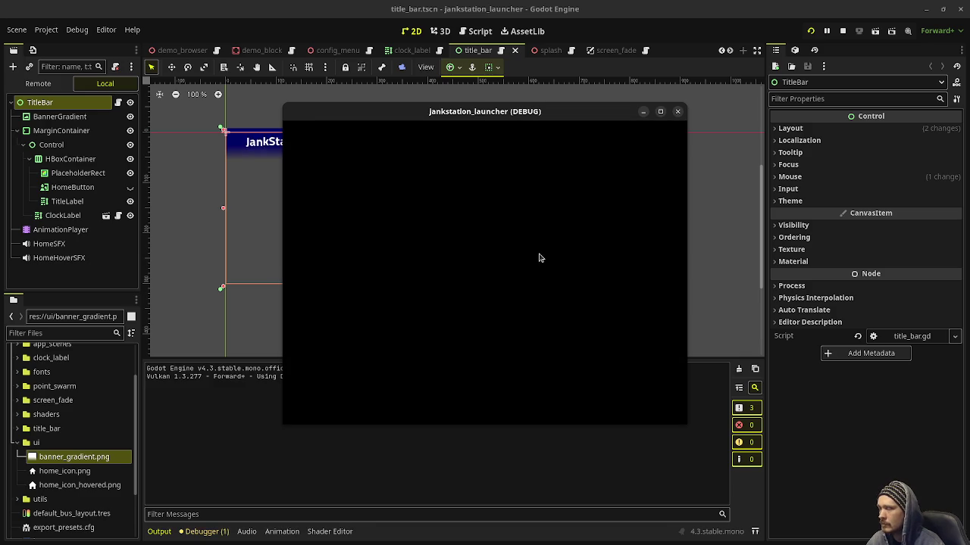
# Maximize the JankStation launcher window, then choose Exit from its main menu
pyautogui.click(659, 112)
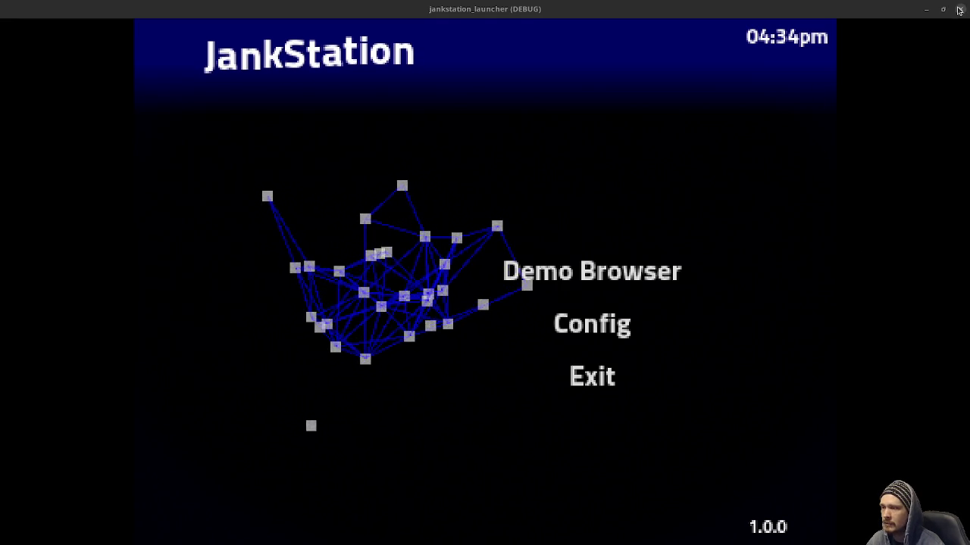
pyautogui.click(596, 382)
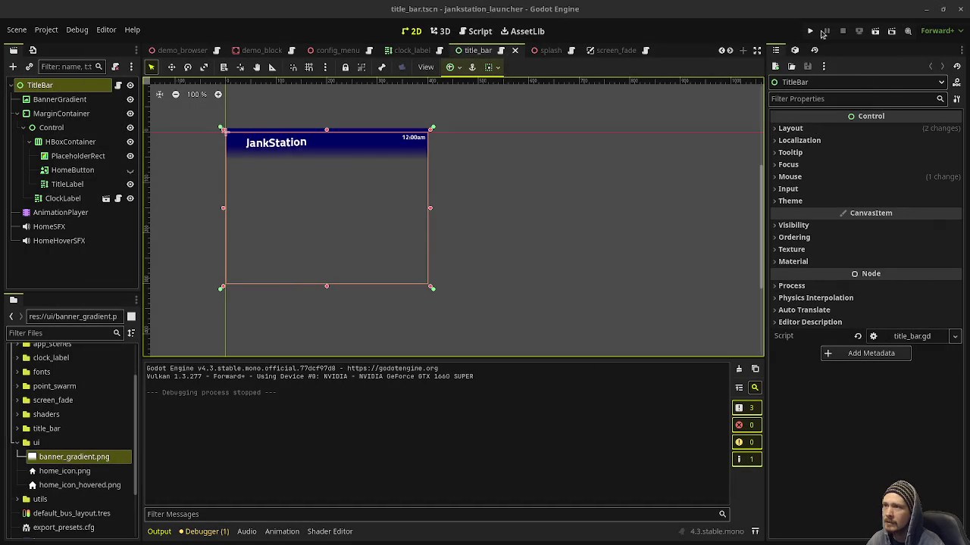
pyautogui.click(809, 32)
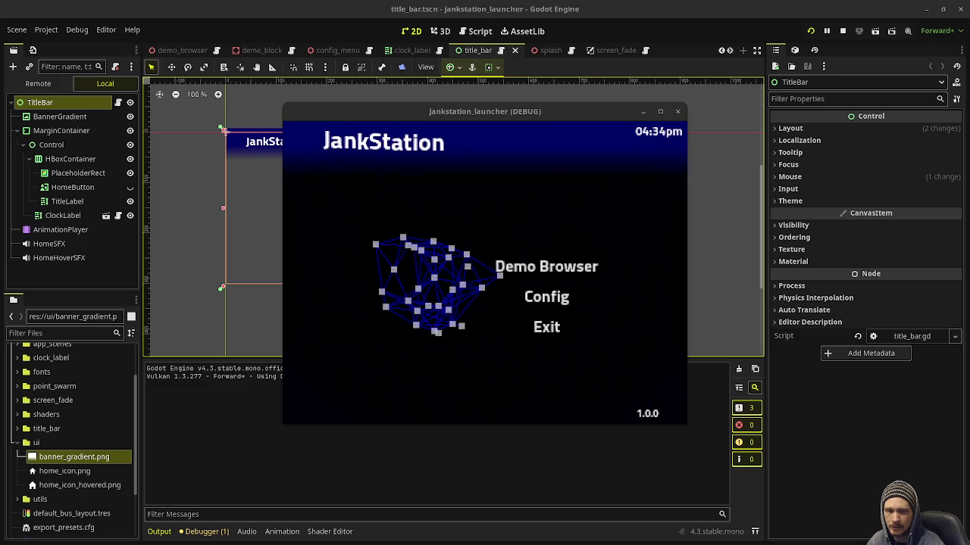
pyautogui.click(660, 111)
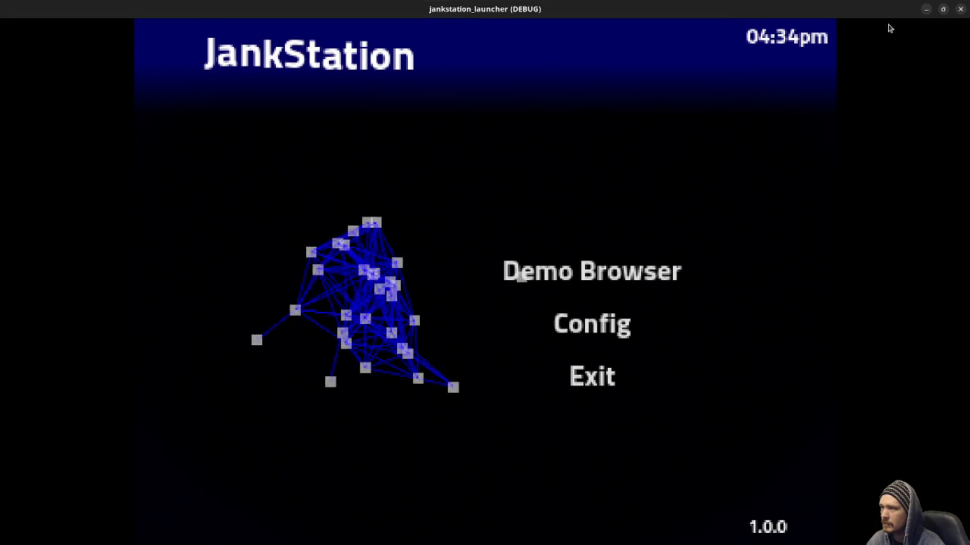
pyautogui.click(960, 10)
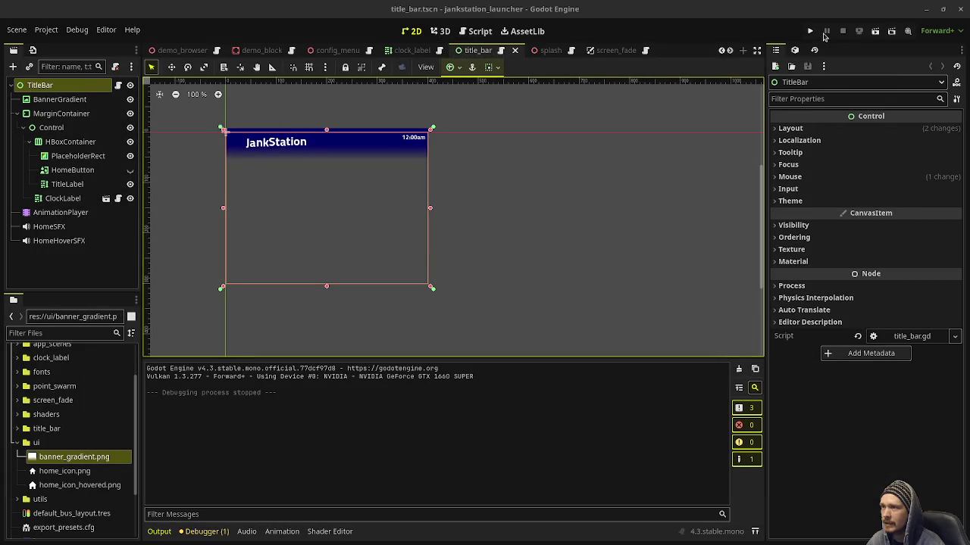
# Rerun the launcher, visit its Config and Demo Browser screens, then close it with Alt+F4
pyautogui.press('F5')
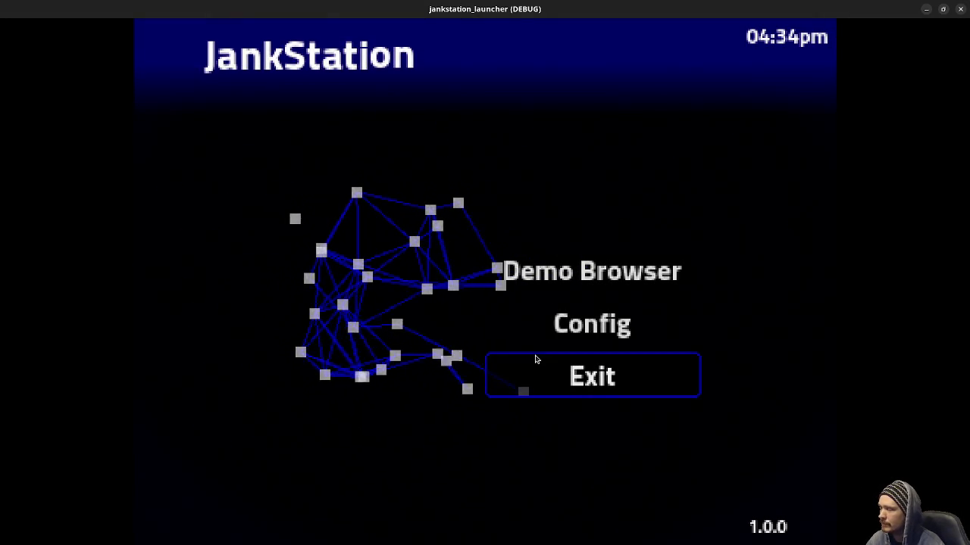
pyautogui.click(553, 324)
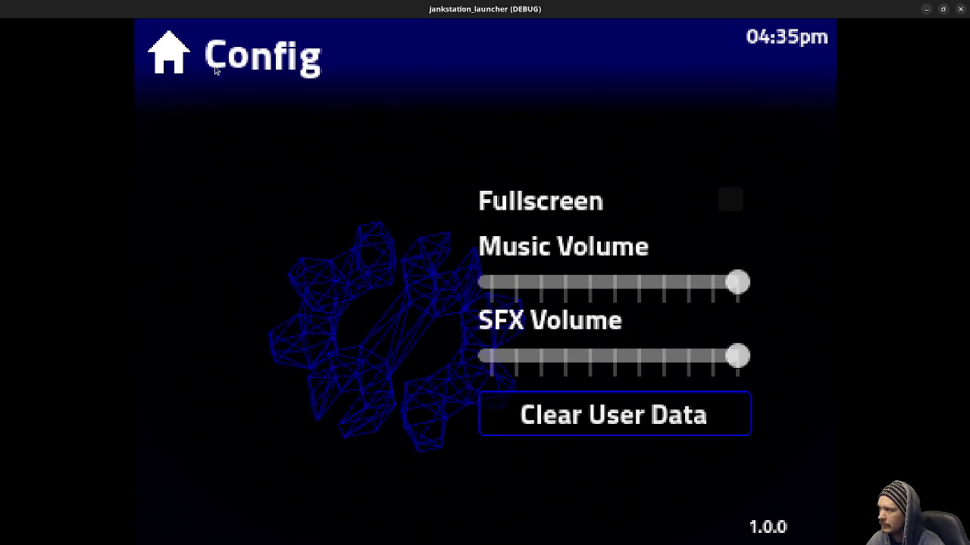
pyautogui.click(172, 60)
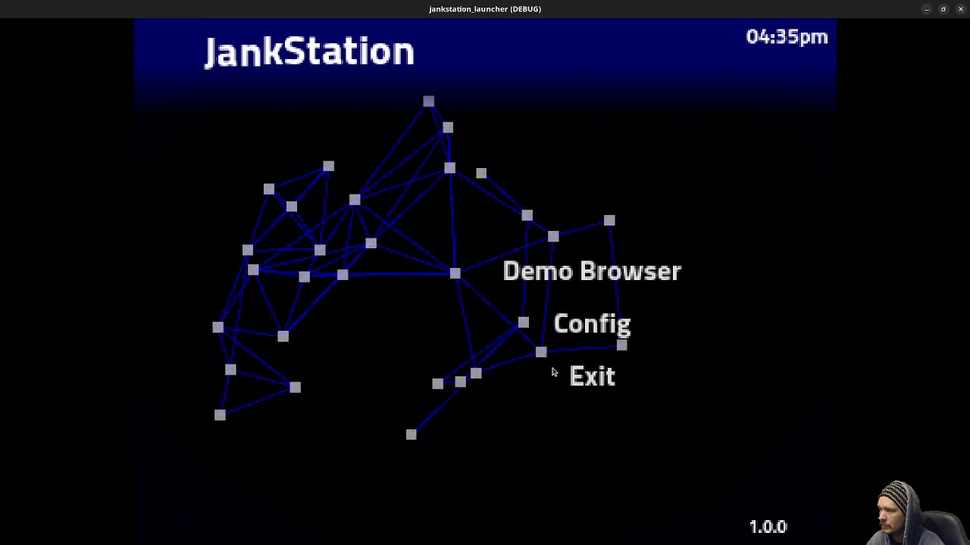
pyautogui.click(577, 286)
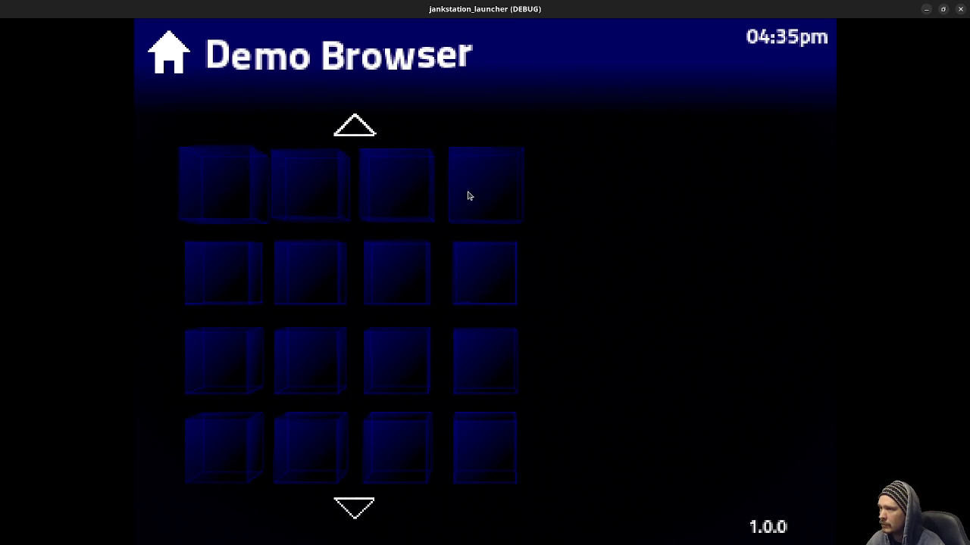
pyautogui.click(168, 53)
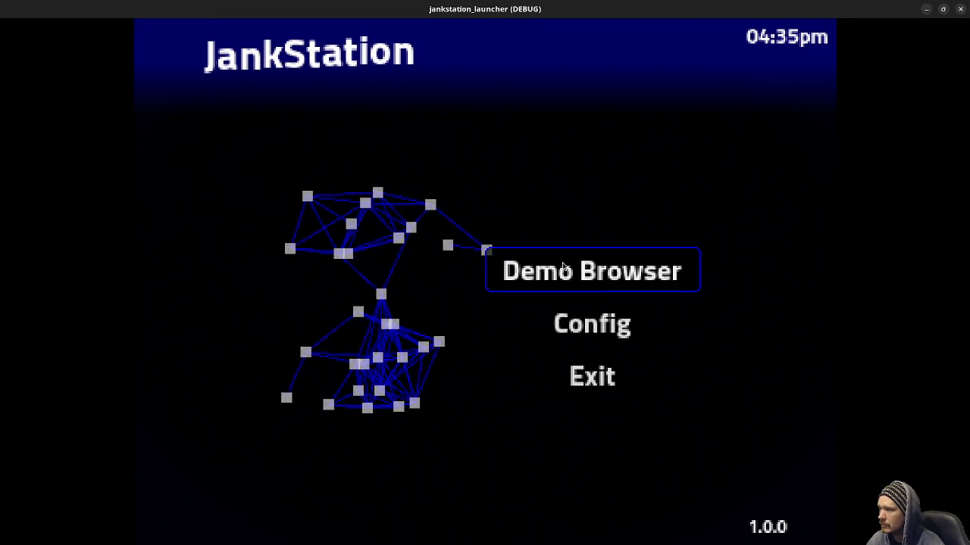
pyautogui.click(563, 266)
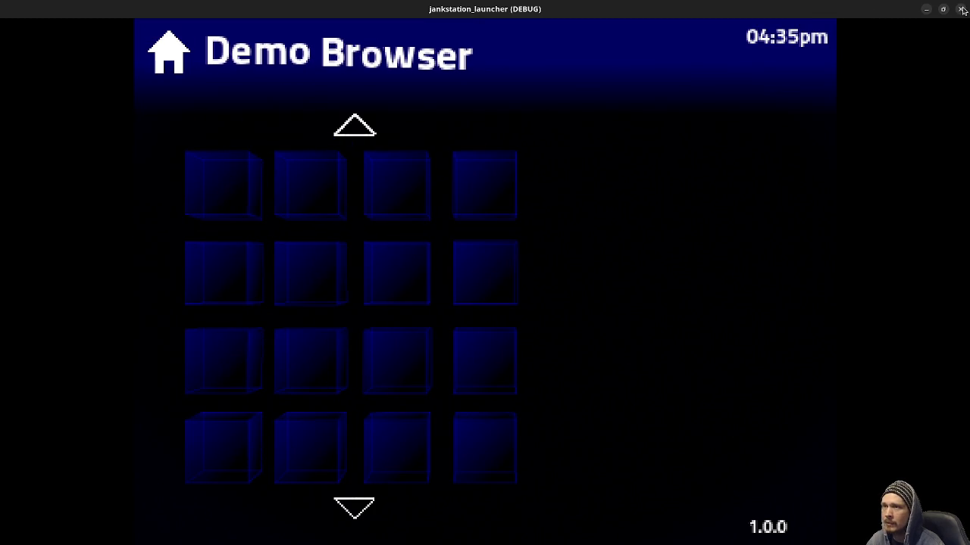
pyautogui.hotkey('alt', 'F4')
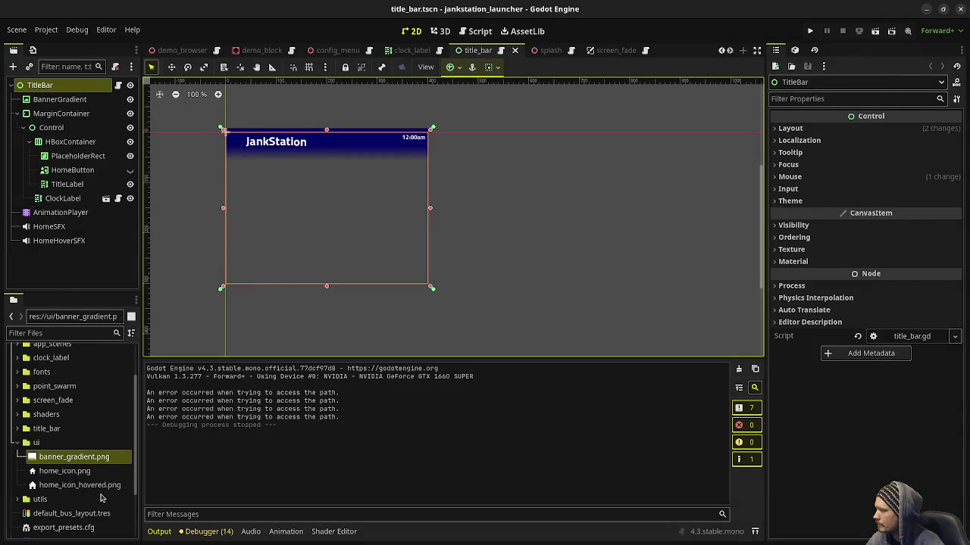
pyautogui.scroll(2, 45, 470)
pyautogui.scroll(-5, 66, 476)
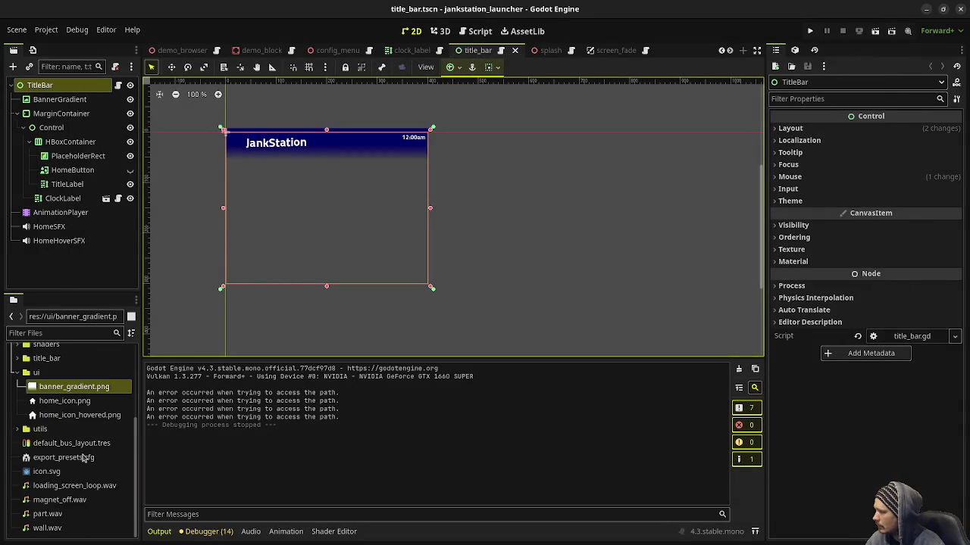
pyautogui.scroll(1, 83, 457)
pyautogui.scroll(-1, 82, 491)
pyautogui.scroll(5, 91, 454)
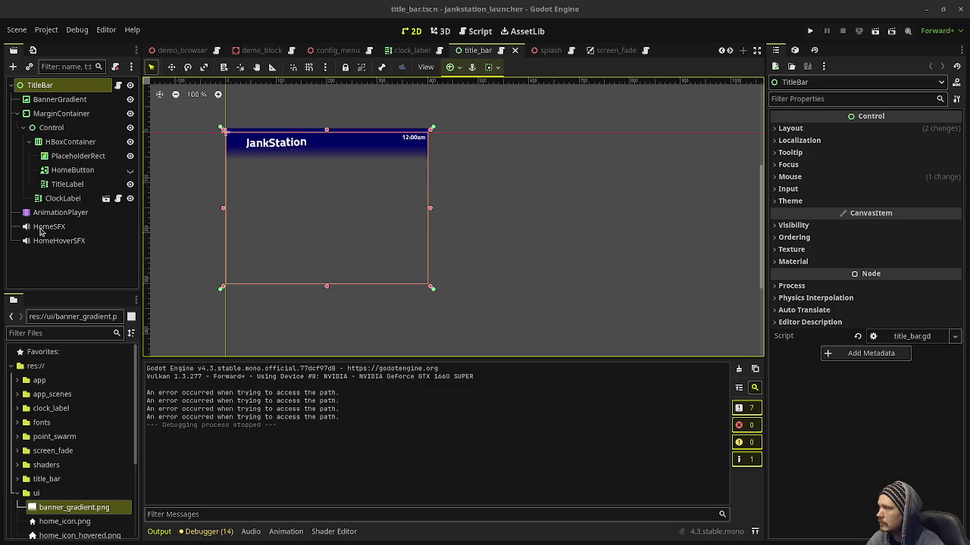
# Switch to the demo_browser scene and inspect the GridContainer node's transform properties
pyautogui.click(185, 51)
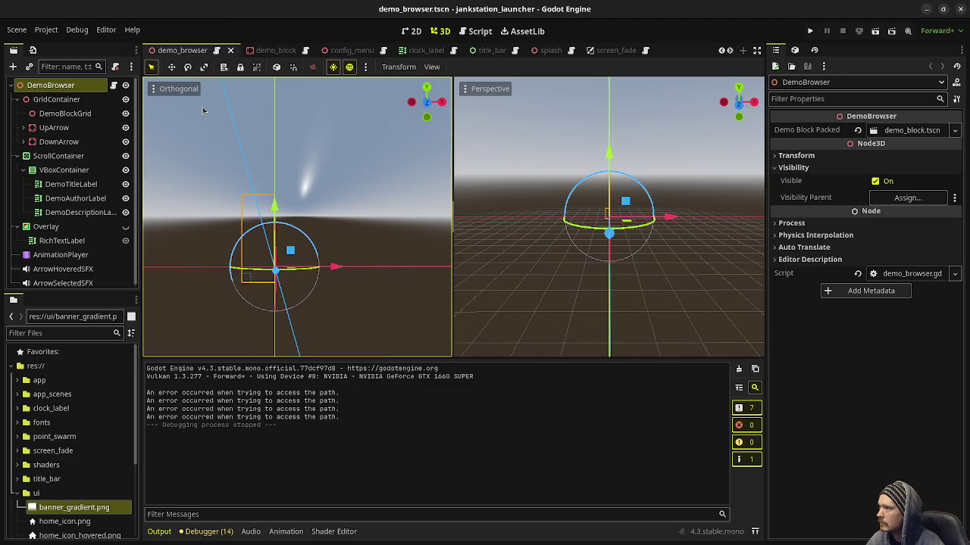
pyautogui.click(68, 100)
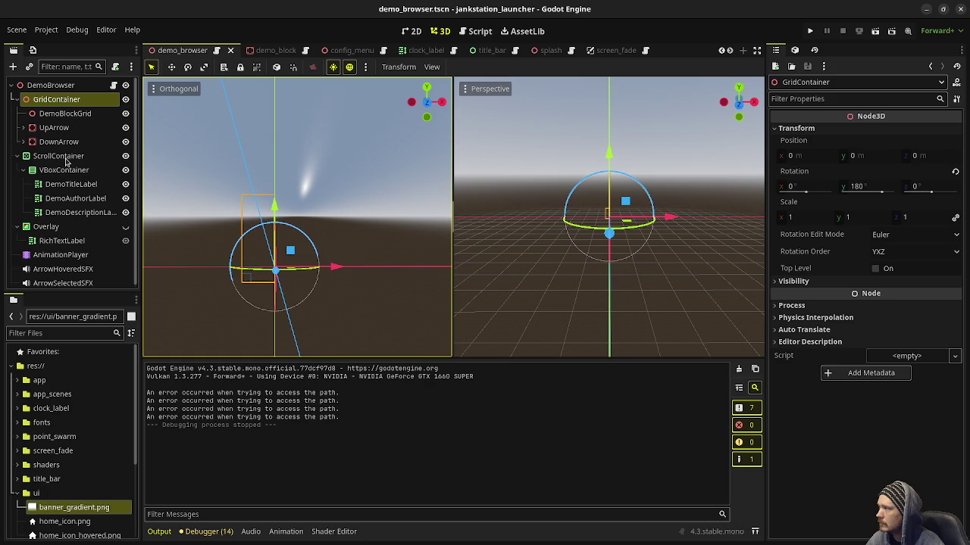
pyautogui.scroll(-1, 78, 177)
pyautogui.scroll(1, 78, 176)
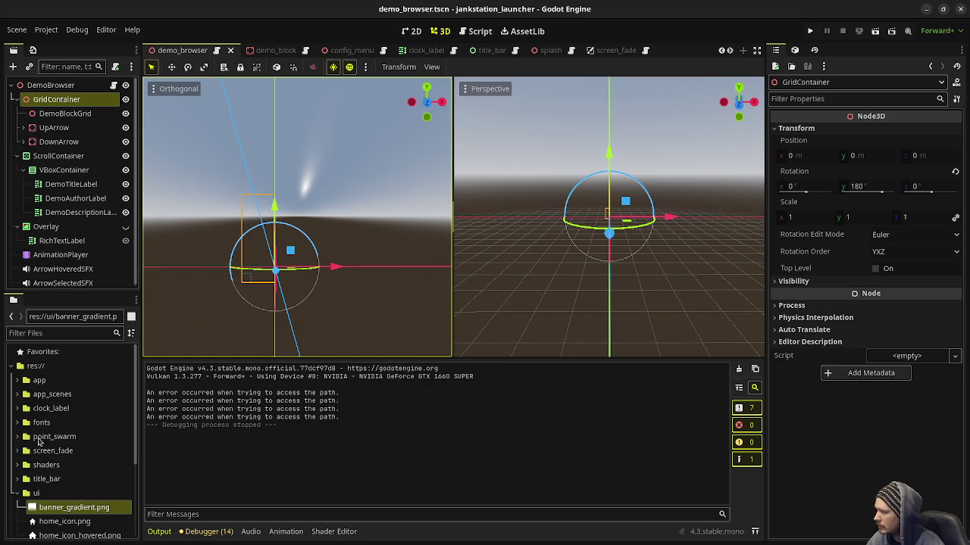
pyautogui.scroll(-3, 42, 435)
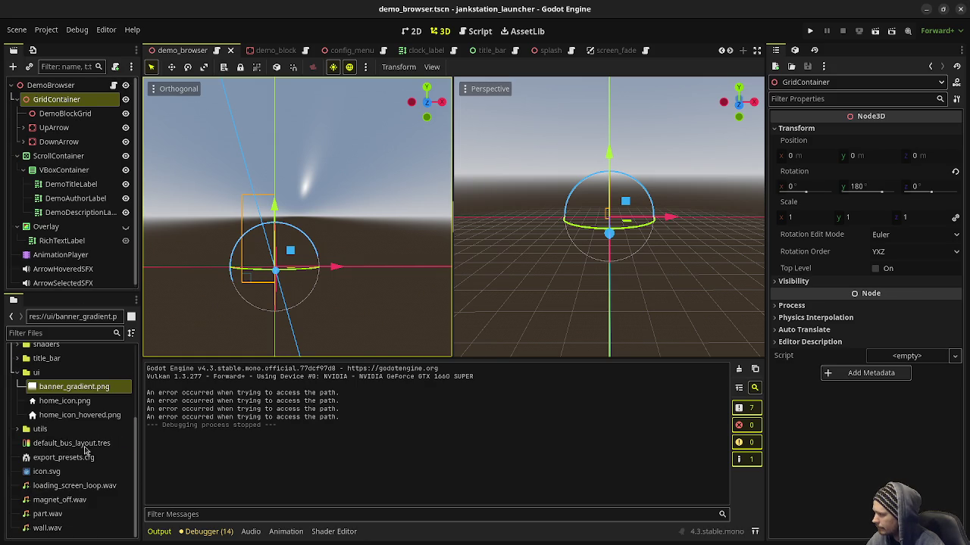
pyautogui.scroll(3, 36, 434)
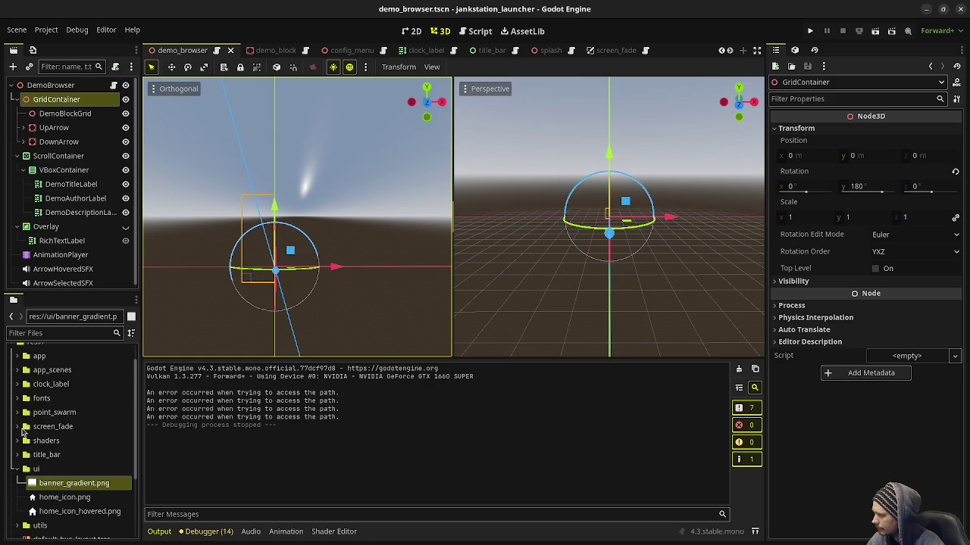
# Expand app_scenes > demo_browser > demo_block in FileSystem and open demo_block.tscn
pyautogui.click(18, 370)
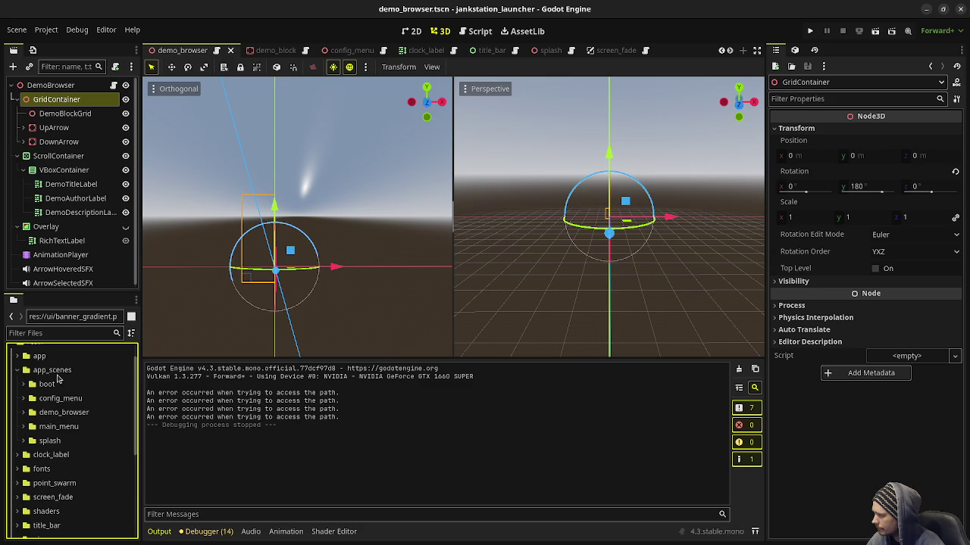
pyautogui.click(23, 413)
pyautogui.scroll(-3, 45, 454)
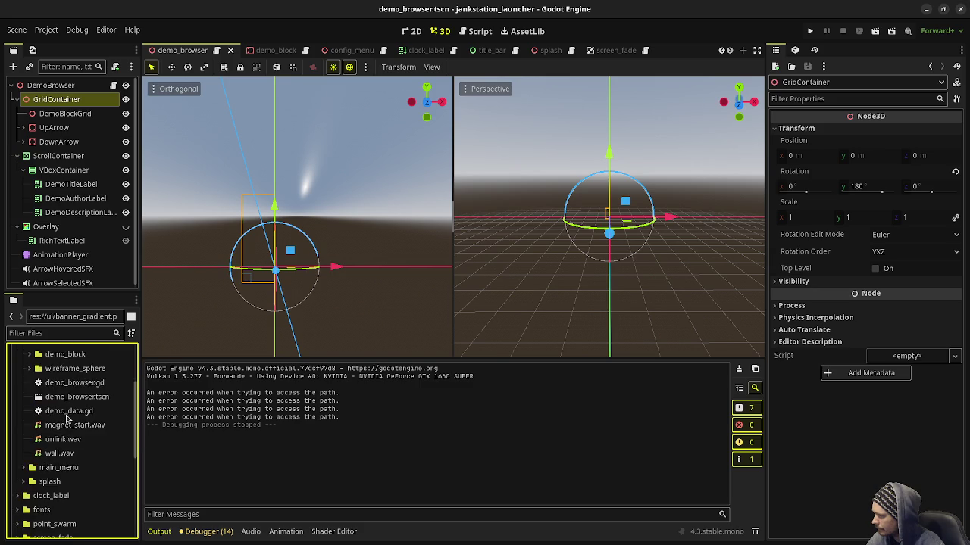
pyautogui.scroll(2, 58, 475)
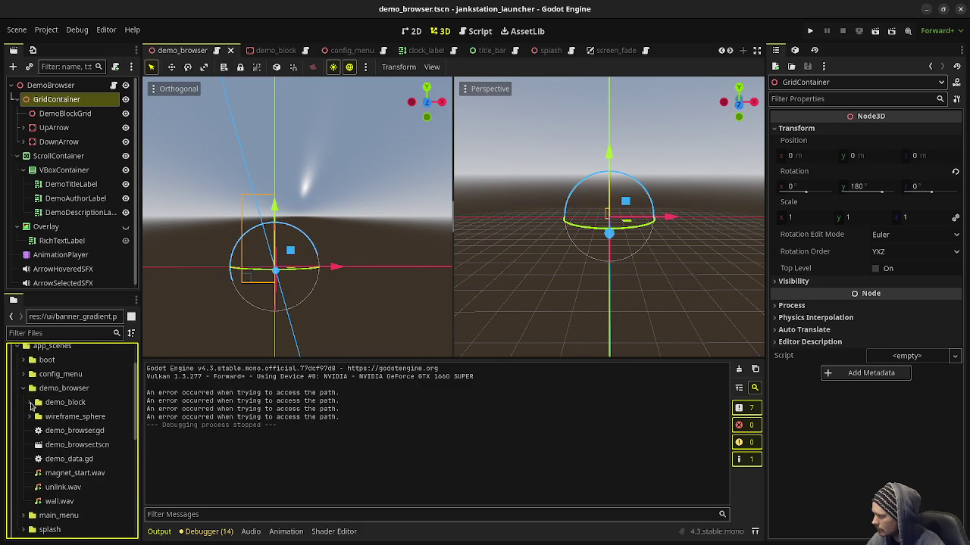
pyautogui.click(31, 403)
pyautogui.doubleClick(72, 459)
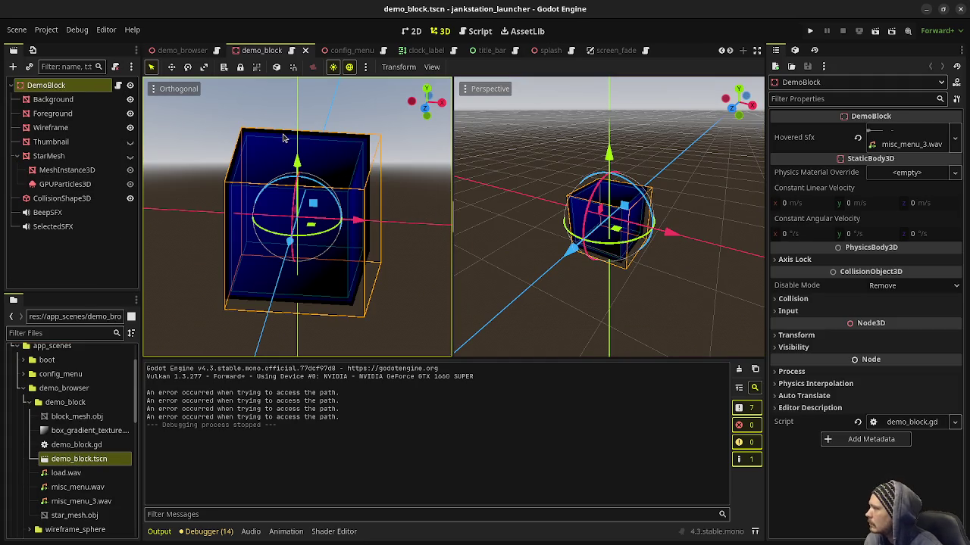
# Open demo_block.gd from DemoBlock and read down to the selected.emit() call on line 94
pyautogui.click(119, 85)
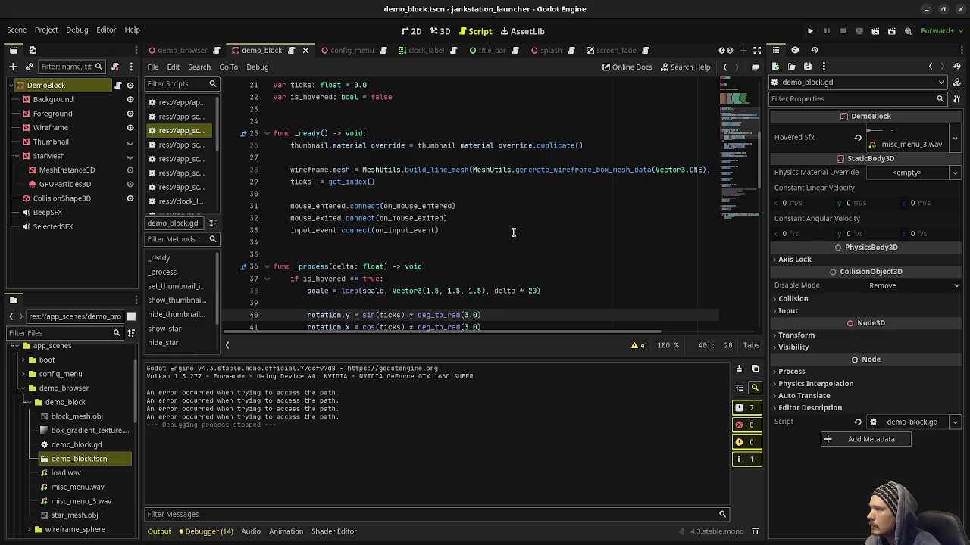
pyautogui.scroll(-1, 503, 236)
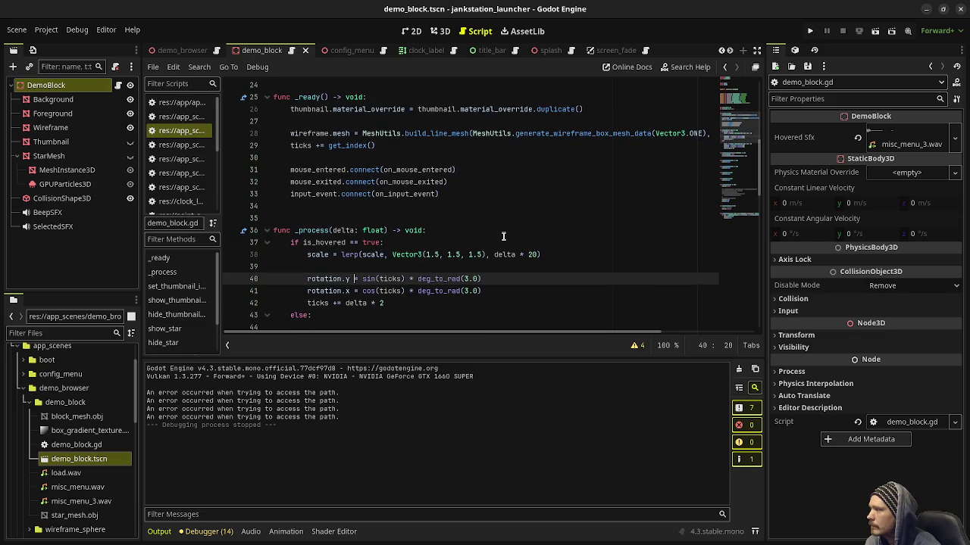
pyautogui.click(331, 195)
pyautogui.scroll(-4, 457, 258)
pyautogui.scroll(-10, 457, 257)
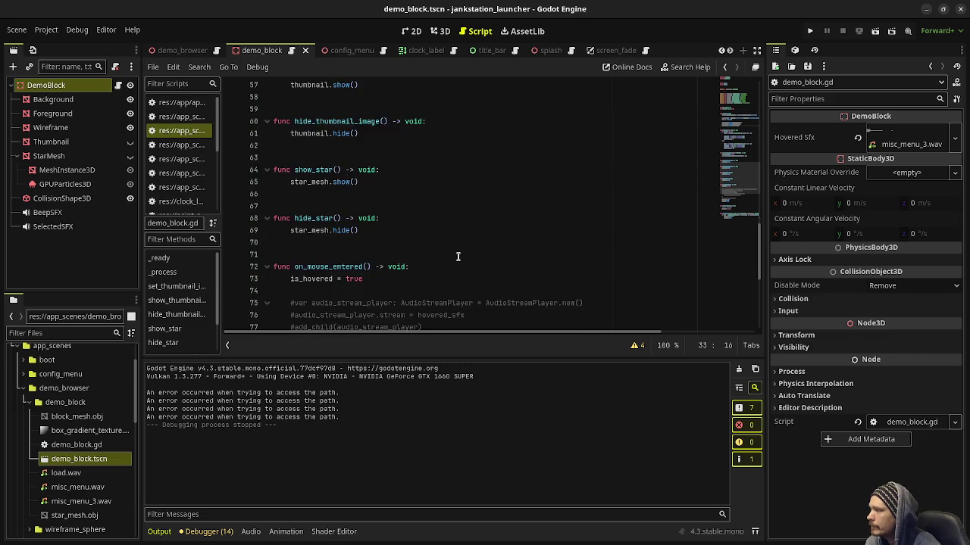
pyautogui.scroll(-3, 457, 257)
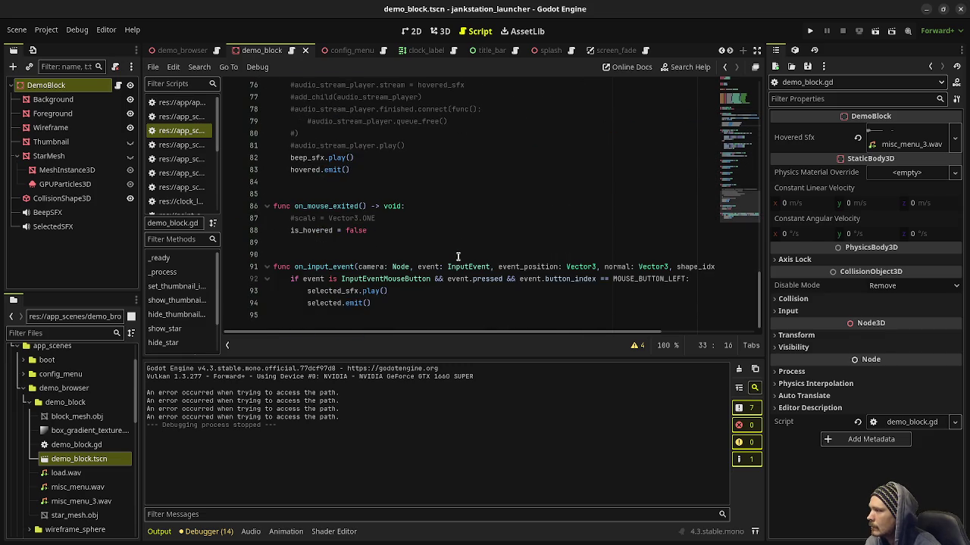
pyautogui.moveTo(371, 303); pyautogui.dragTo(356, 296)
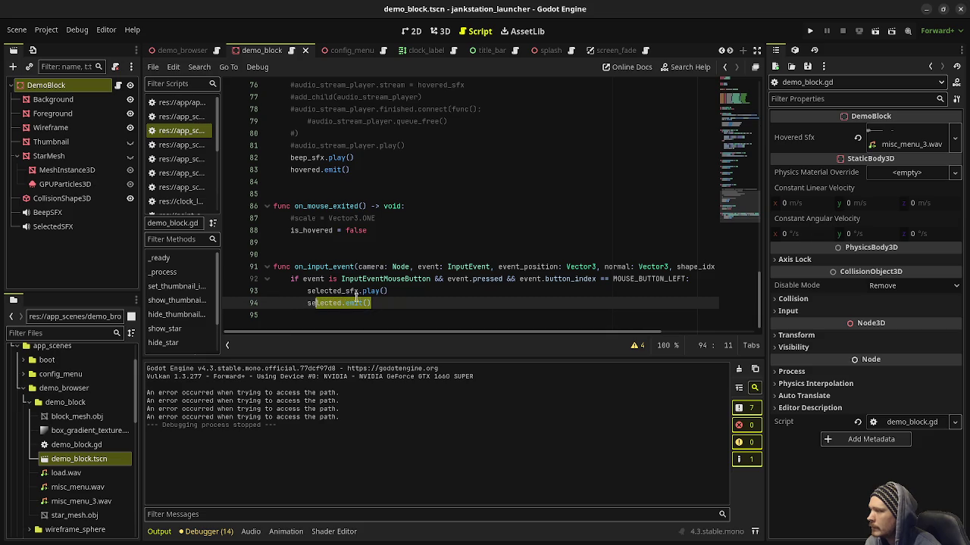
# Review the script again and widen the scripts list to show full file paths
pyautogui.scroll(13, 405, 265)
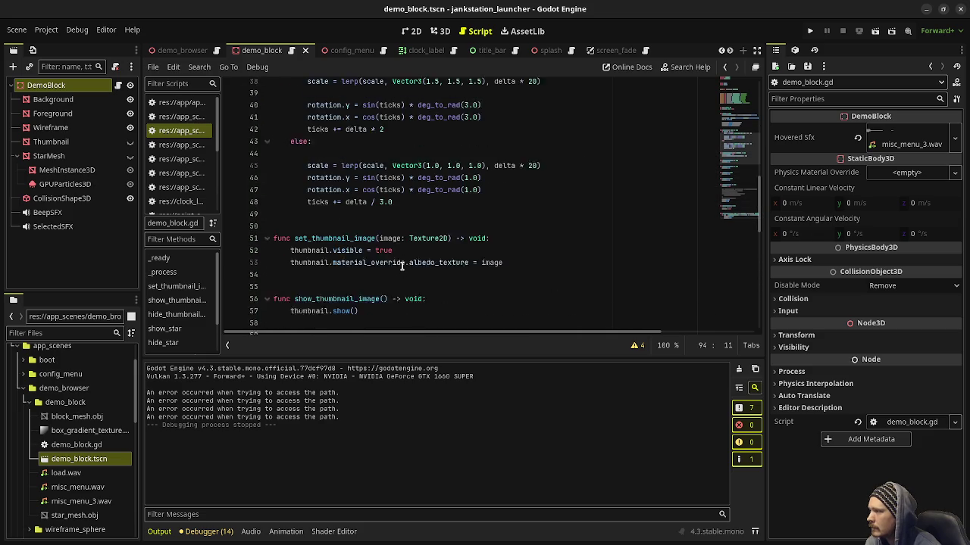
pyautogui.scroll(11, 401, 266)
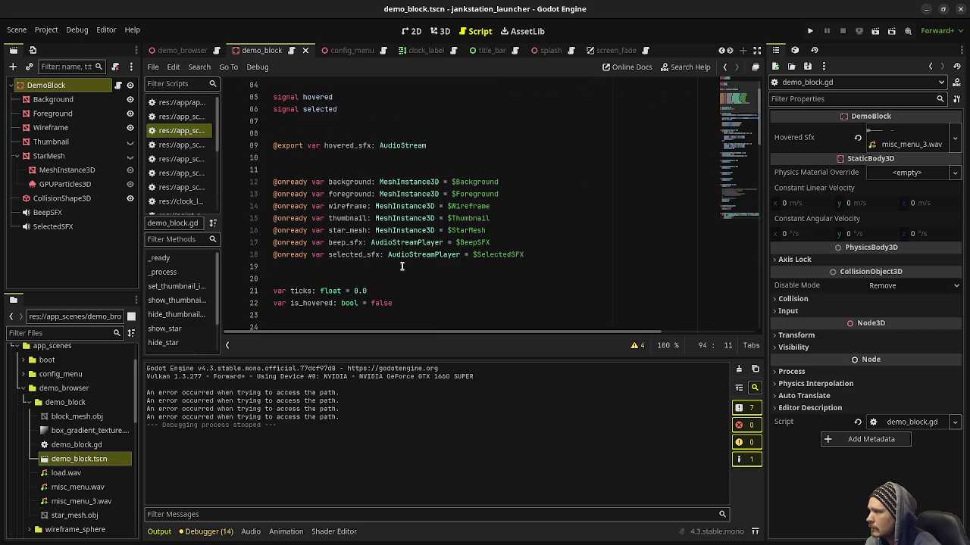
pyautogui.scroll(-3, 402, 266)
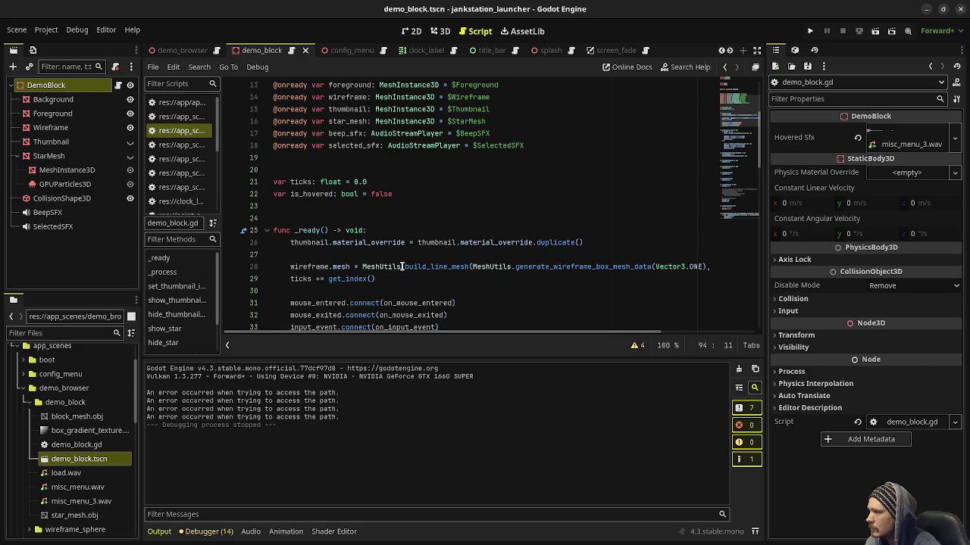
pyautogui.scroll(-2, 402, 266)
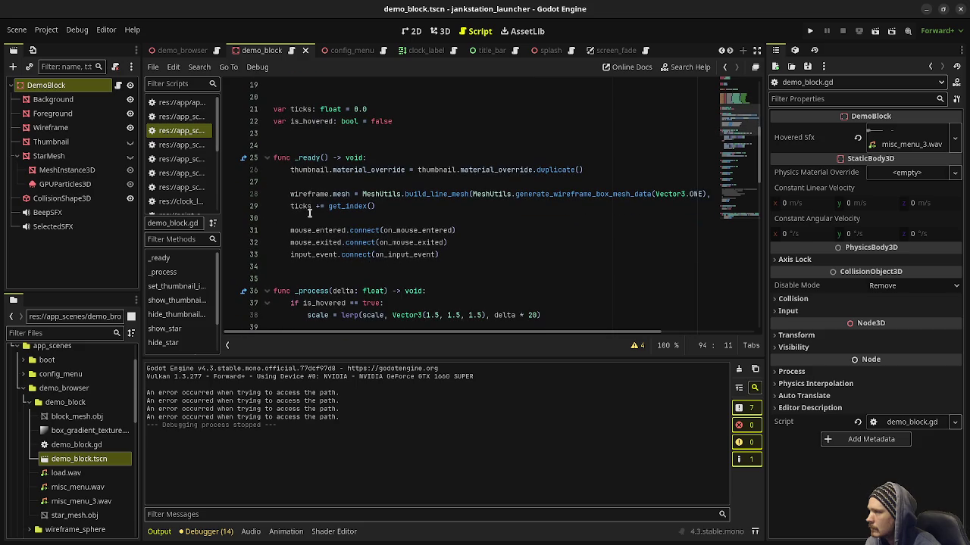
pyautogui.moveTo(222, 202); pyautogui.dragTo(328, 203)
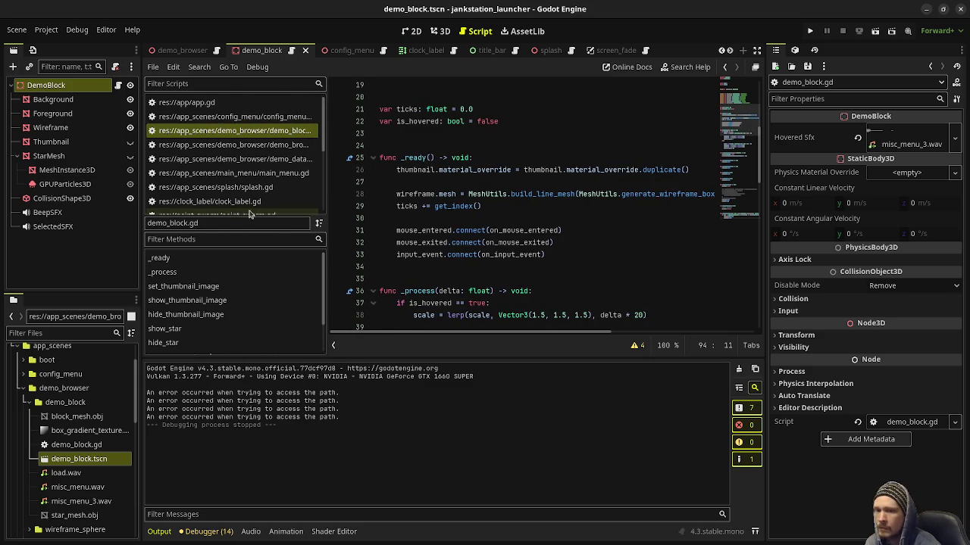